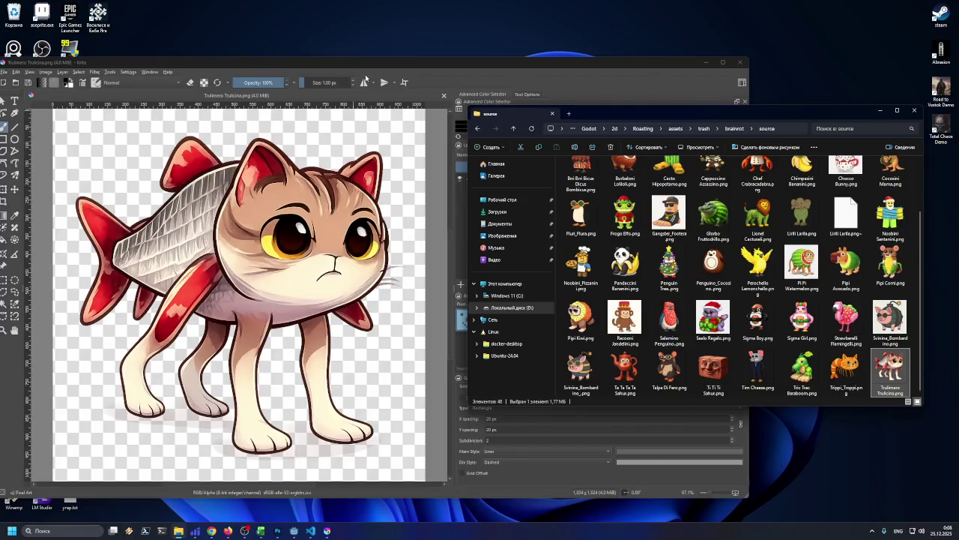
- Select the Trulimero Trulicina character against its transparent background in Krita
left_click_drag(365, 63, 424, 33)
left_click(63, 275)
left_click(125, 286)
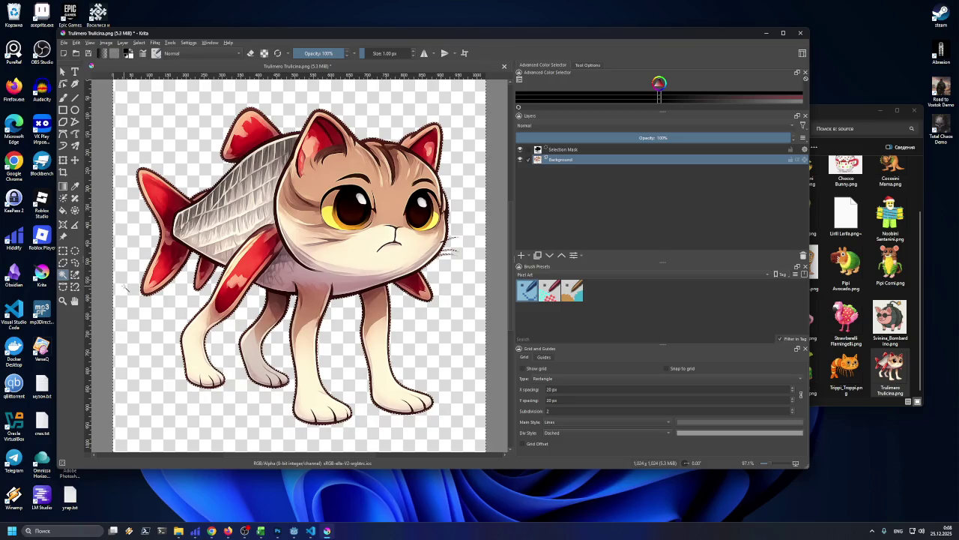
scroll(183, 149, "down", 1)
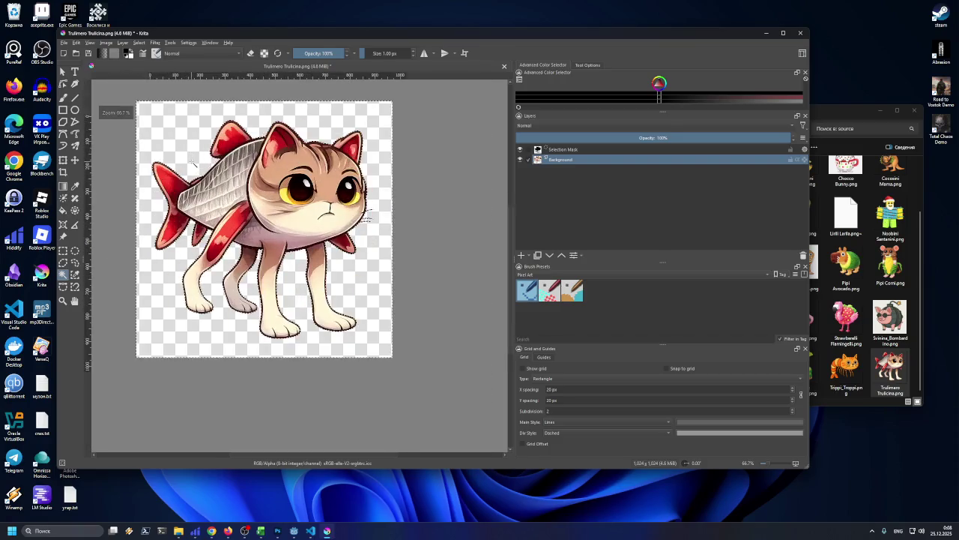
scroll(182, 150, "up", 1)
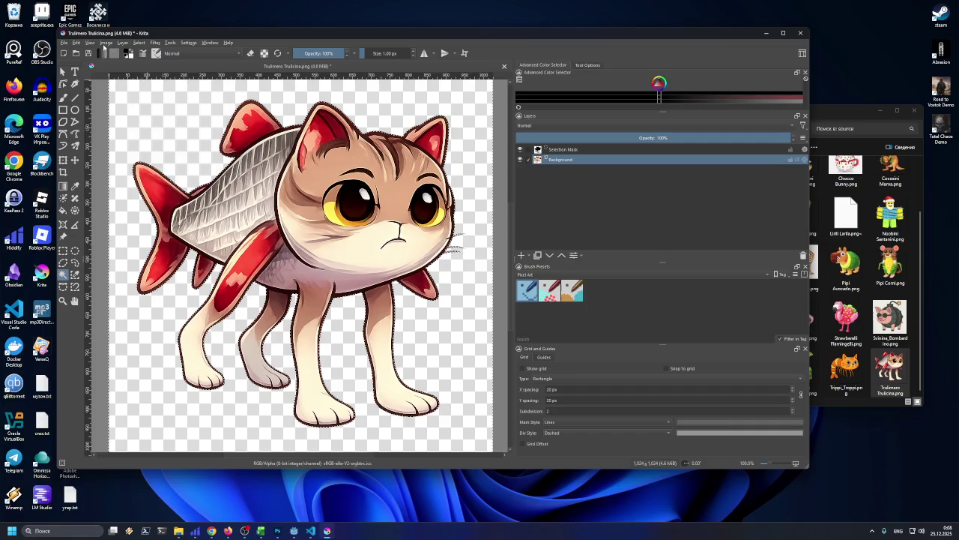
- Trim the canvas tightly around the selected character
left_click(106, 42)
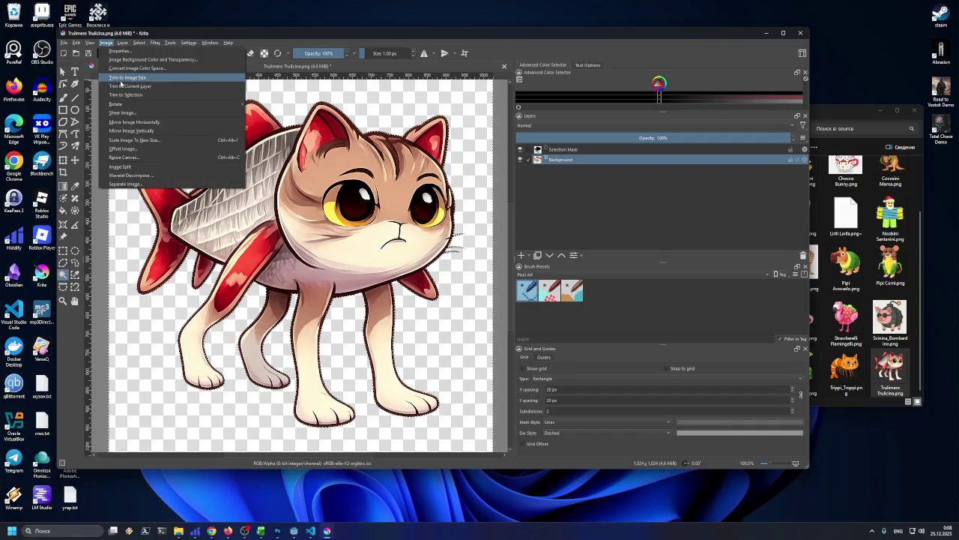
left_click(121, 83)
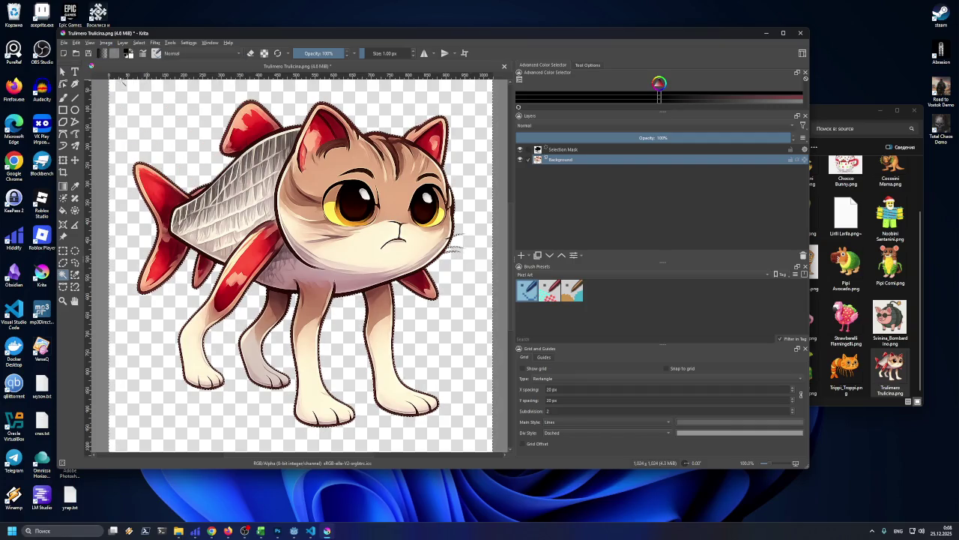
left_click(106, 42)
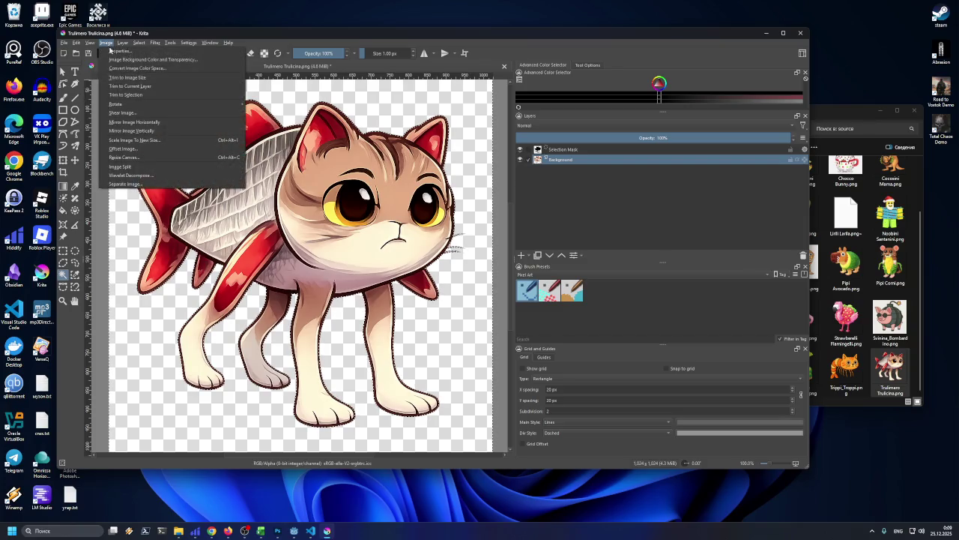
left_click(121, 87)
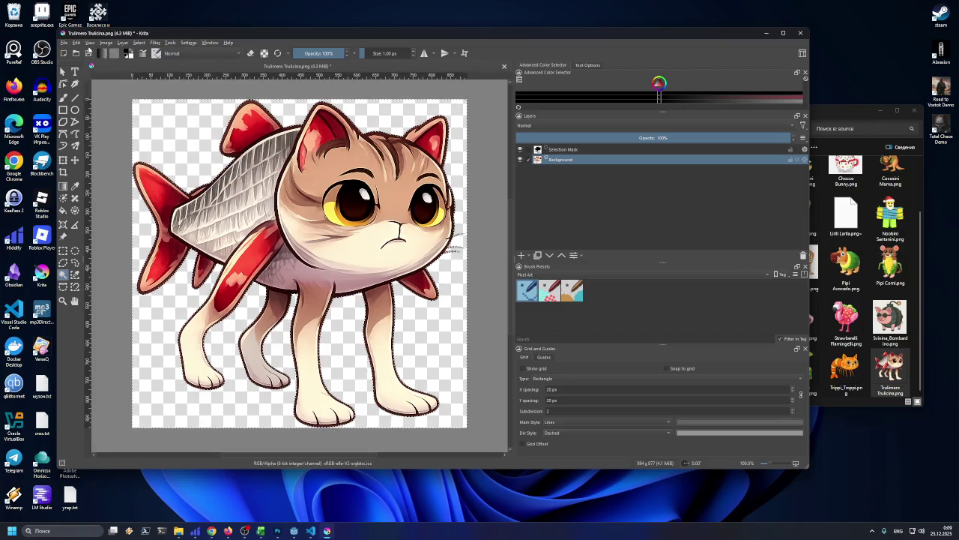
left_click(90, 43)
mouse_move(105, 45)
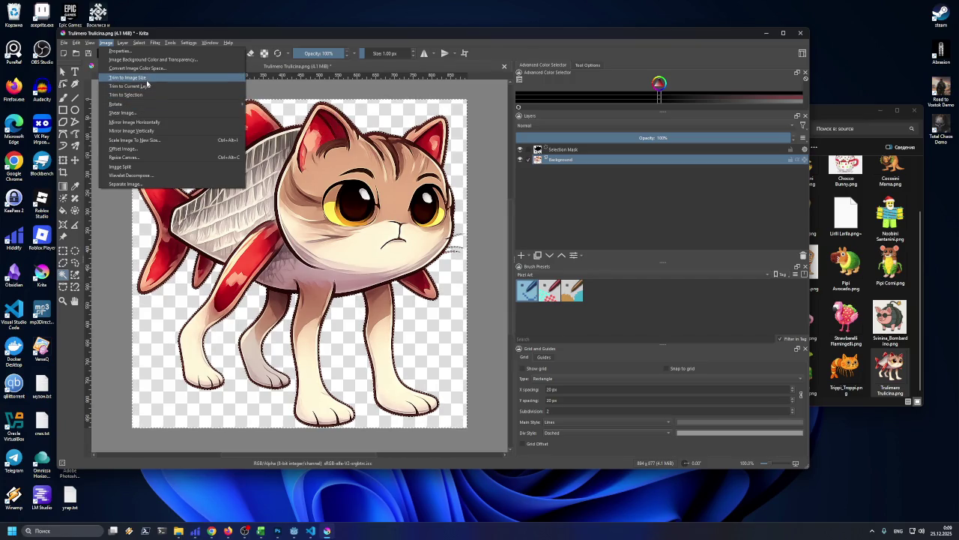
- Scale the Trulimero Trulicina image to width 150, giving 150 × 147 px with proportions kept
mouse_move(149, 101)
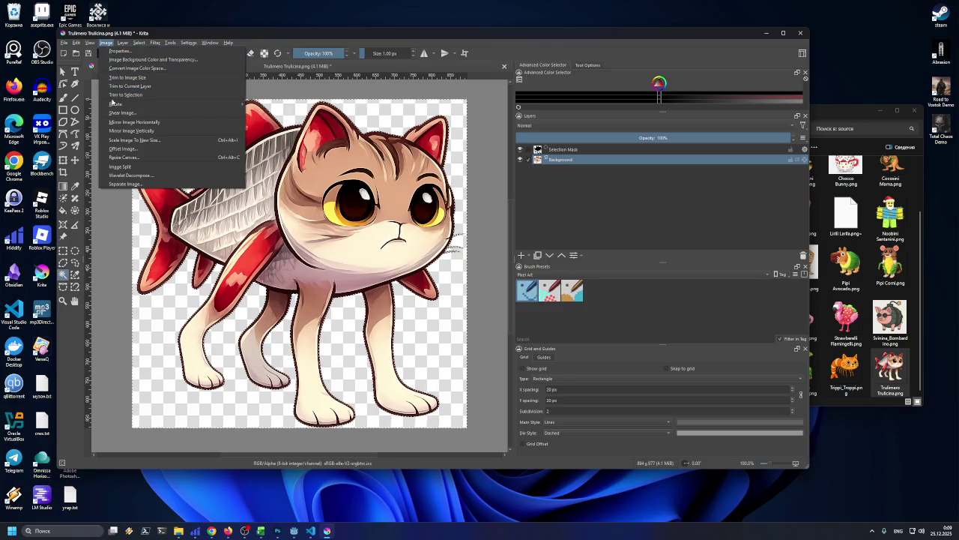
left_click(121, 140)
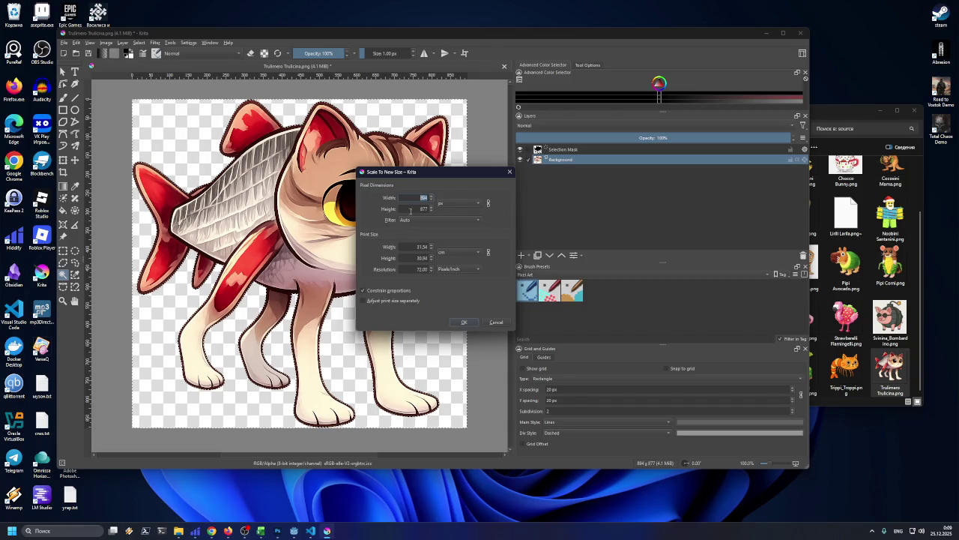
type("150")
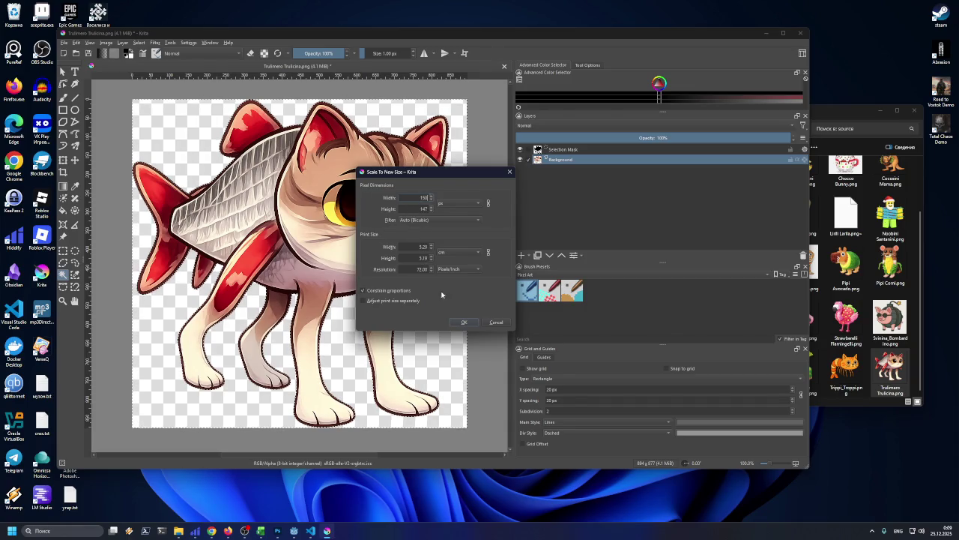
left_click(460, 321)
scroll(266, 210, "up", 2)
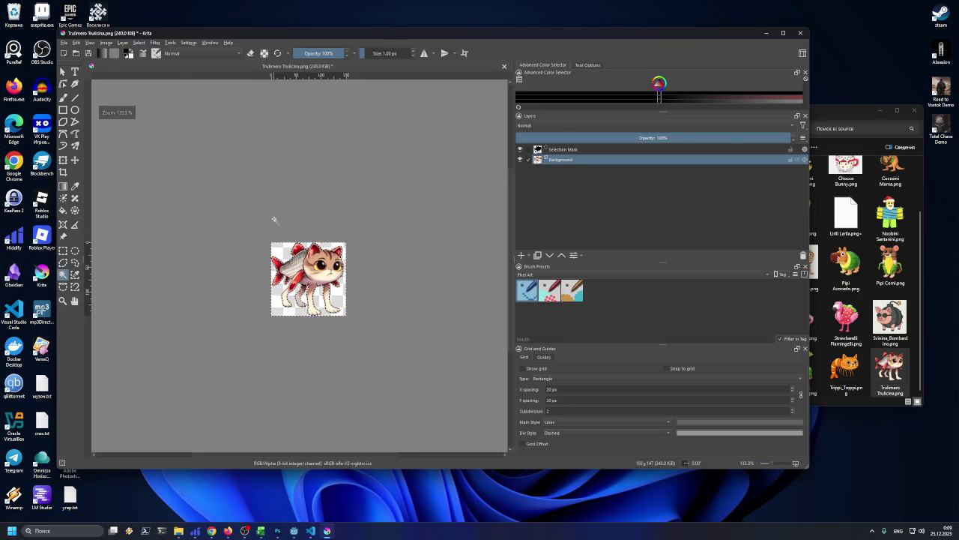
left_click(64, 42)
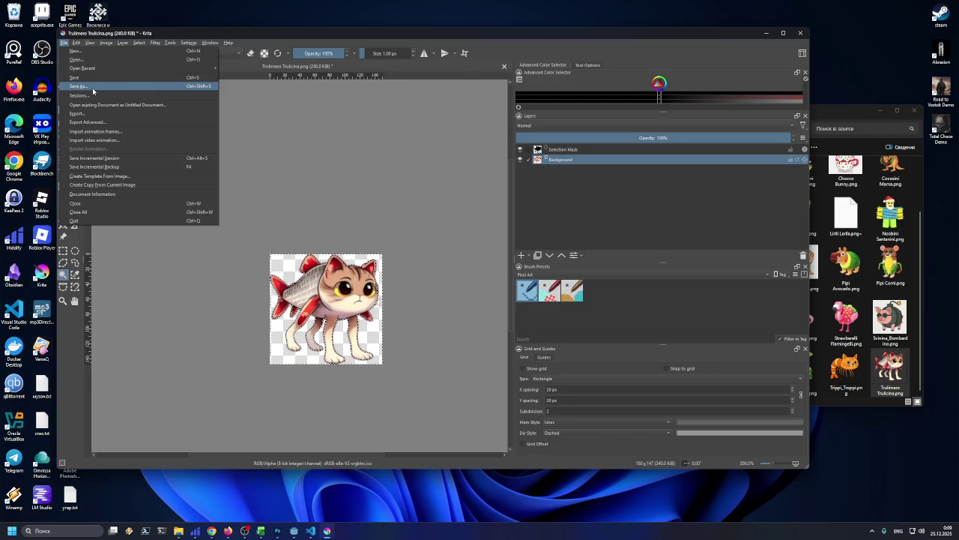
- Export the sprite as Trulimero_Trulicina.png into the brainrot\epic folder as PNG
left_click(97, 114)
left_click_drag(289, 32, 324, 109)
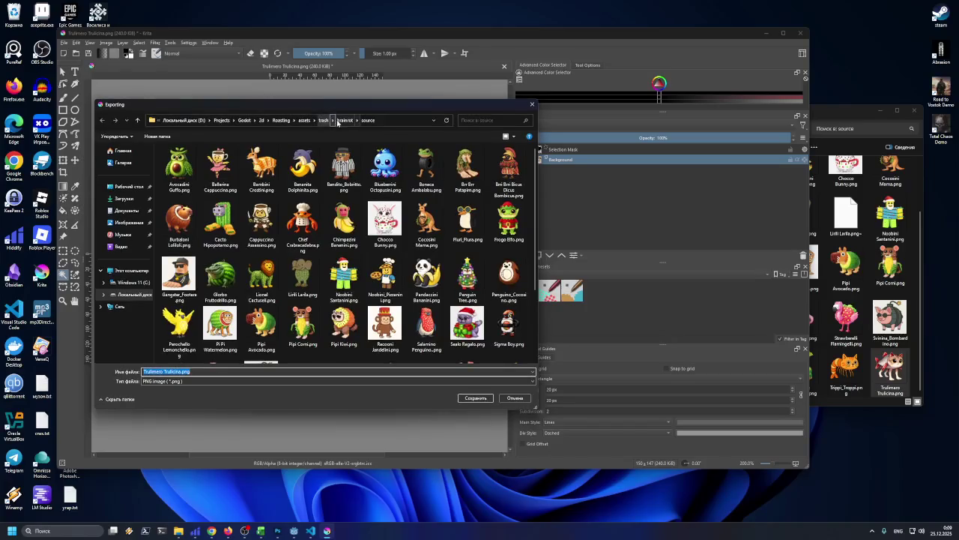
left_click(342, 122)
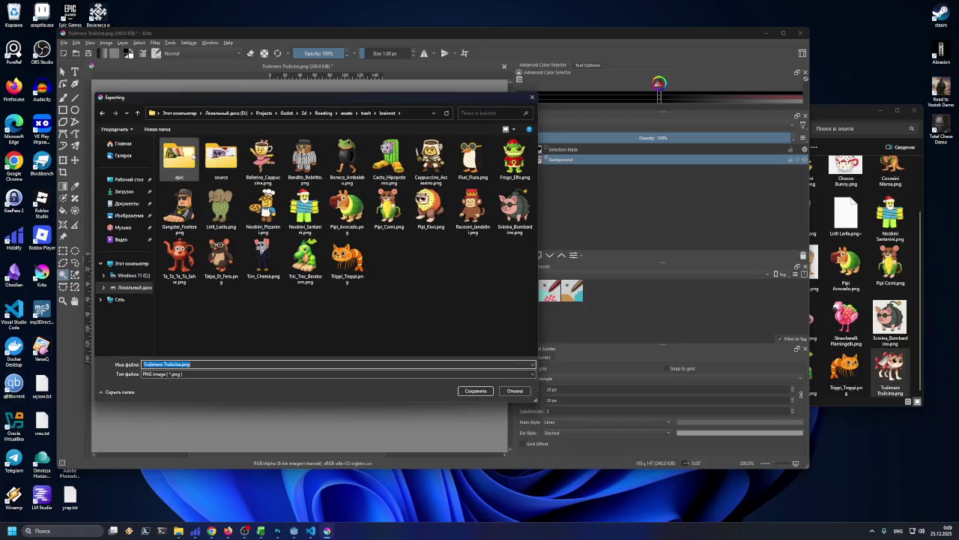
double_click(192, 157)
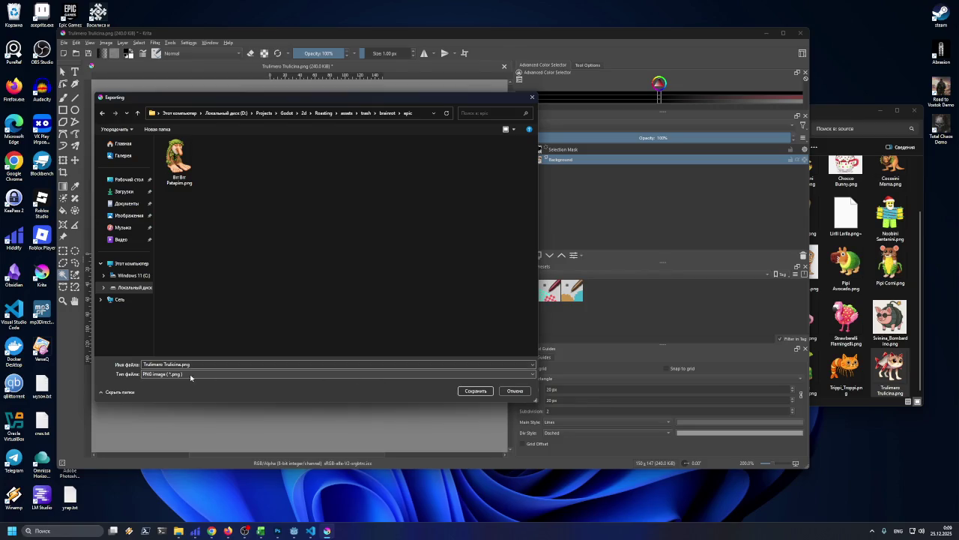
triple_click(157, 365)
left_click(157, 364)
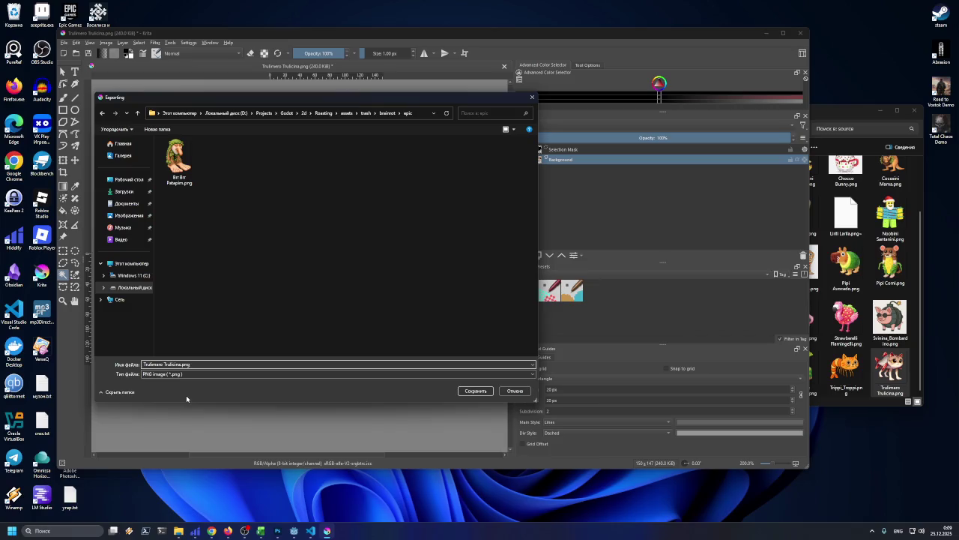
type("_")
left_click(471, 393)
left_click(469, 338)
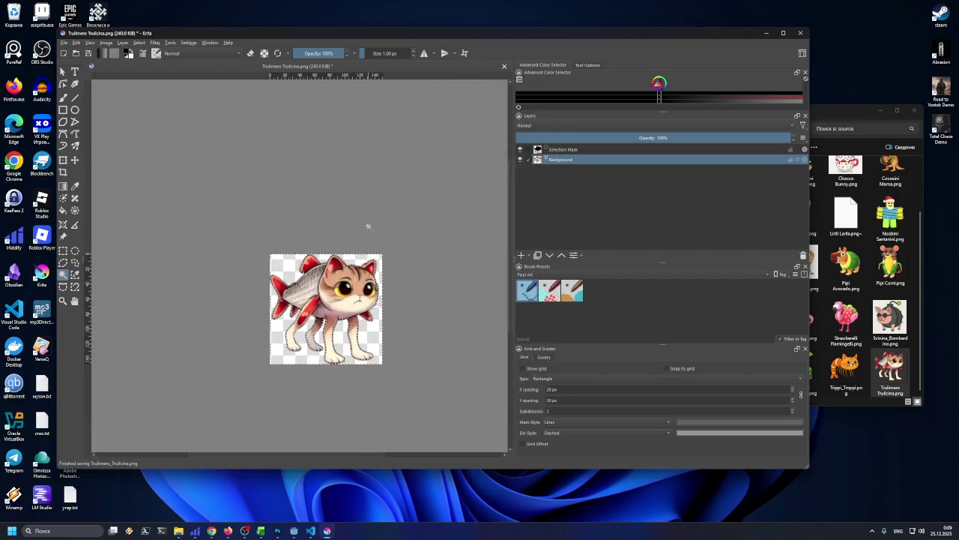
left_click_drag(469, 30, 422, 10)
- Check the exported file in brainrot\epic, then return to the brainrot folder
left_click_drag(776, 116, 787, 119)
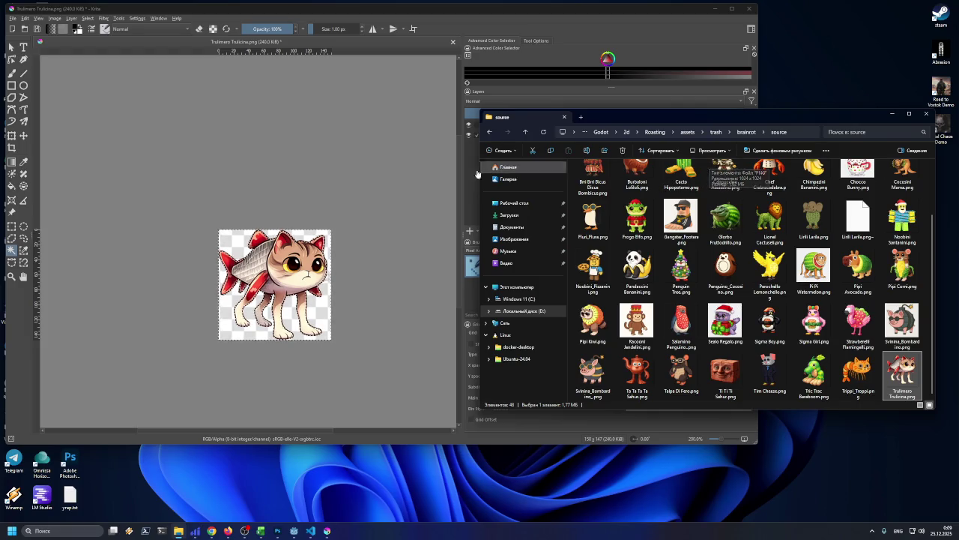
left_click(228, 5)
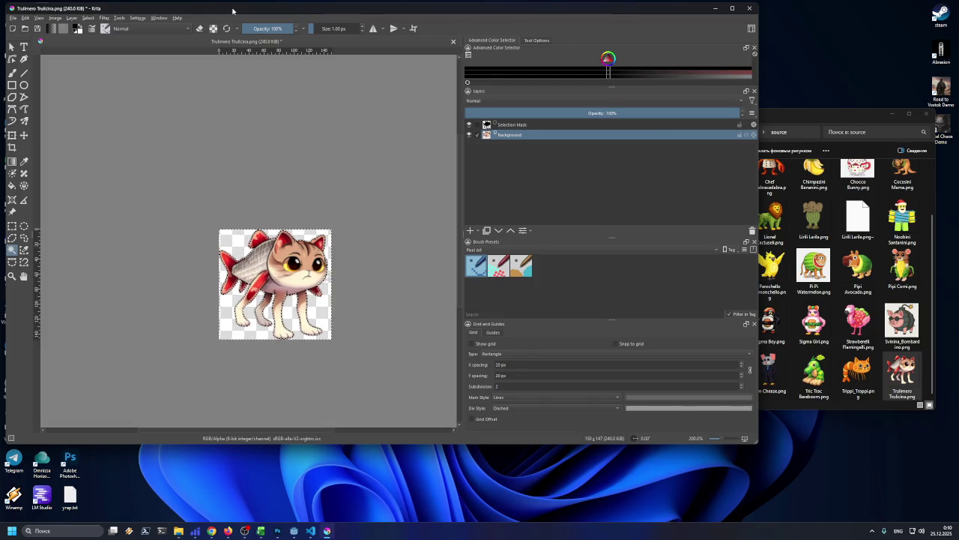
left_click_drag(235, 11, 237, 13)
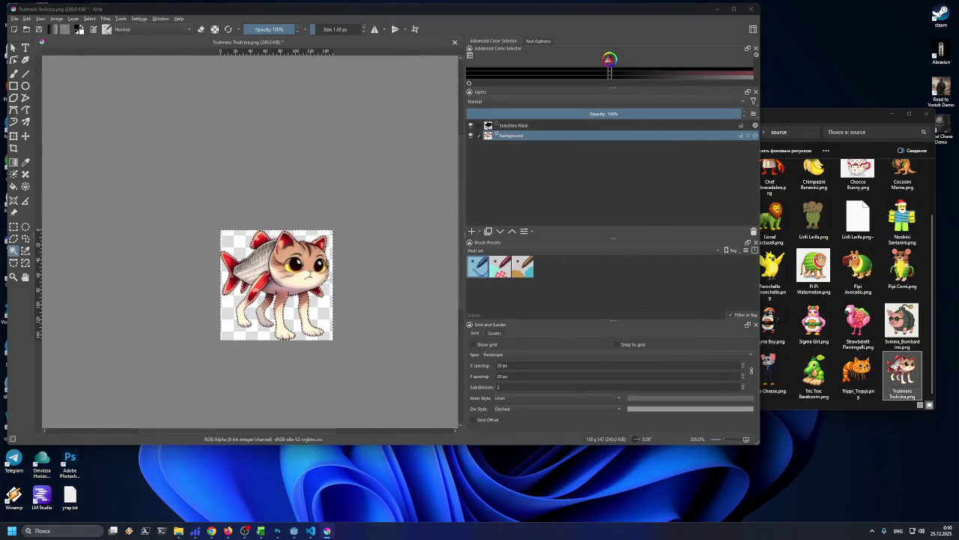
left_click(902, 371)
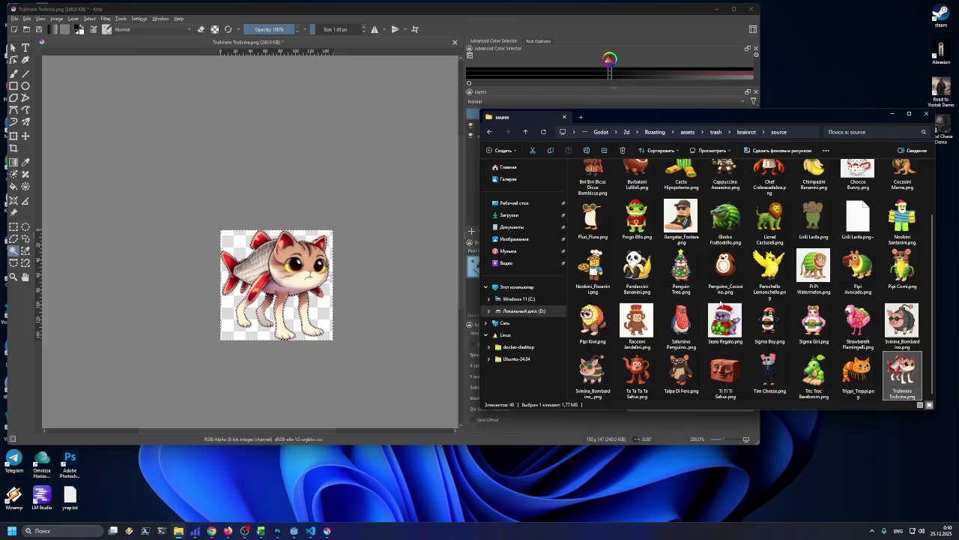
left_click(741, 134)
double_click(604, 168)
left_click(527, 133)
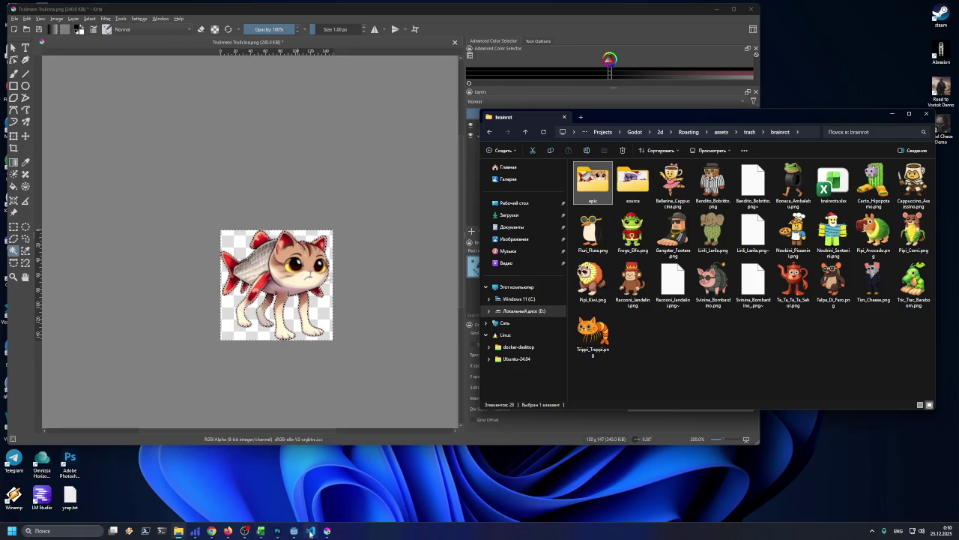
- Fill Trulimero Trulicina's cell C22 yellow in the spreadsheet and minimize Excel
left_click(261, 531)
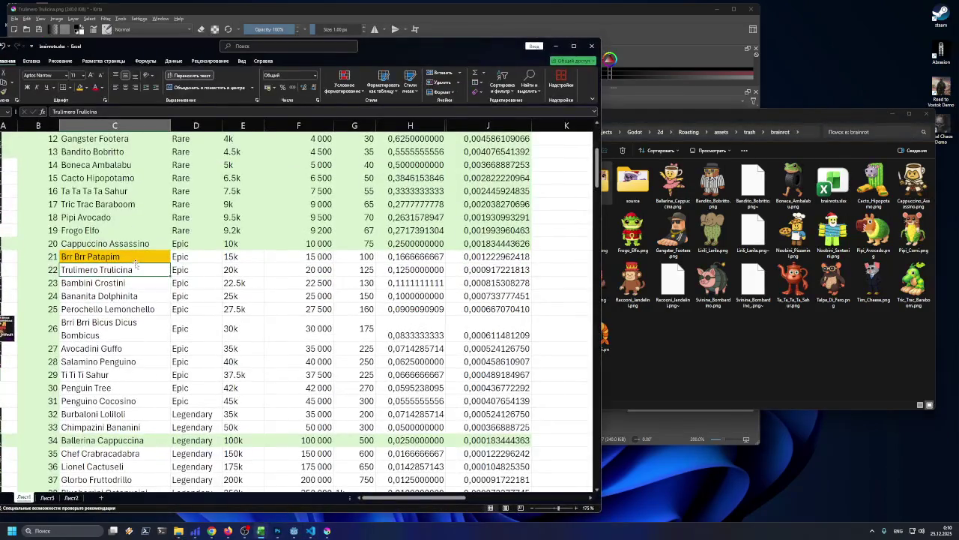
left_click(80, 87)
left_click(104, 281)
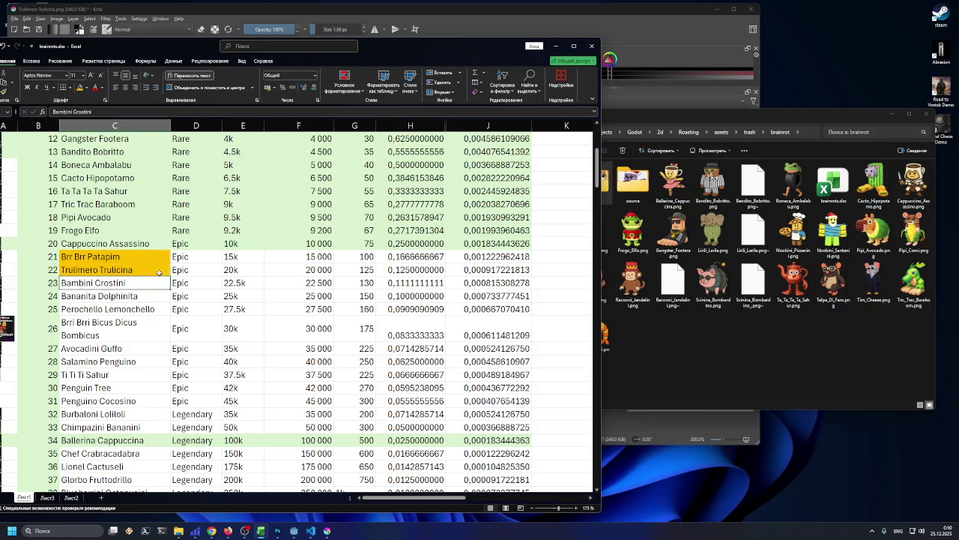
left_click(556, 45)
double_click(632, 182)
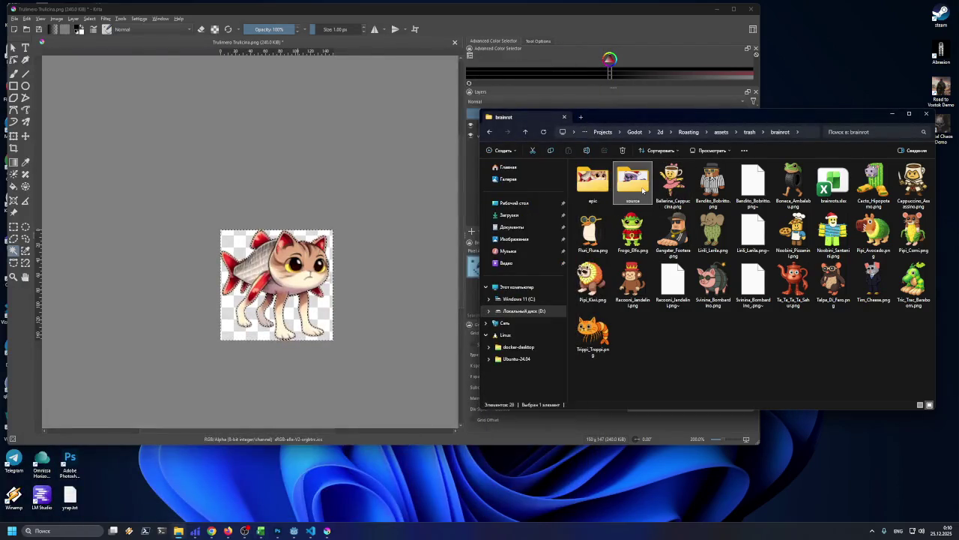
- Open Bambini Crostini.png as a new document and contiguous-select the character's background
mouse_move(680, 183)
left_mouse_down()
mouse_move(469, 201)
mouse_move(266, 100)
left_mouse_up()
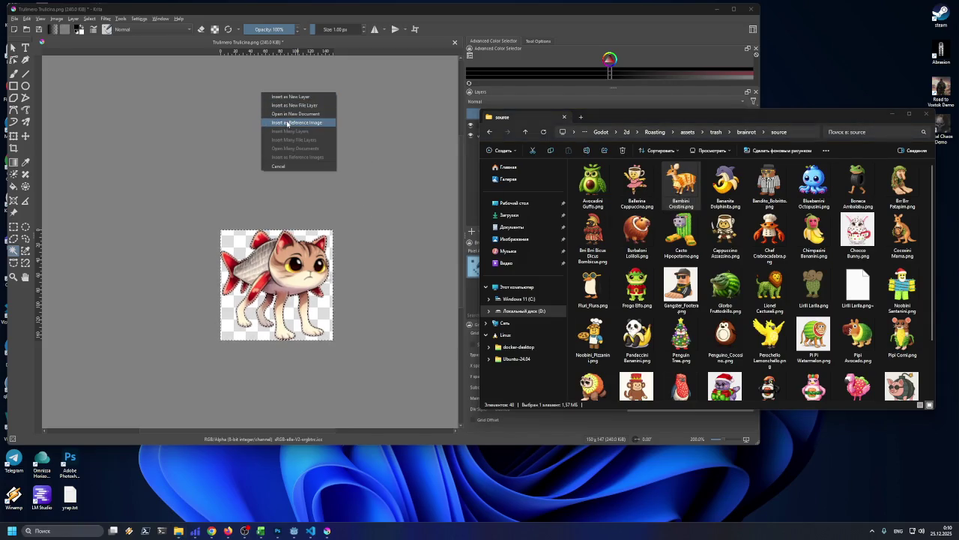
left_click(288, 114)
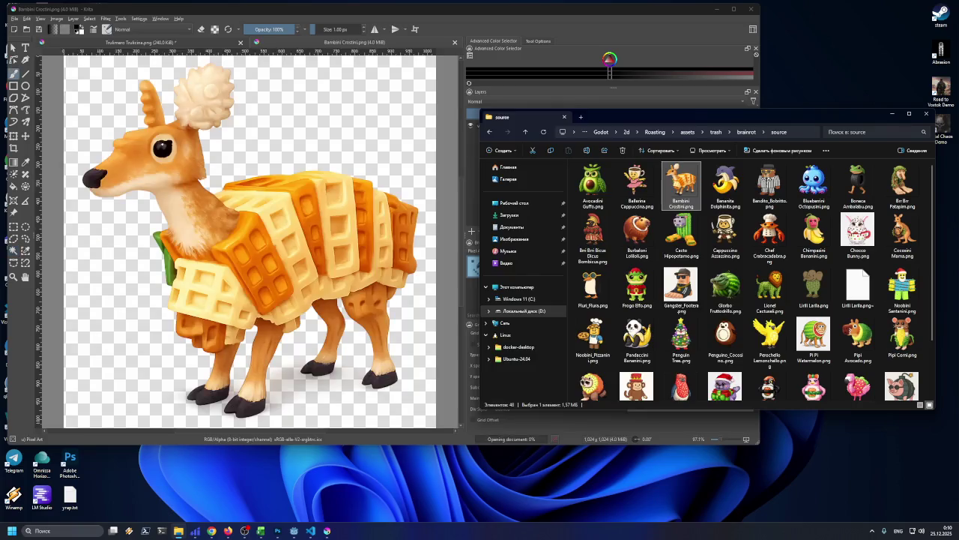
key("minus")
key("minus")
key("minus")
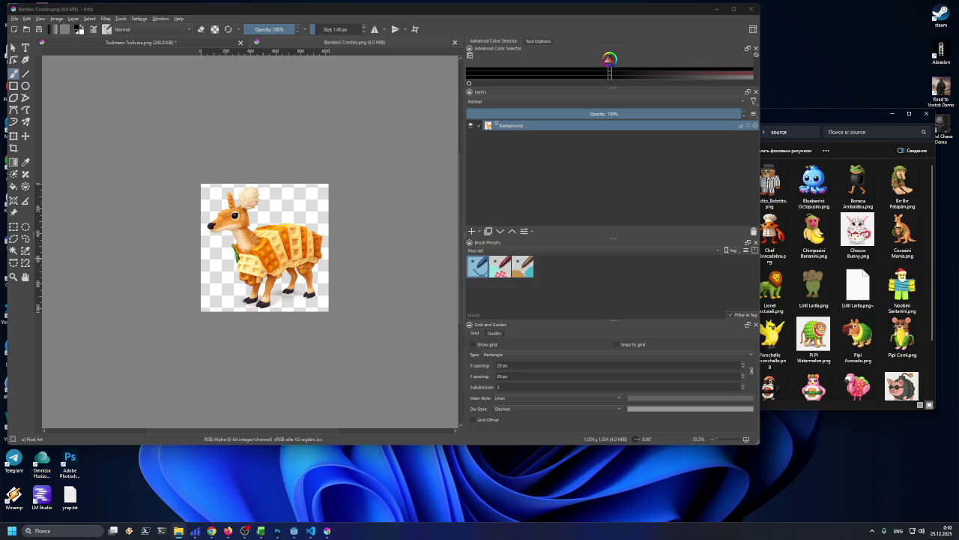
left_click(14, 251)
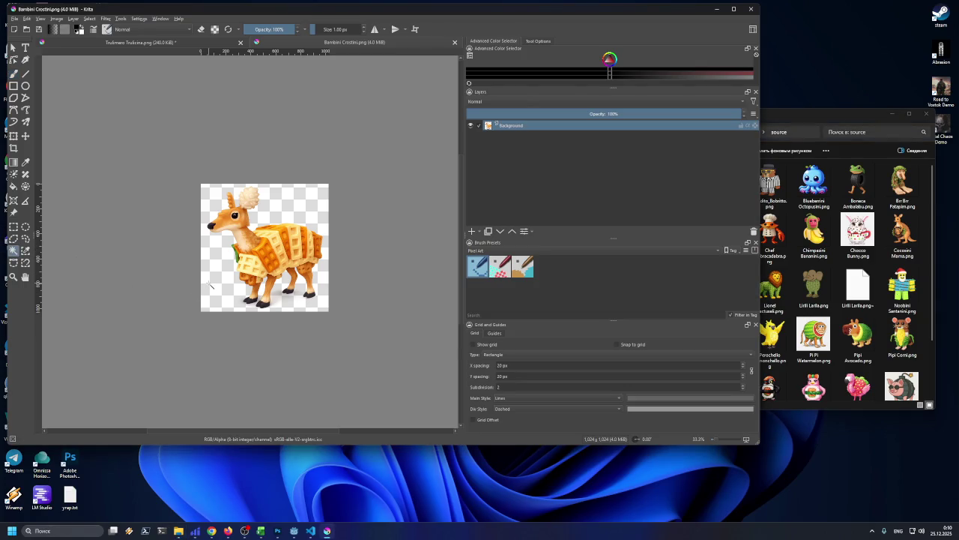
left_click(211, 285)
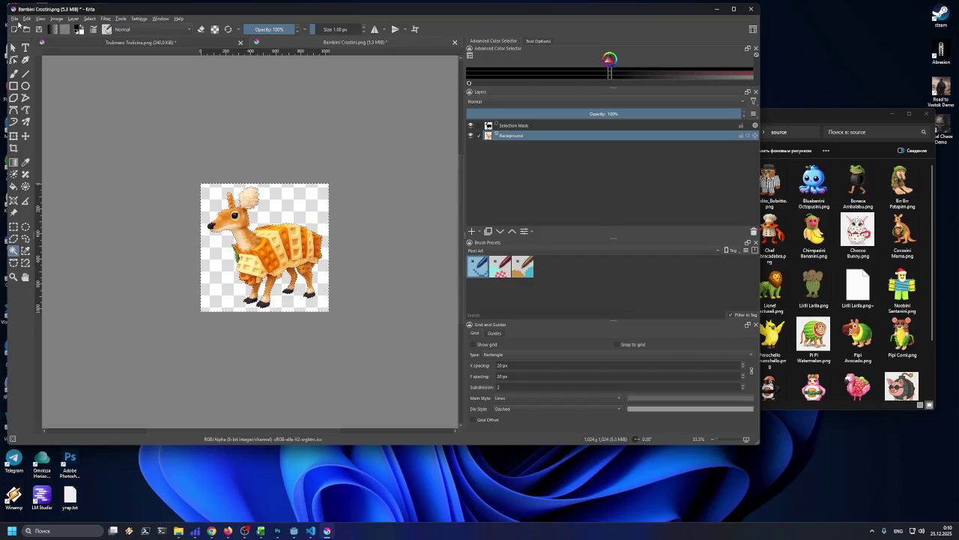
left_click(15, 19)
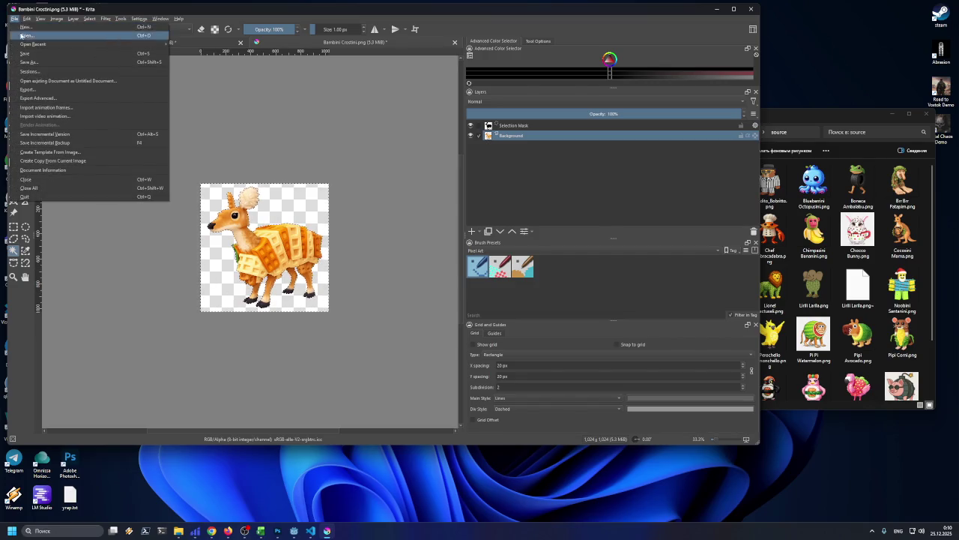
- Trim Bambini Crostini to its selection and scale it to 150 px high (142 × 150)
mouse_move(33, 44)
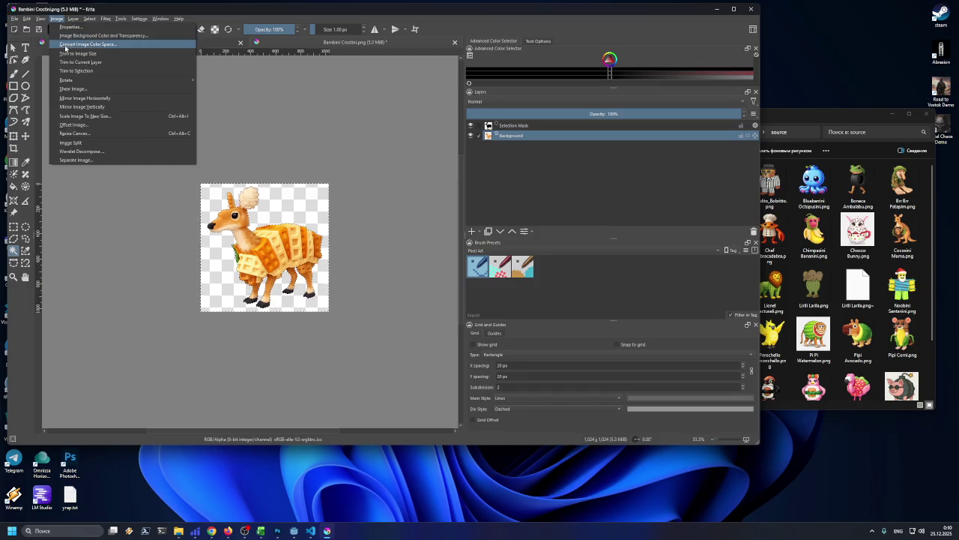
left_click(90, 64)
left_click(56, 19)
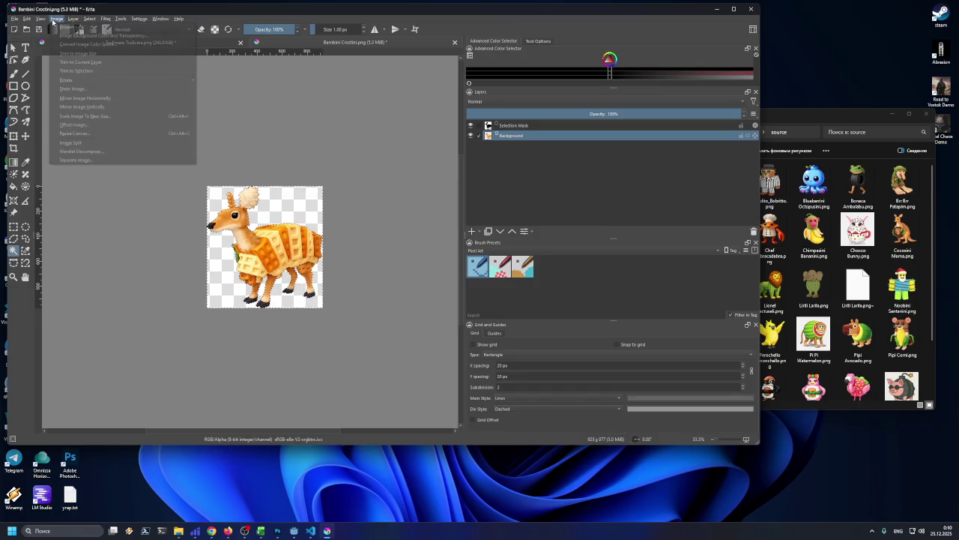
left_click(78, 116)
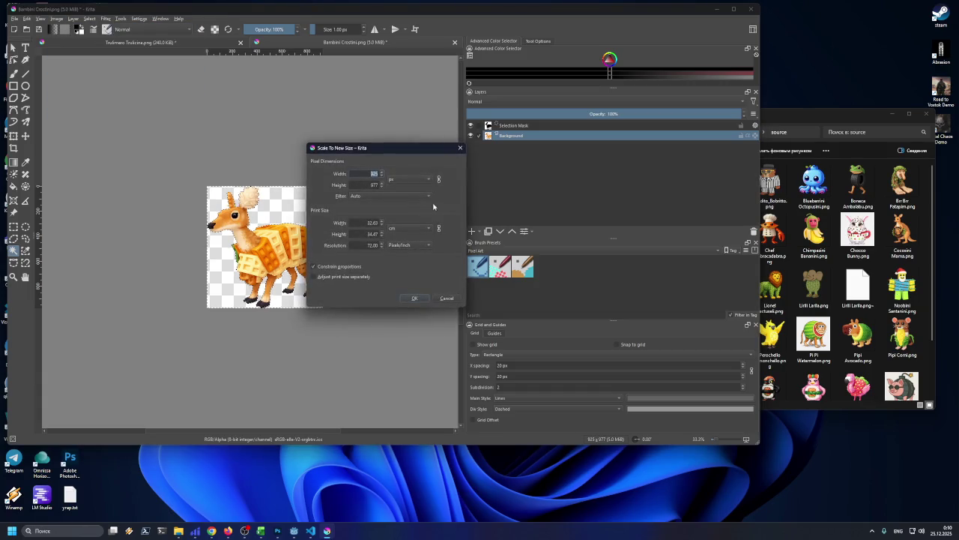
key("Tab")
type("150")
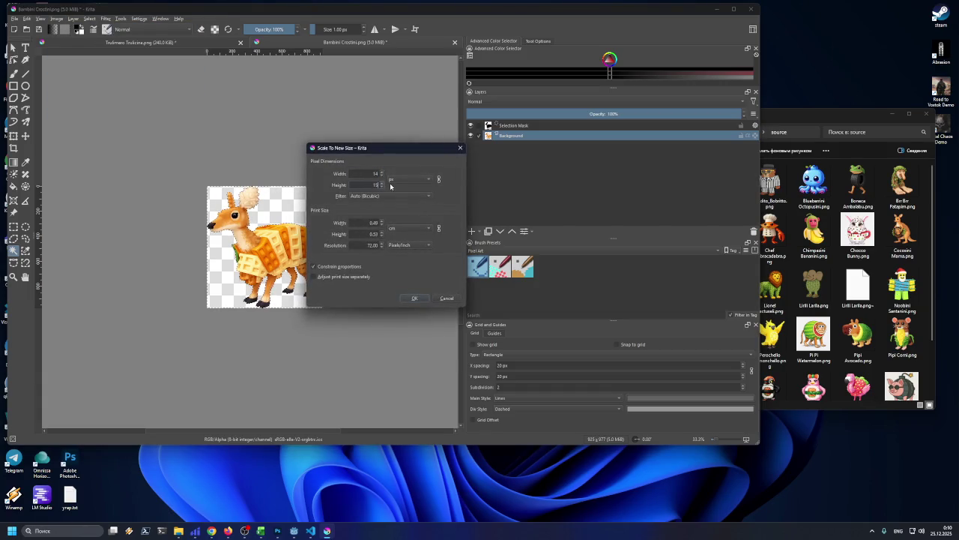
key("Return")
key("plus")
key("plus")
key("plus")
left_click(14, 18)
- Export the sprite as Bambini_Crostini.png into the epic folder with PNG options confirmed
left_click(37, 81)
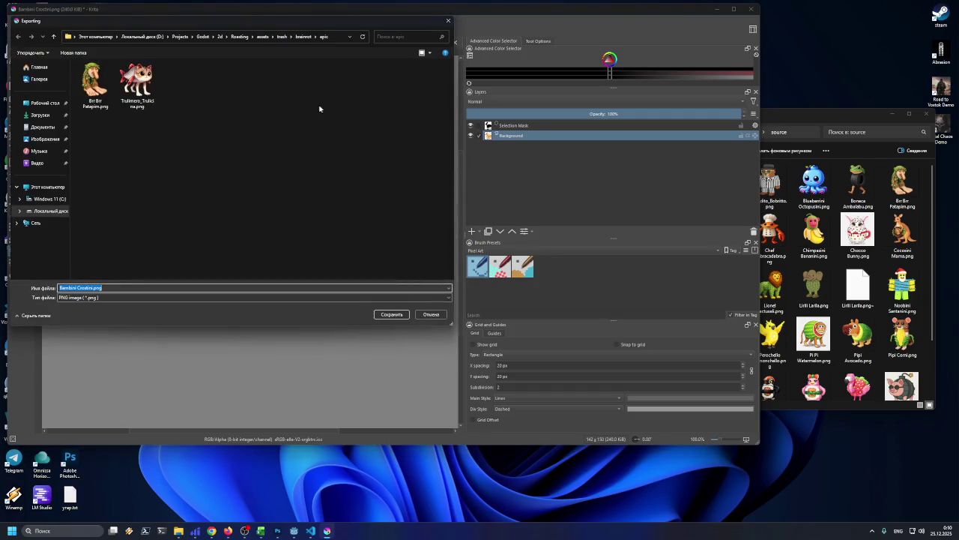
left_click(78, 287)
left_click(392, 314)
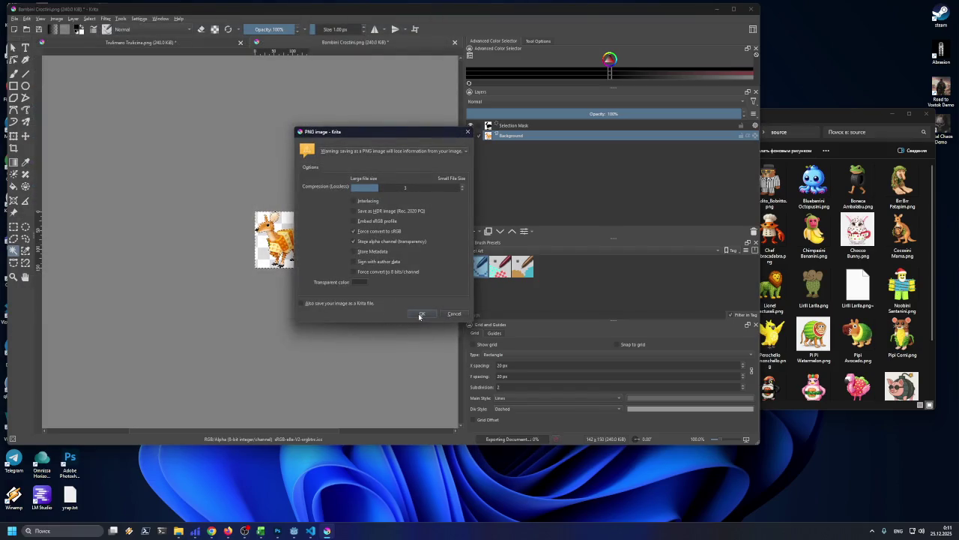
left_click(419, 316)
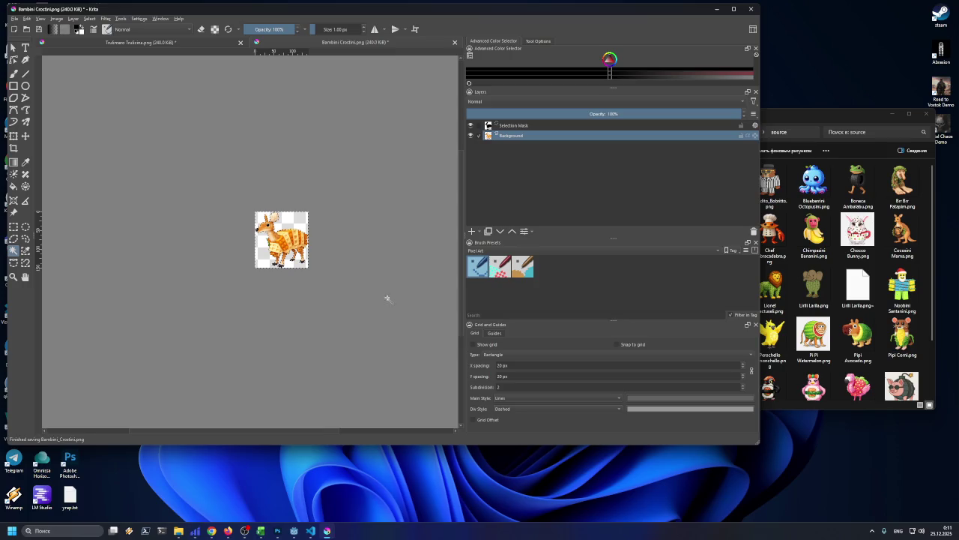
left_click(834, 115)
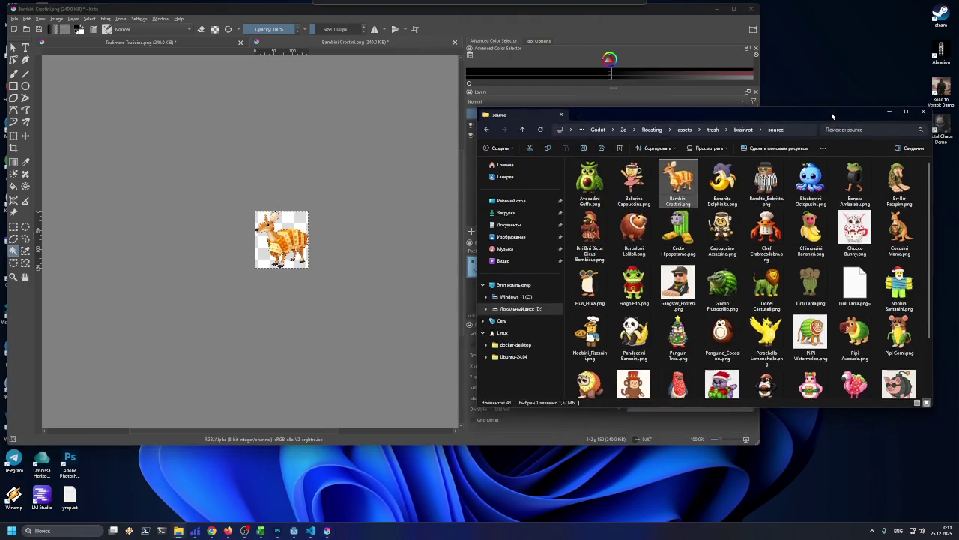
left_click_drag(831, 113, 838, 122)
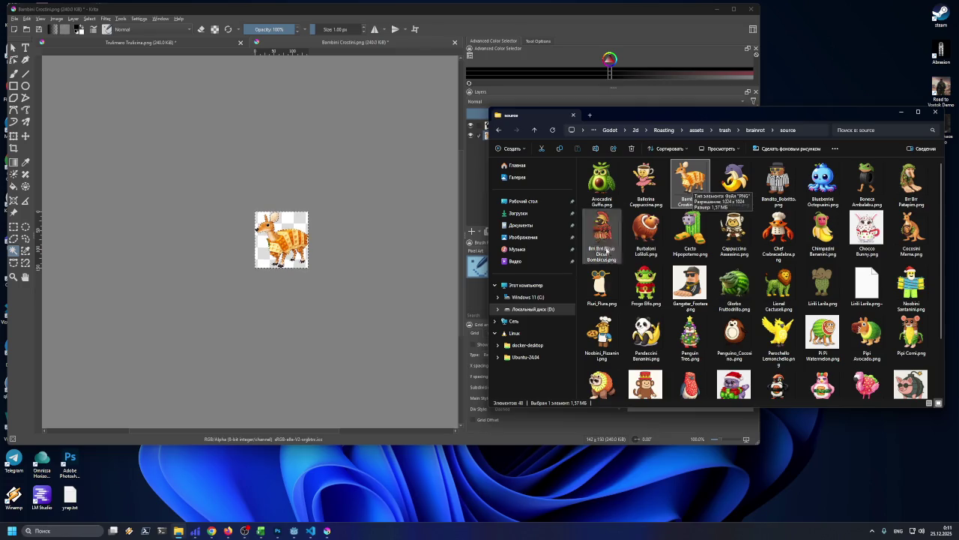
- Fill Bambini Crostini's cell C23 yellow, minimize Excel, and drag Bananita Dolphinita.png into Krita
left_click(261, 531)
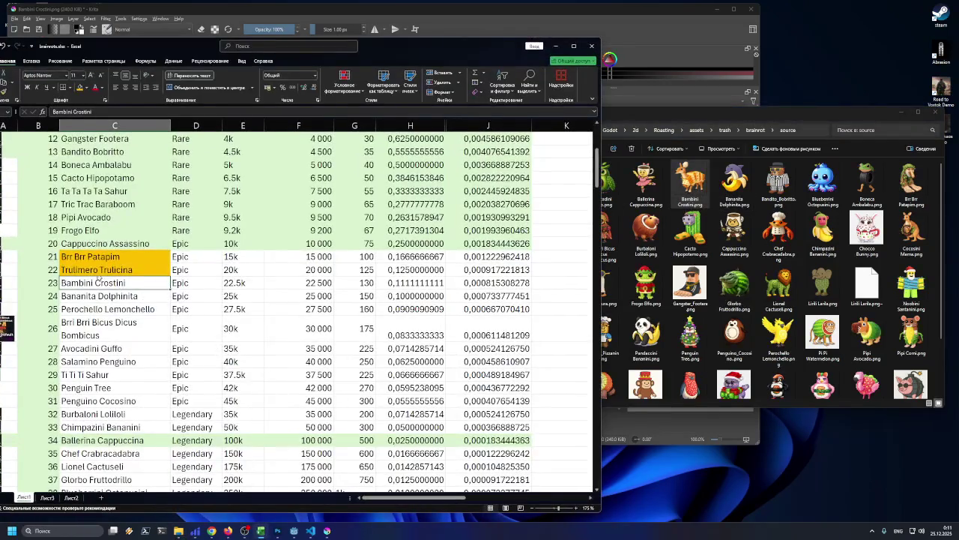
left_click(82, 87)
left_click(123, 298)
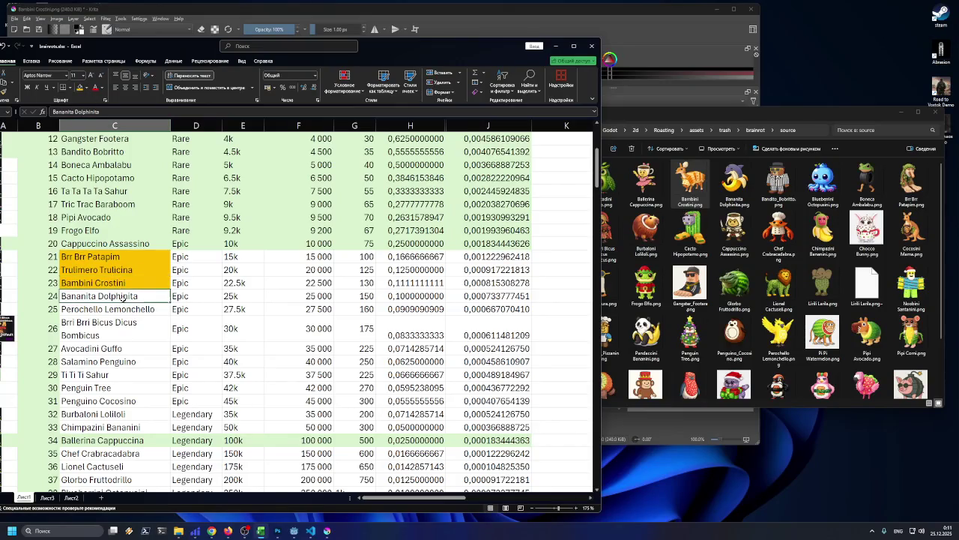
left_click(555, 46)
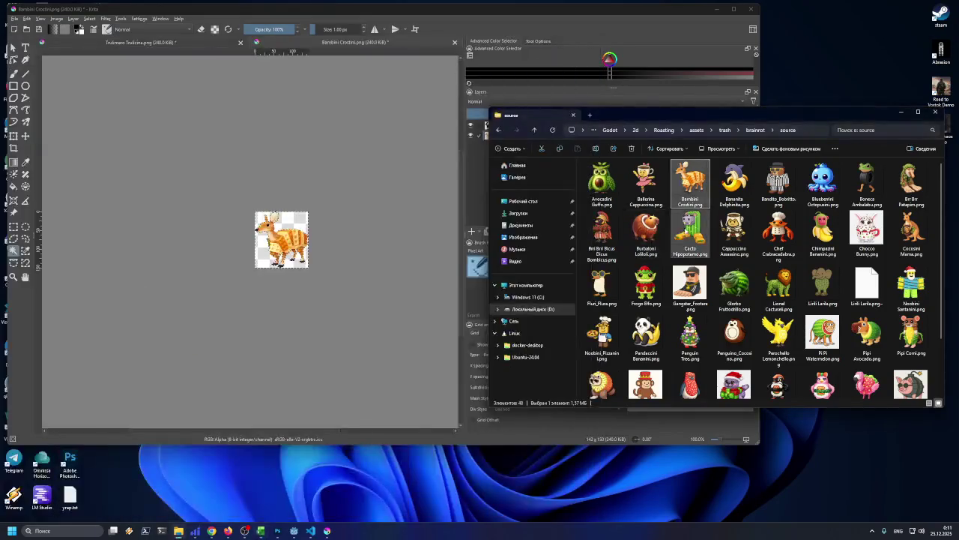
left_click(735, 184)
left_click_drag(735, 184, 371, 164)
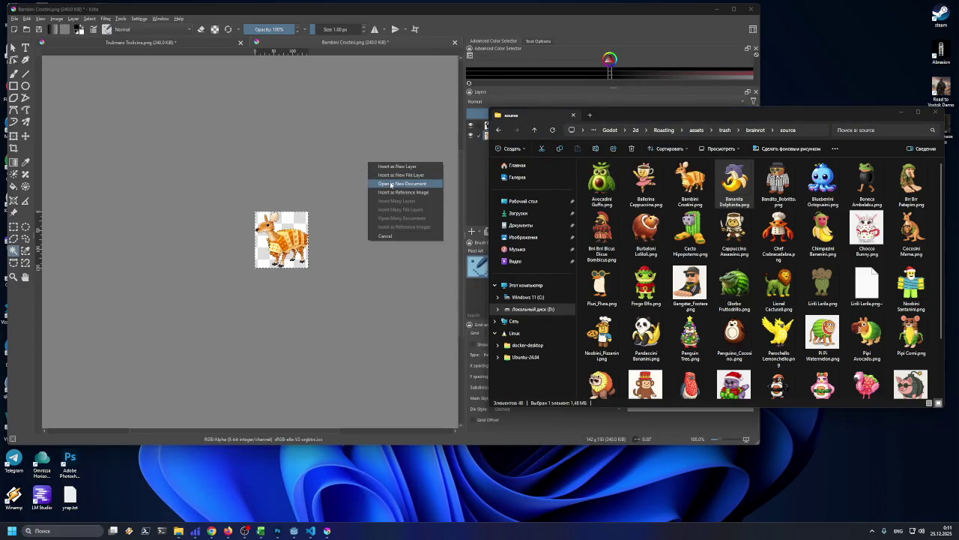
- Open Bananita Dolphinita, trim it to the character and scale it to 145 × 150 px
left_click(390, 182)
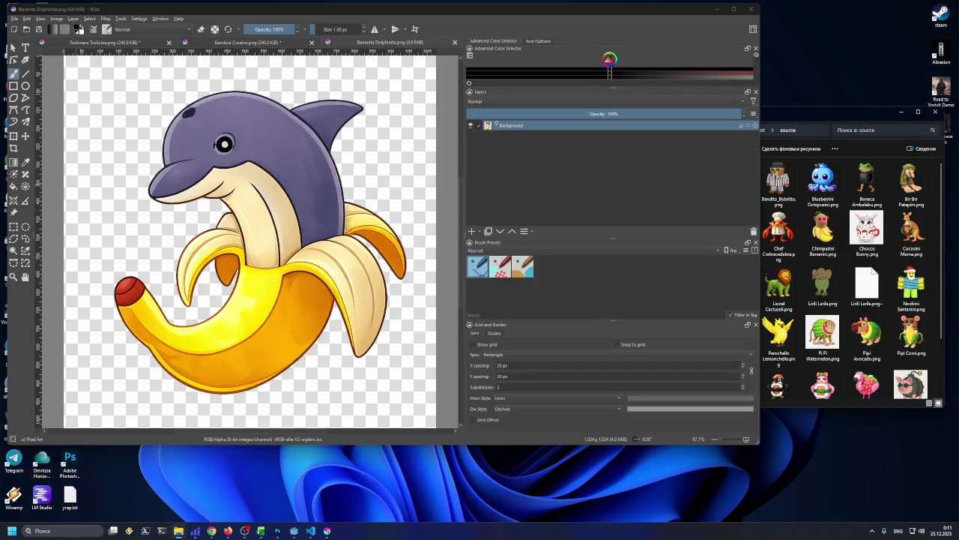
left_click(13, 250)
left_click(96, 235)
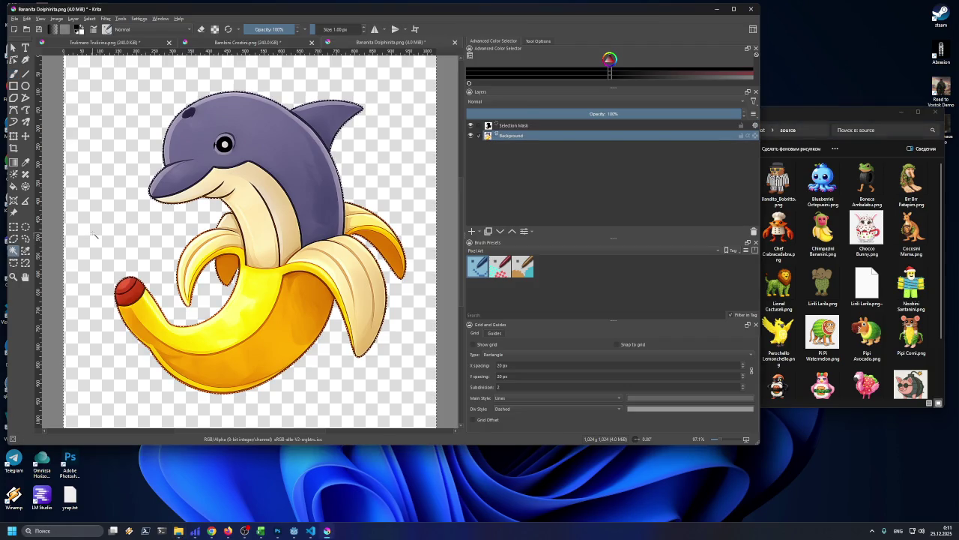
left_click(57, 18)
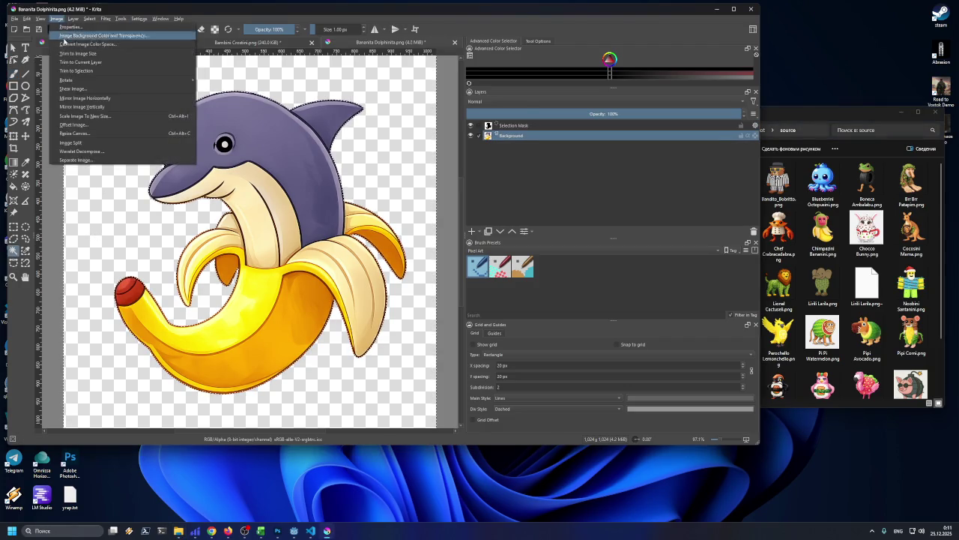
left_click(74, 71)
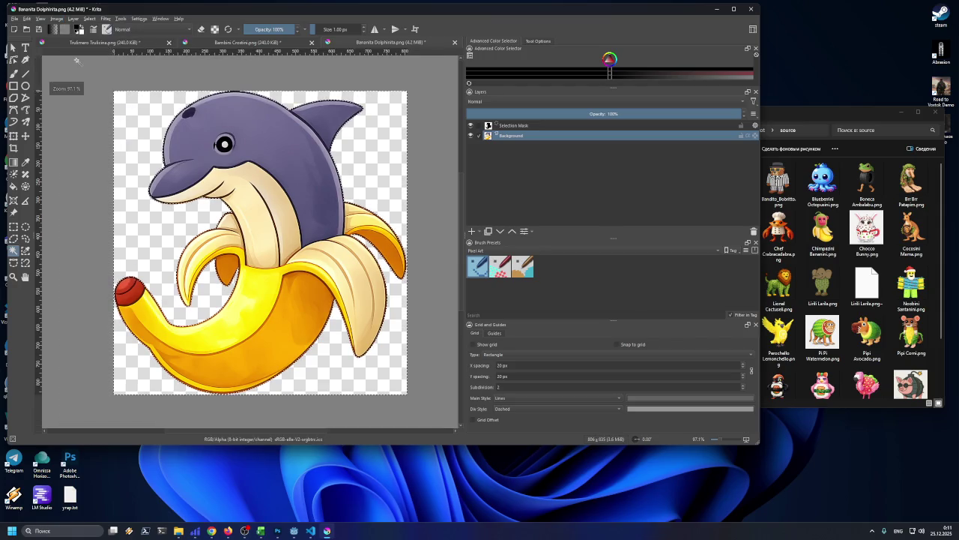
left_click(53, 19)
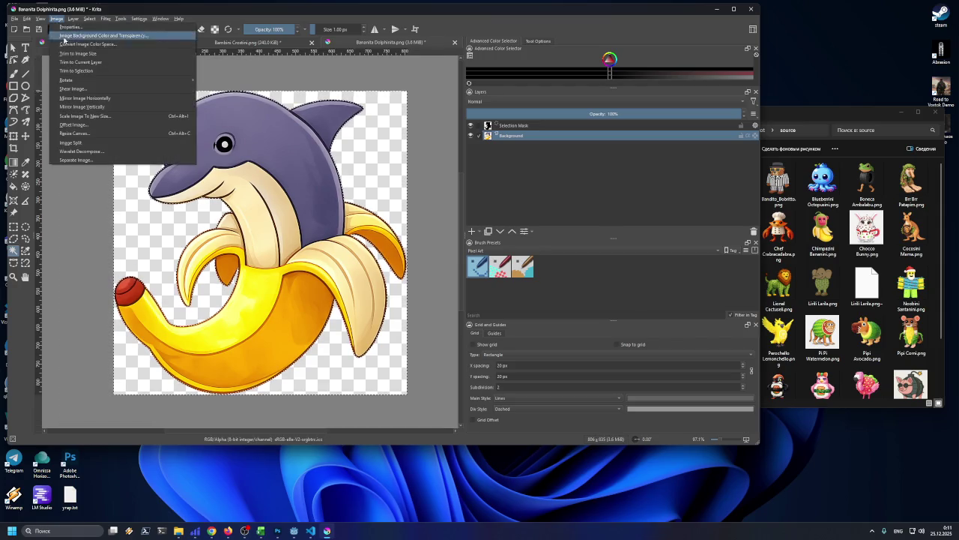
left_click(87, 119)
double_click(371, 185)
type("150")
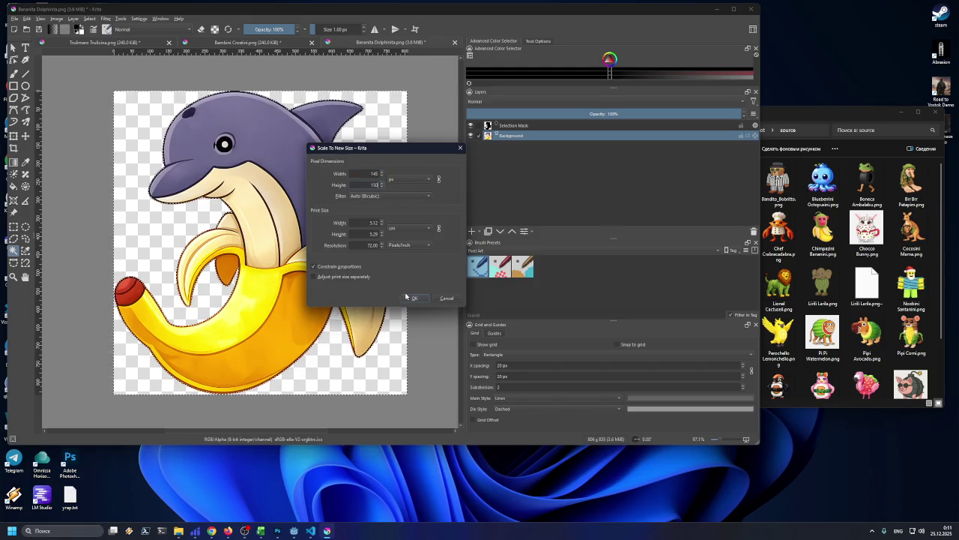
left_click(413, 297)
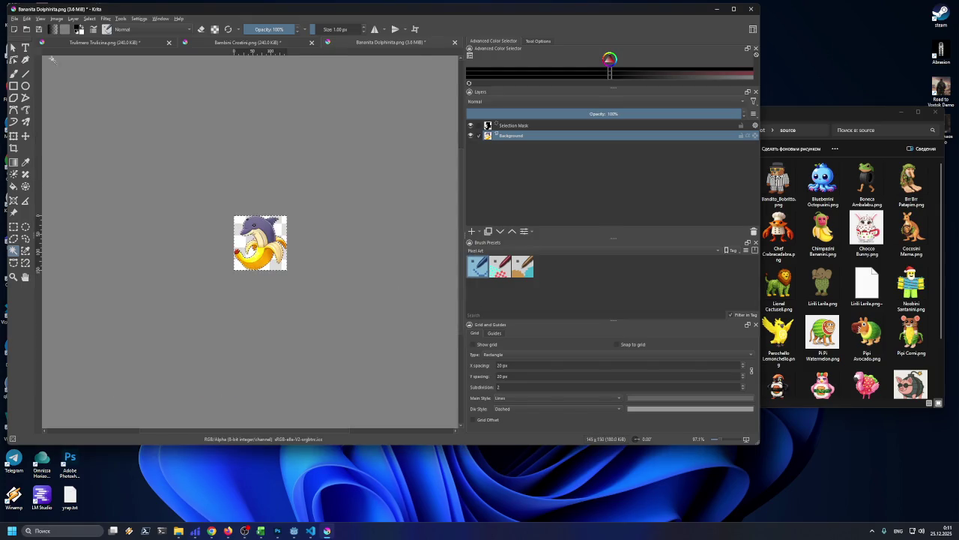
- Export it as Bananita_Dolphinita.png into the epic folder
left_click(15, 19)
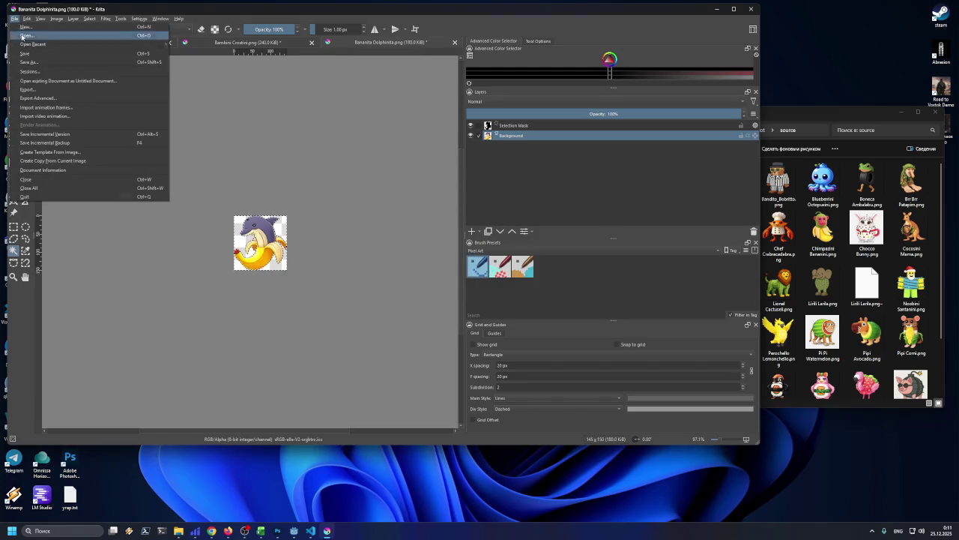
left_click(28, 89)
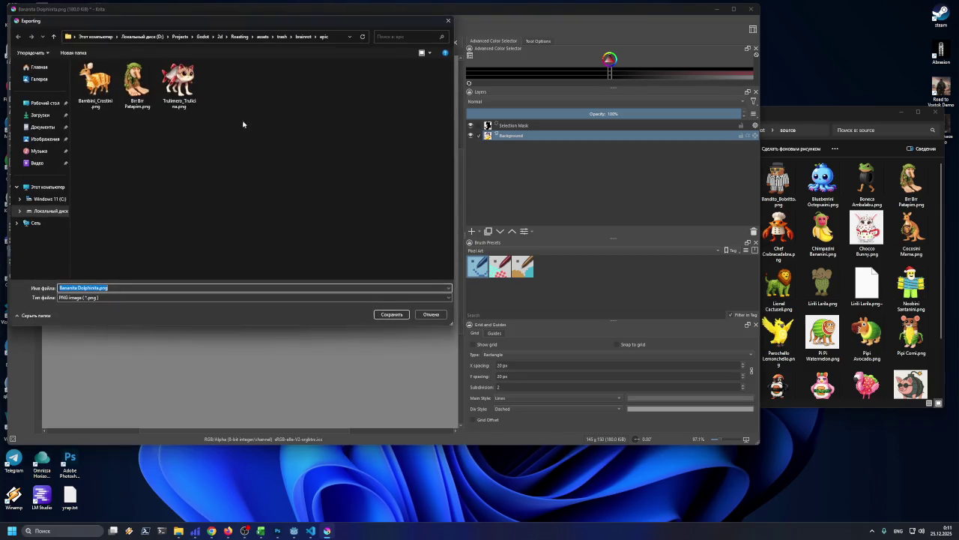
left_click(78, 287)
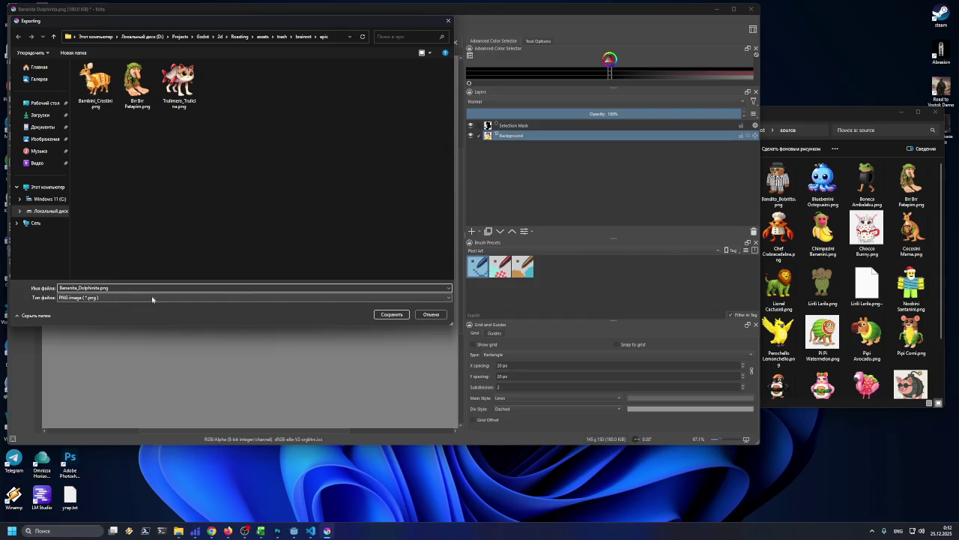
left_click(422, 315)
- Fill Bananita Dolphinita's cell C24 yellow in Excel, then minimize the spreadsheet
left_click(264, 530)
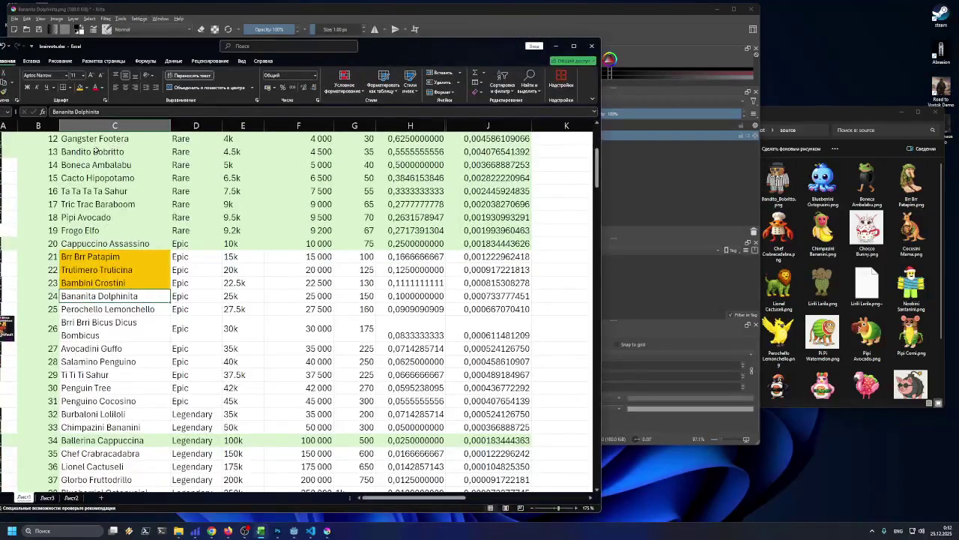
left_click(79, 88)
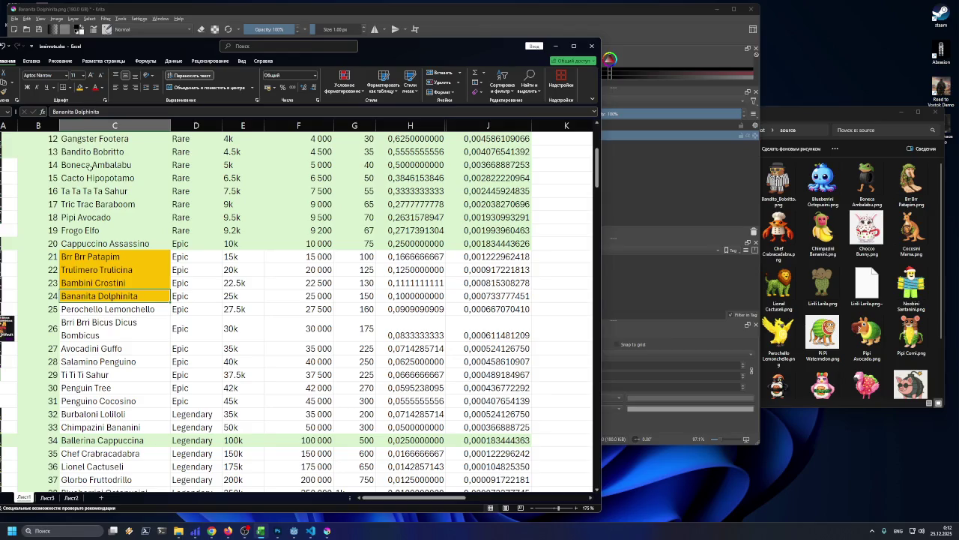
left_click(116, 309)
scroll(157, 294, "down", 1)
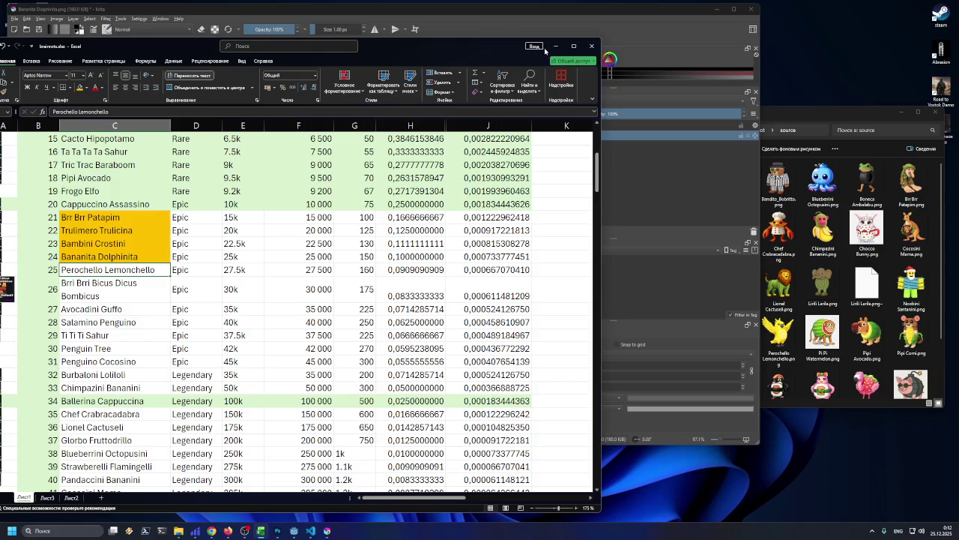
left_click(556, 46)
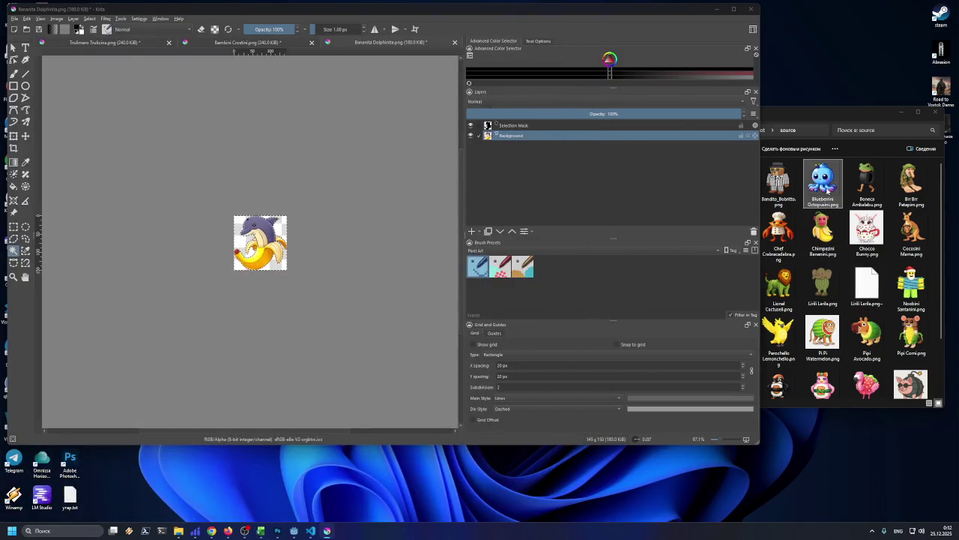
- Drag the Perochello Lemonchello image from the source folder into Krita as its own document
left_click(823, 184)
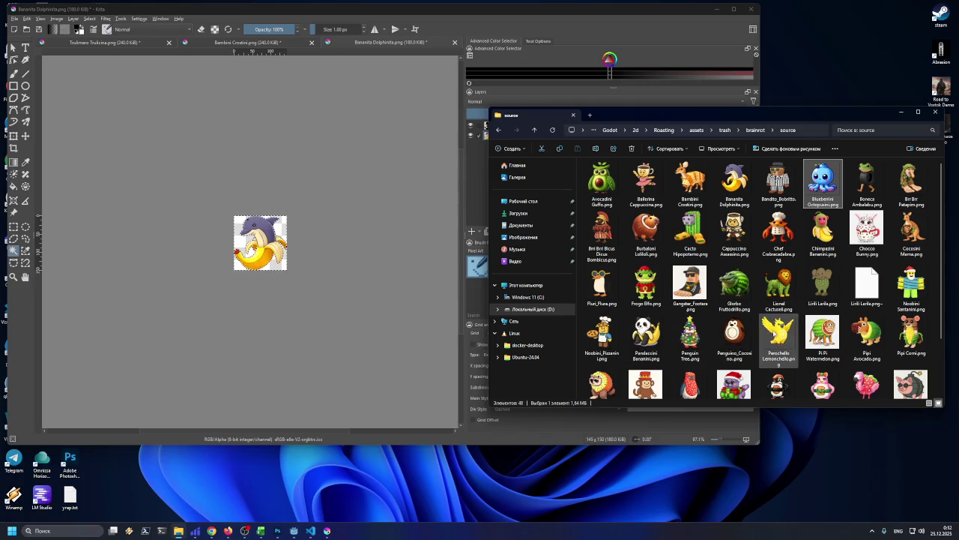
left_click(778, 333)
left_click_drag(783, 335, 343, 276)
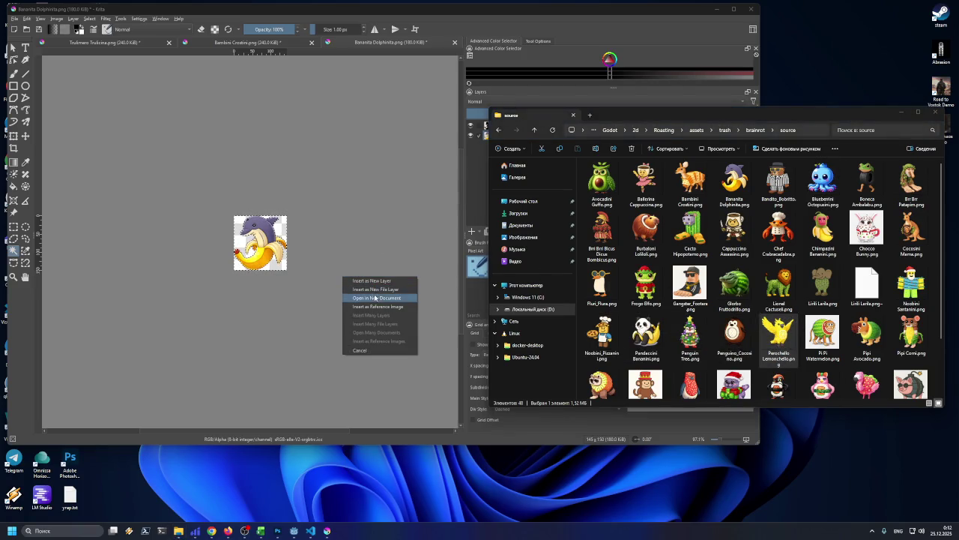
left_click(380, 299)
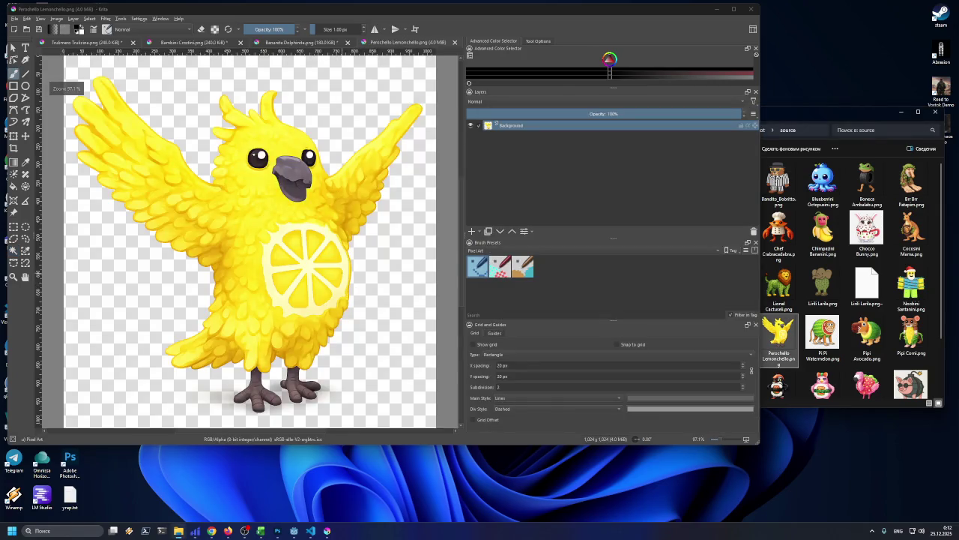
scroll(381, 297, "down", 1)
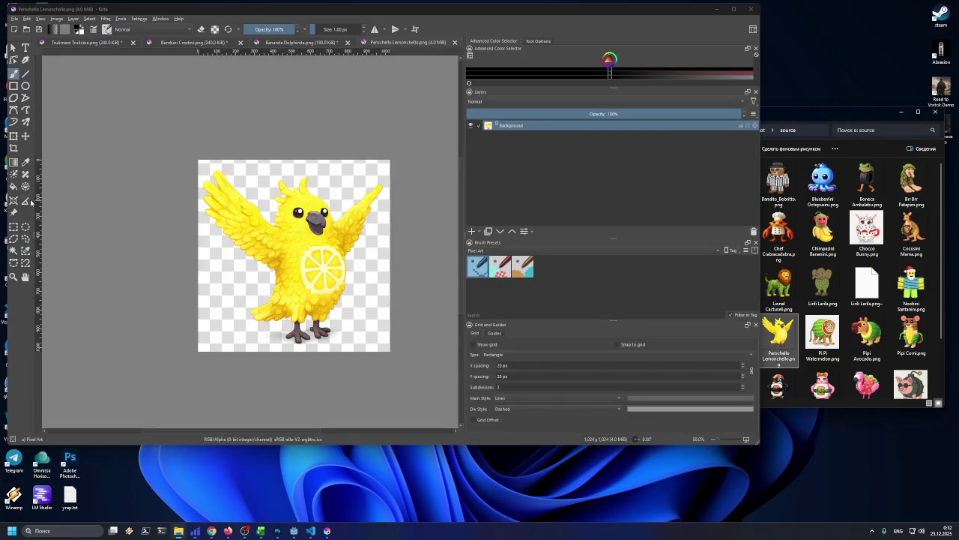
- Magic-wand select the bird and trim the canvas to the layer's content
left_click(13, 250)
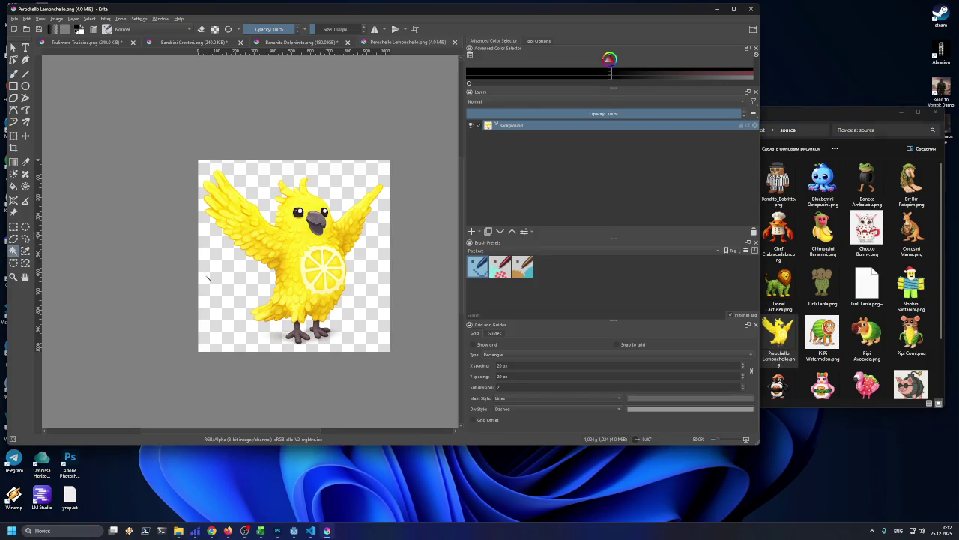
left_click(207, 277)
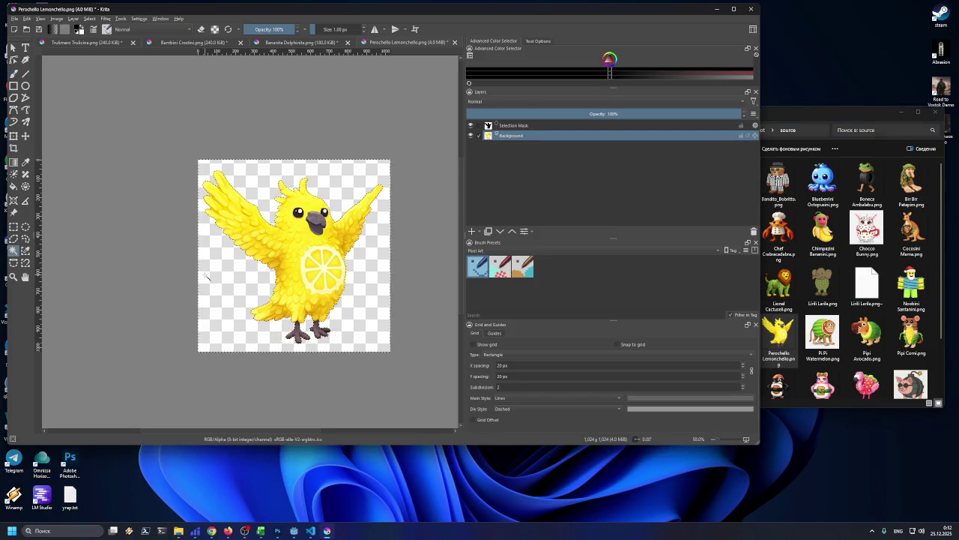
left_click(54, 19)
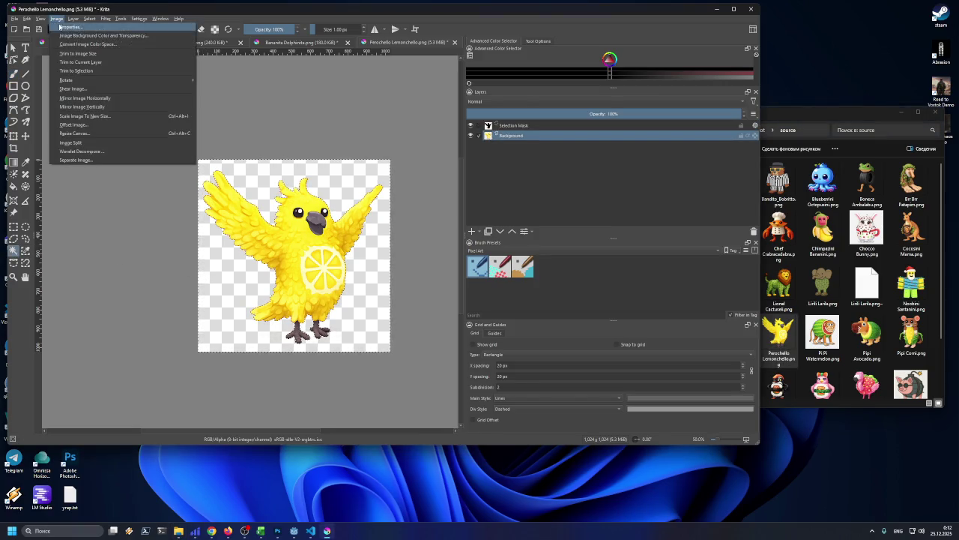
left_click(84, 63)
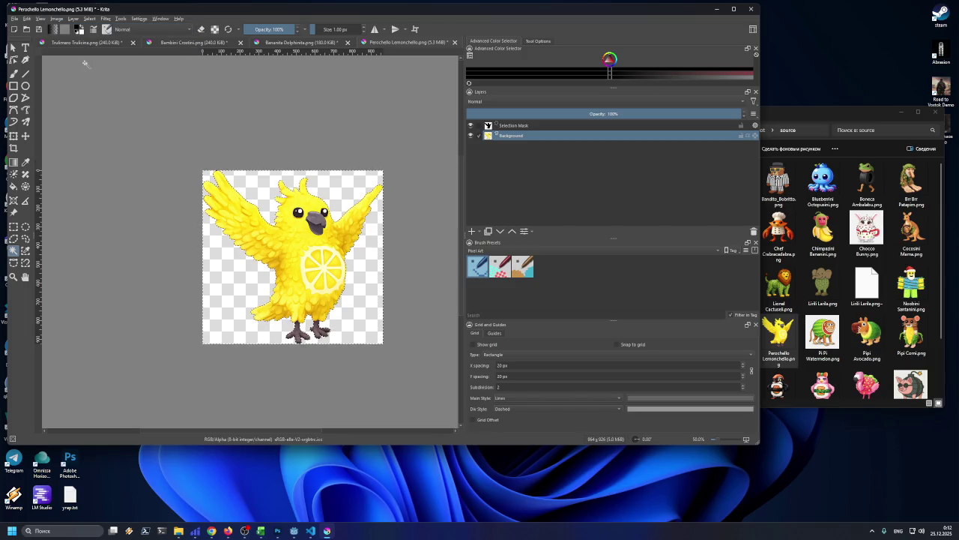
- Scale the image to 150 px wide (150 × 144)
left_click(49, 19)
left_click(85, 114)
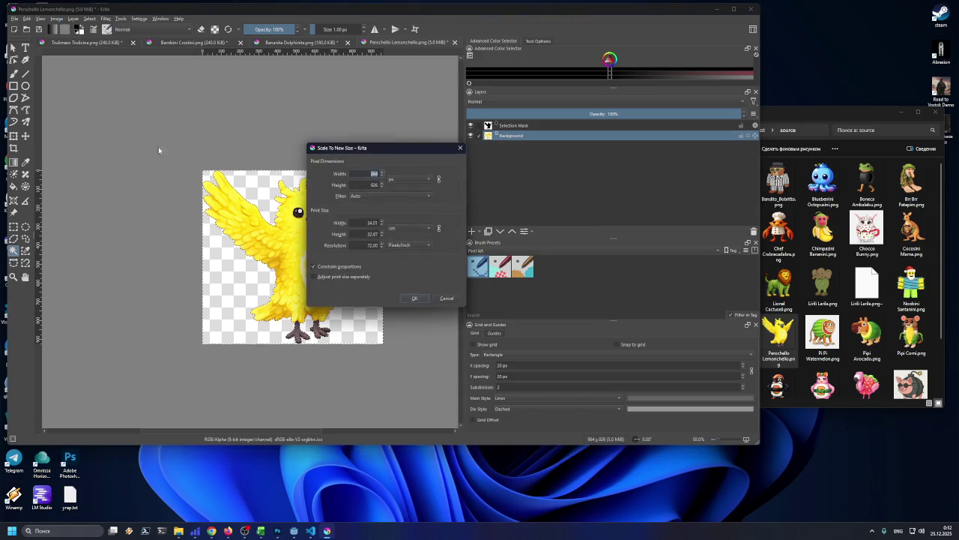
type("150")
left_click(414, 298)
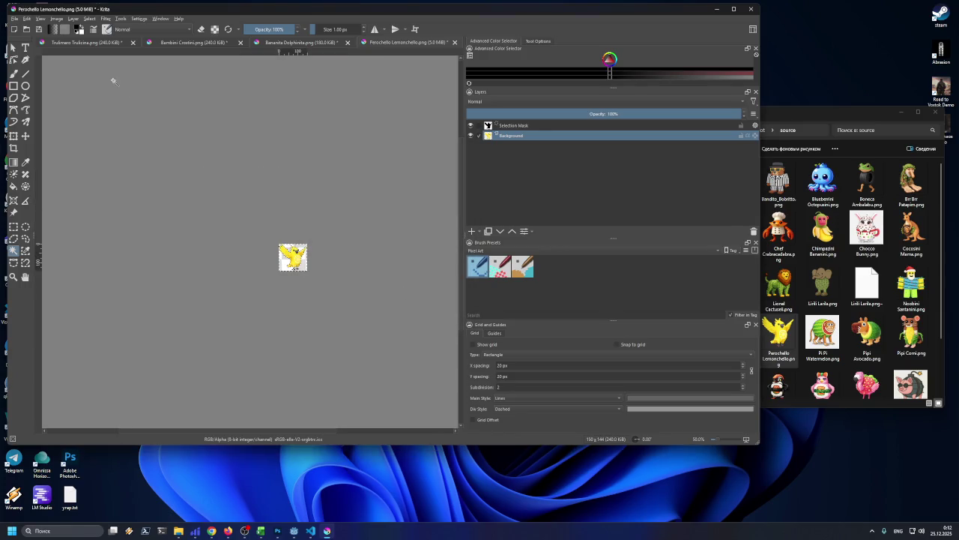
- Export the image as Perochello_Lemonchello.png into the epic folder
left_click(16, 18)
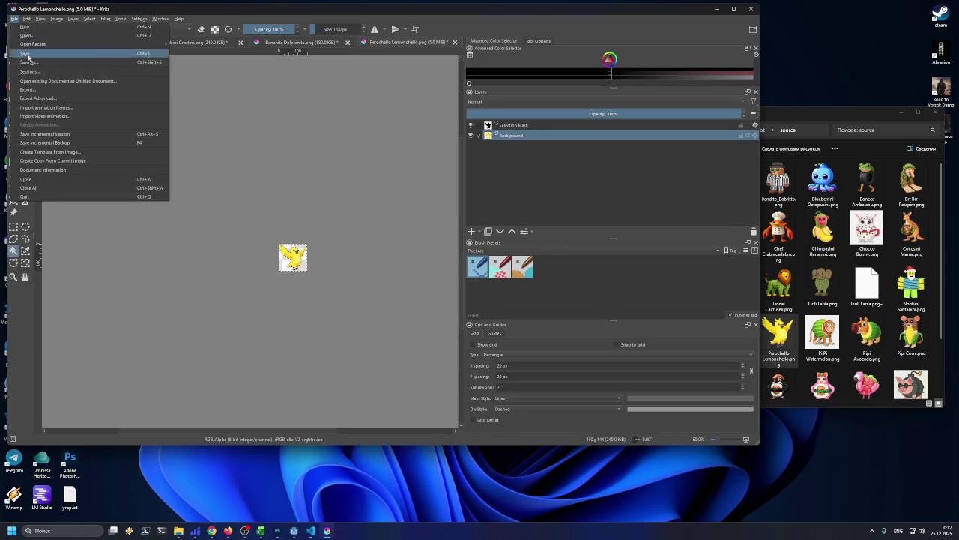
left_click(59, 94)
left_click(84, 288)
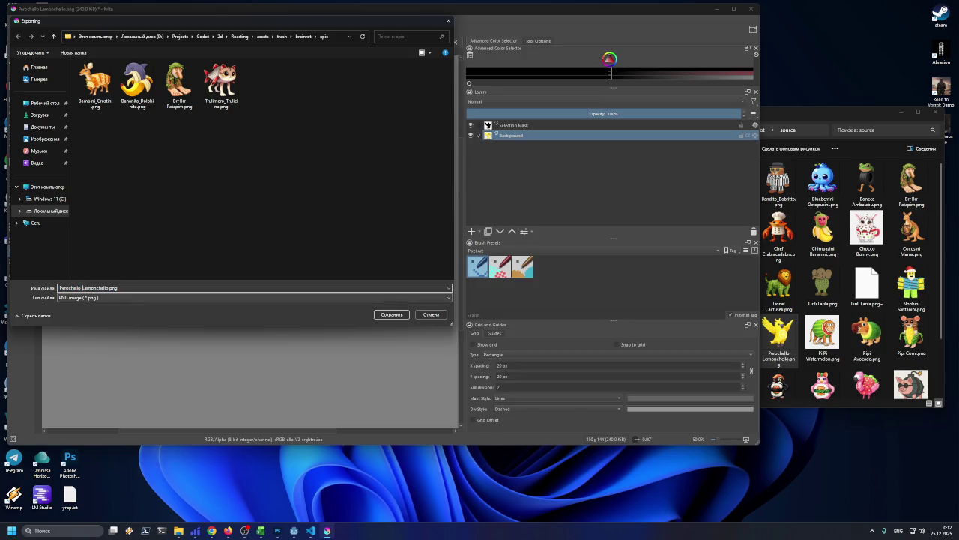
left_click(404, 313)
left_click(398, 313)
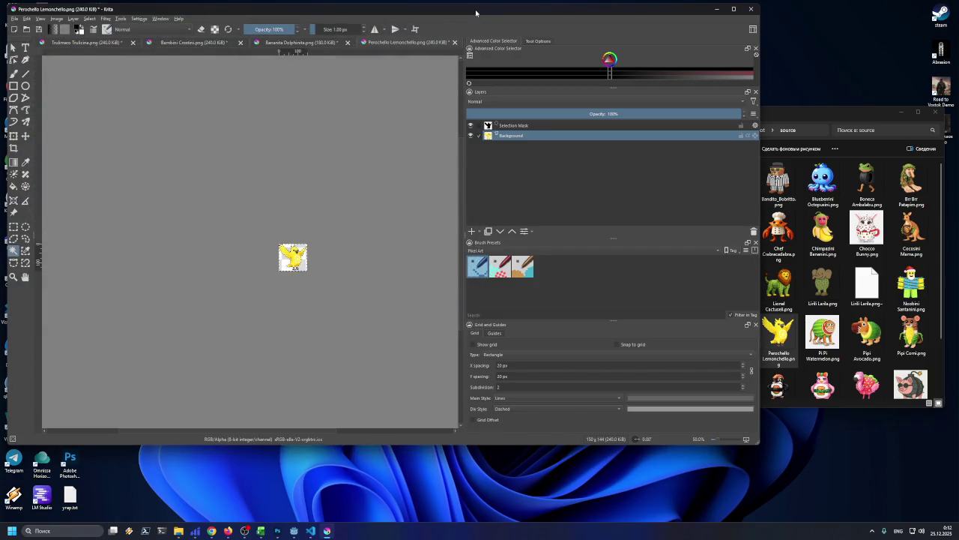
- Fill the Perochello Lemonchello cell C25 yellow in the Excel spreadsheet
left_click_drag(475, 12, 473, 10)
left_click_drag(799, 115, 782, 104)
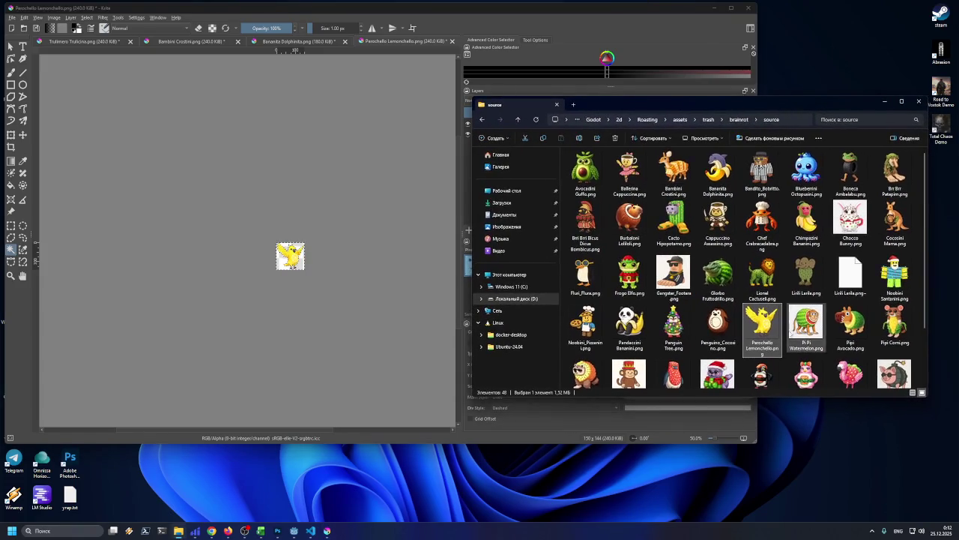
left_click(262, 533)
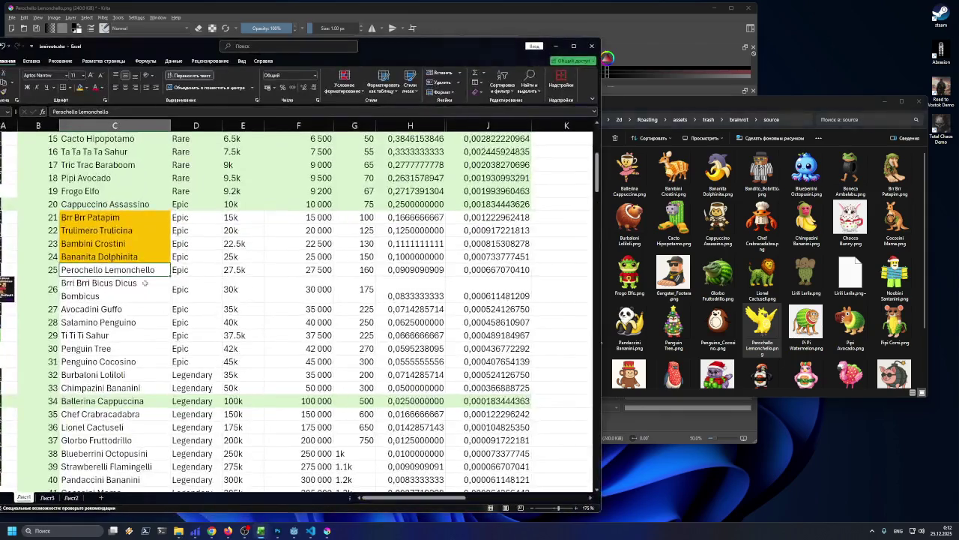
left_click(80, 86)
left_click(125, 283)
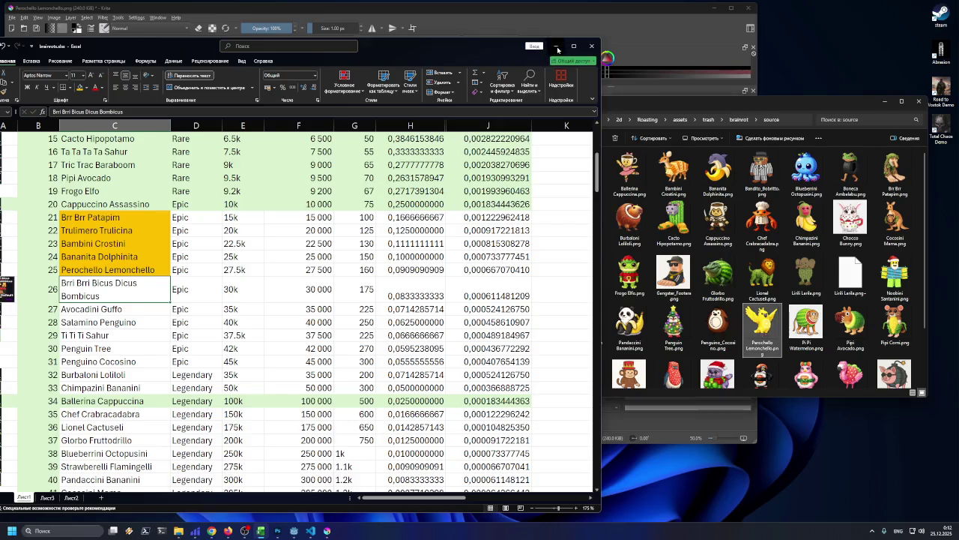
left_click(556, 47)
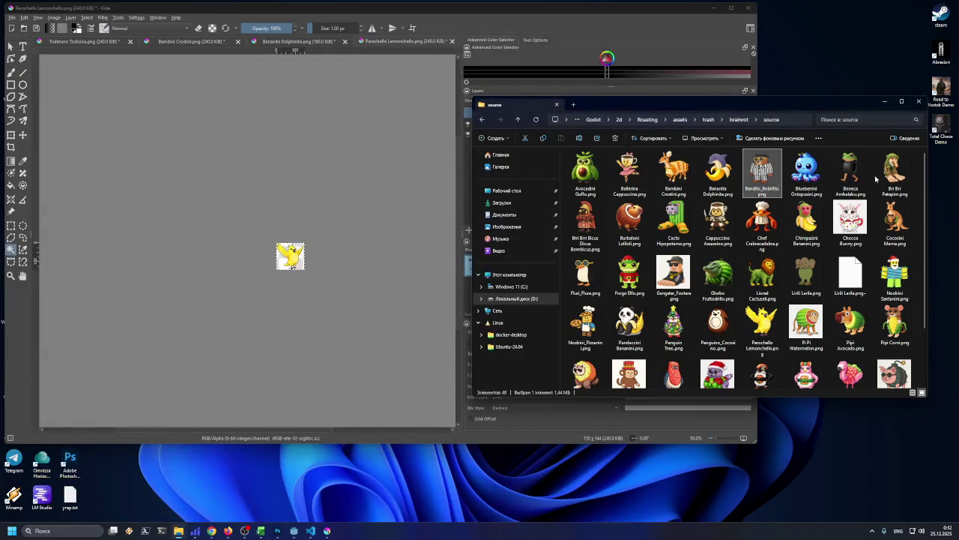
- Open Brri Brri Bicus Dicus Bombicus as a new document, magic-wand the character and trim the canvas
mouse_move(585, 221)
left_mouse_down()
mouse_move(546, 241)
mouse_move(308, 213)
left_mouse_up()
left_click(322, 230)
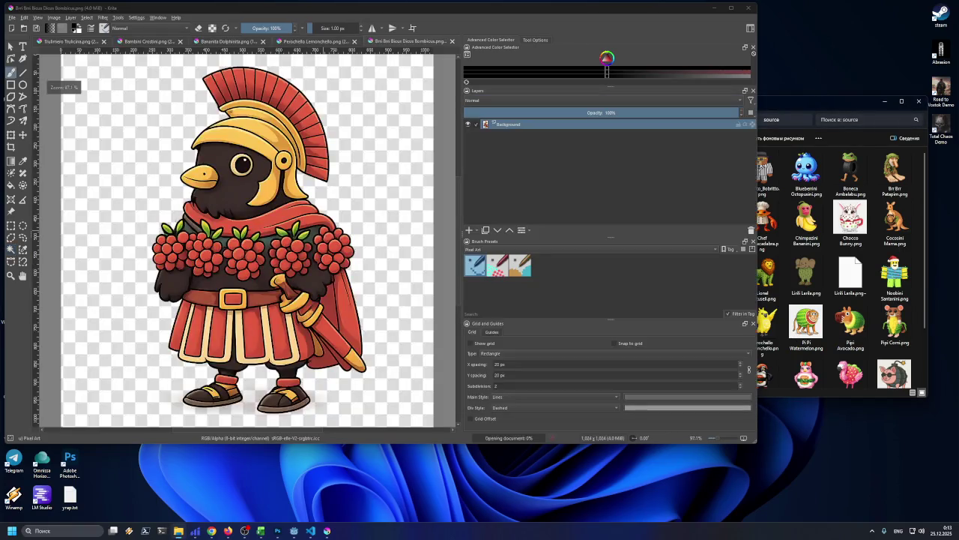
left_click(10, 251)
left_click(78, 229)
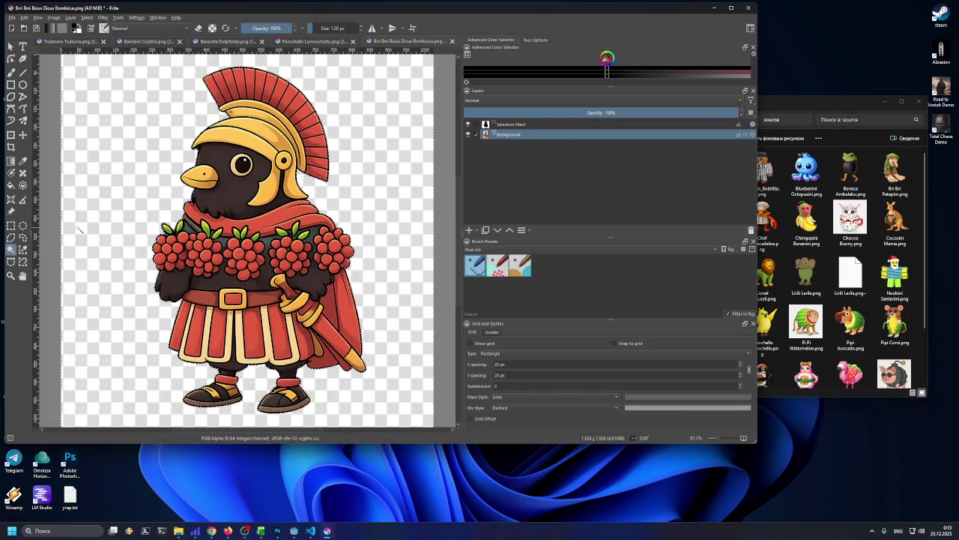
left_click(54, 17)
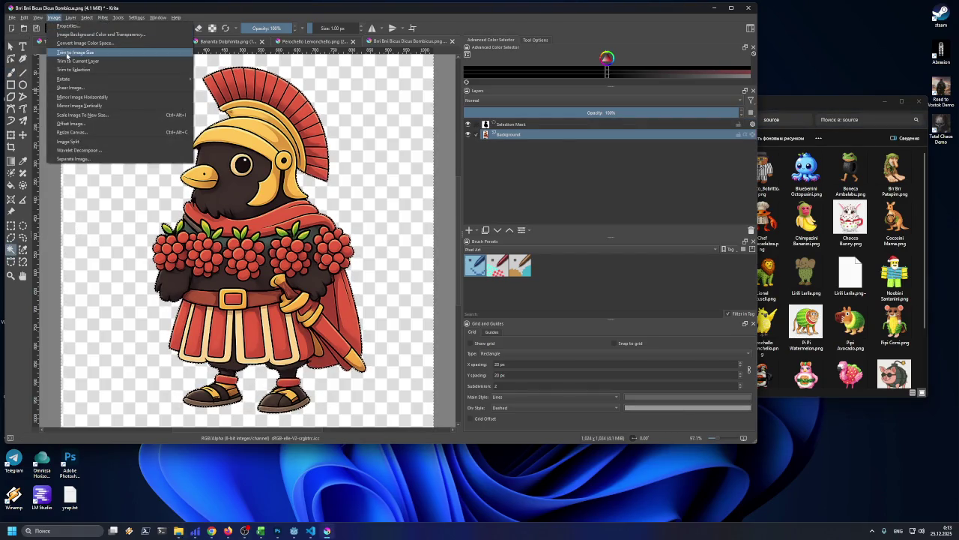
left_click(73, 61)
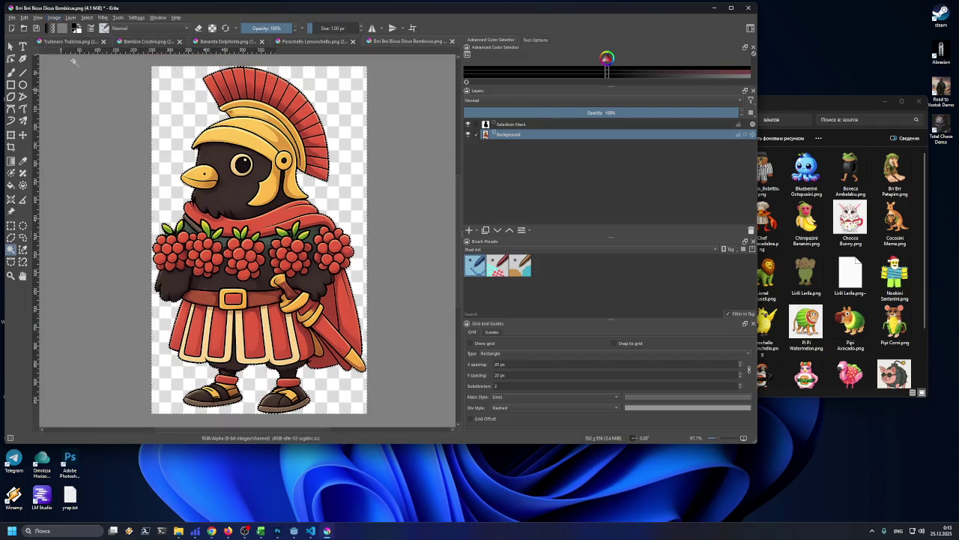
- Scale the image to 93 px wide, giving 93 × 150
left_click(55, 17)
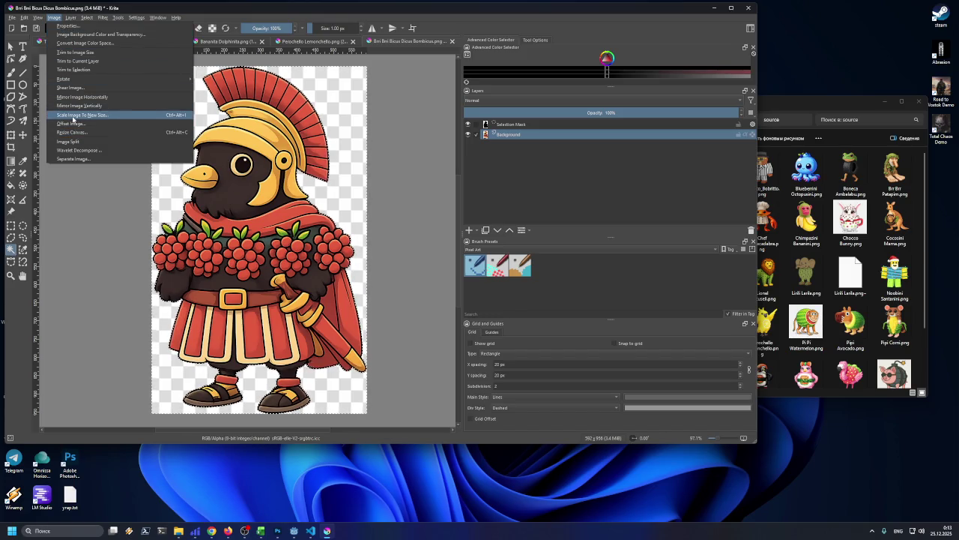
left_click(73, 116)
type("93")
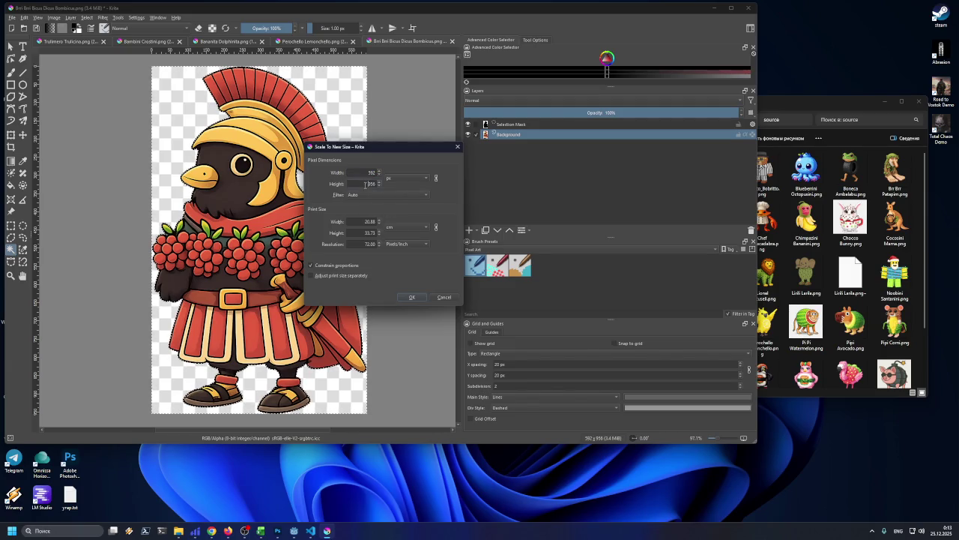
left_click(410, 296)
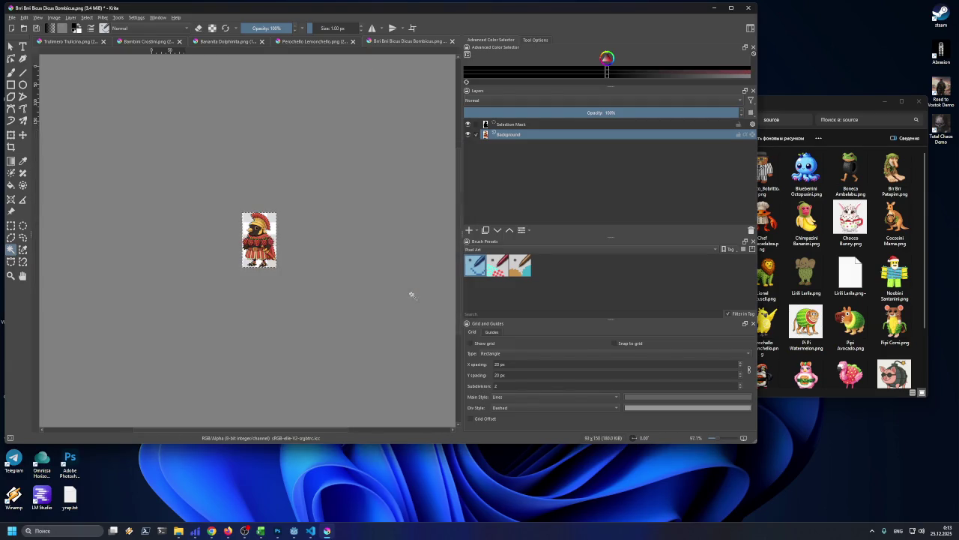
left_click(12, 17)
- Export the 93 × 150 sprite as Brri_Brri_Bicus_Dicus_Bombicus.png into the epic folder
left_click(27, 88)
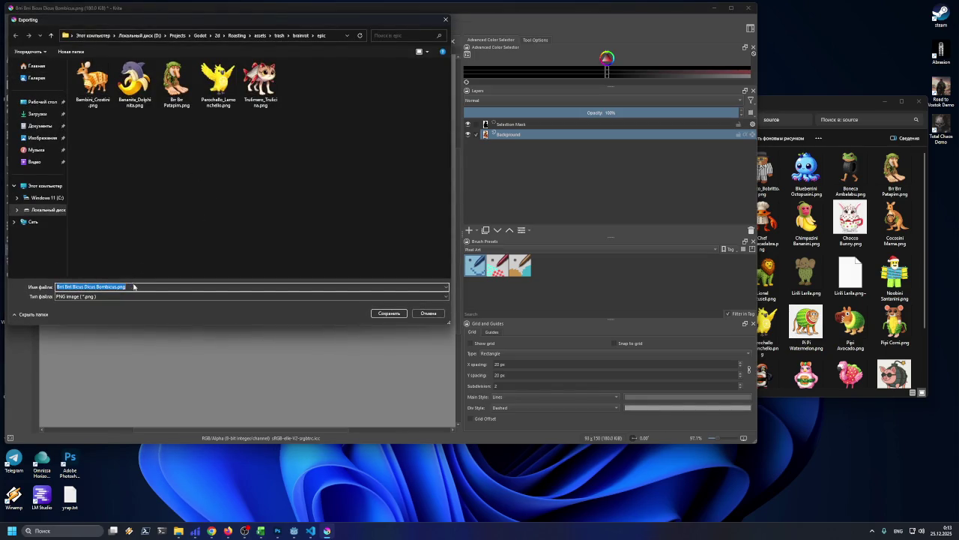
left_click(138, 286)
left_click(389, 312)
left_click(413, 312)
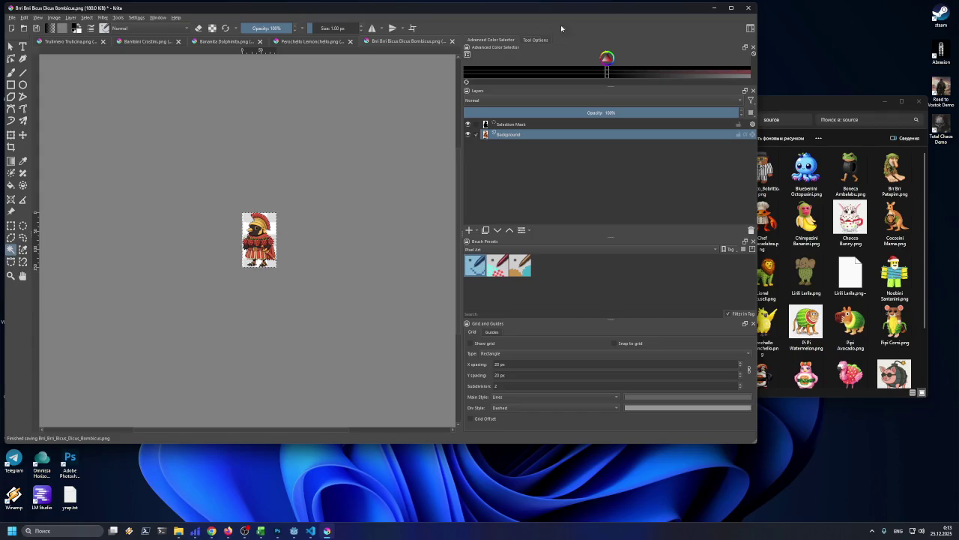
left_click(779, 105)
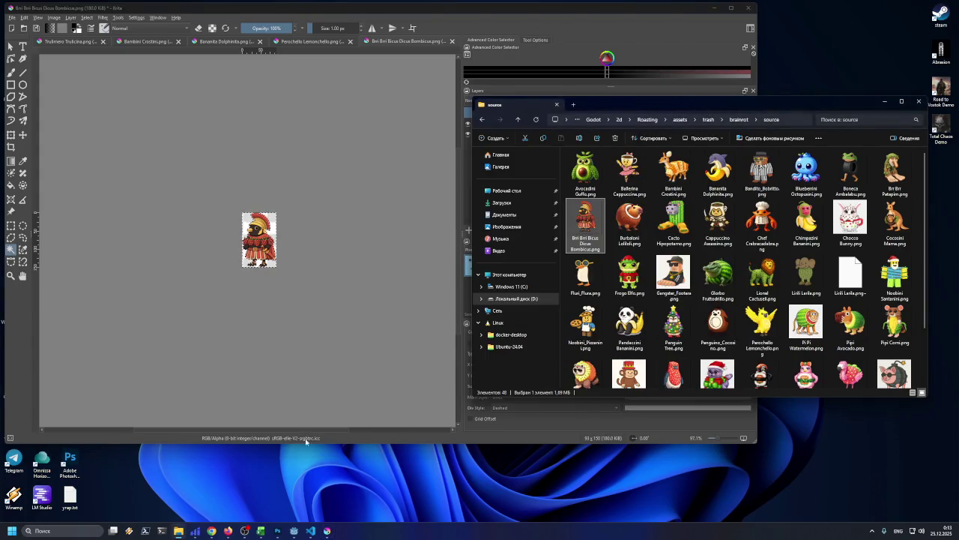
- Fill Excel cell C26 yellow, then drop Avocadini Guffo.png onto the Krita canvas
left_click(260, 531)
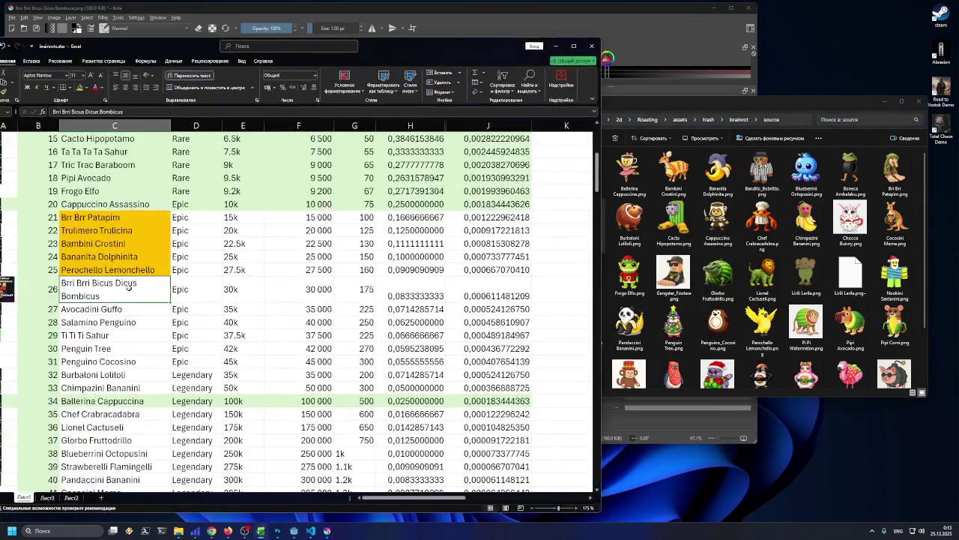
left_click(80, 87)
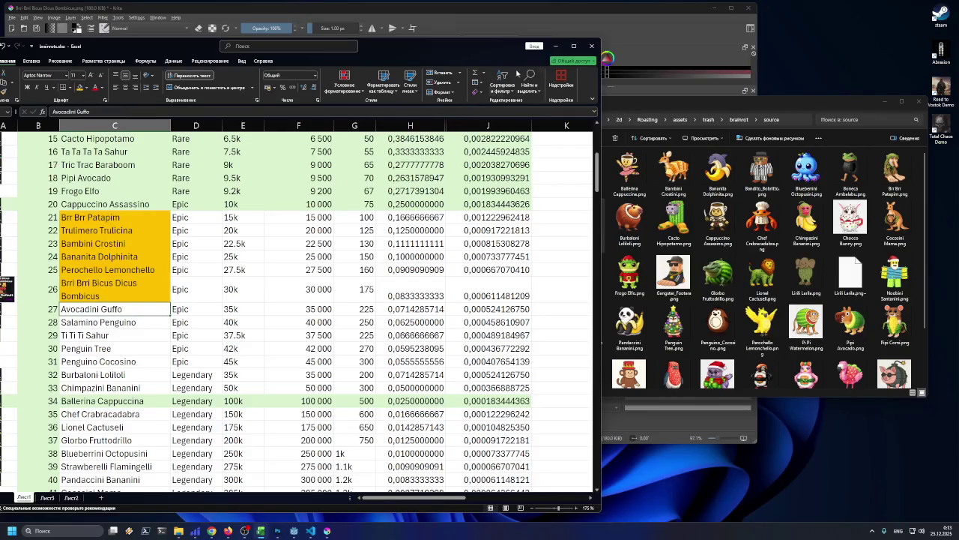
left_click(556, 46)
left_click_drag(585, 171, 305, 244)
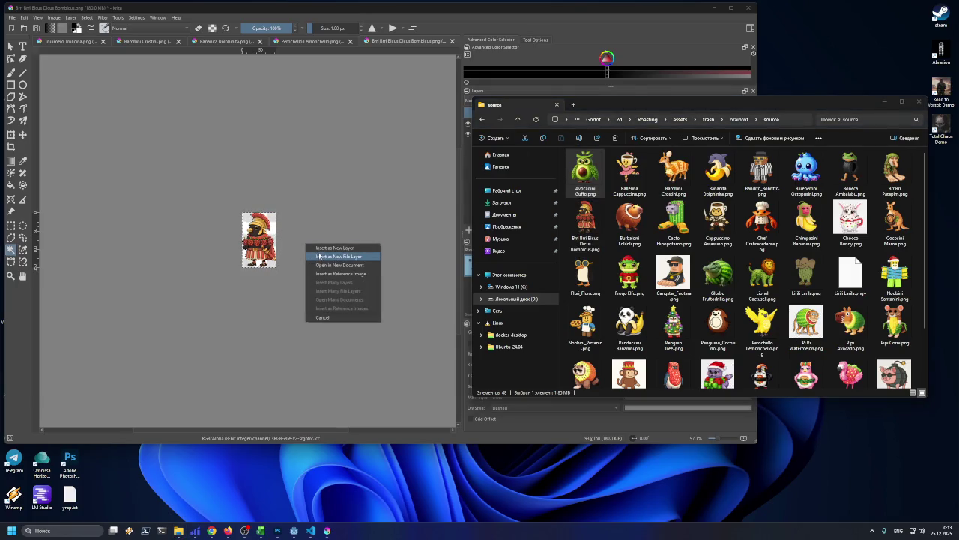
- Open Avocadini Guffo as a new document, magic-wand the owl and trim the canvas to 826 × 950
left_click(321, 263)
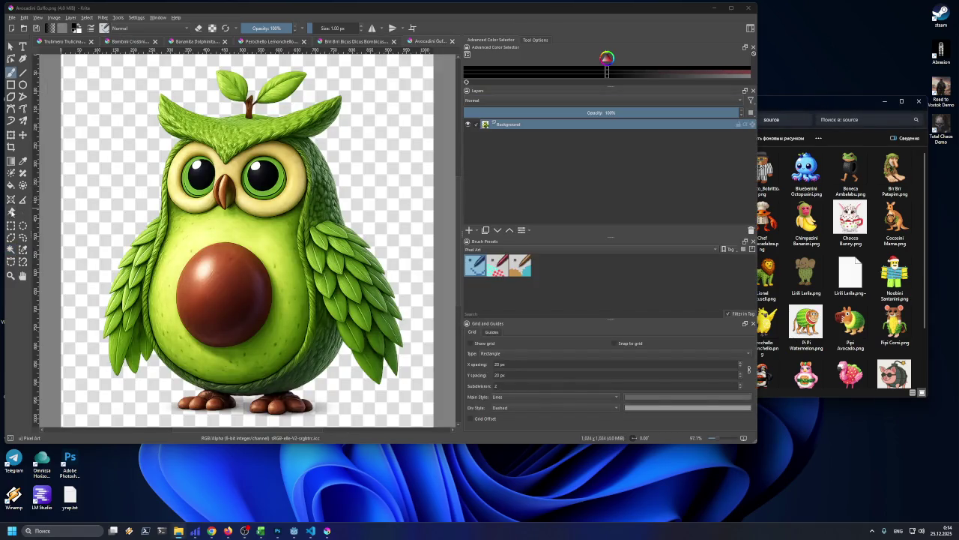
left_click(104, 168)
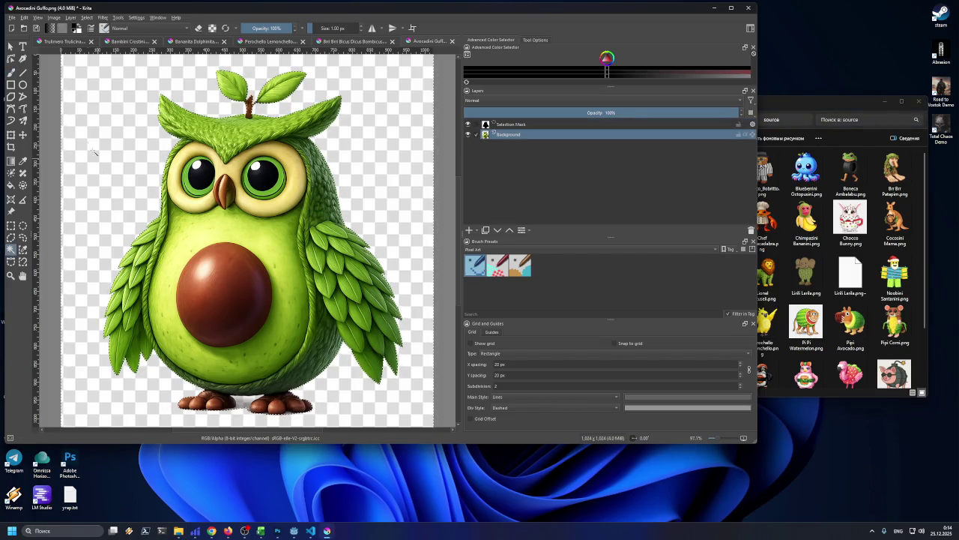
left_click(59, 18)
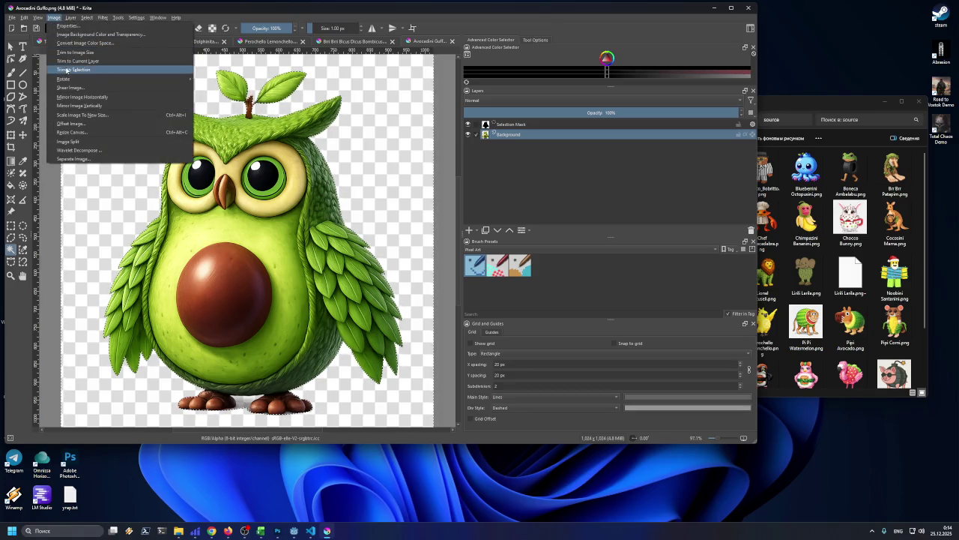
left_click(73, 69)
left_click(53, 17)
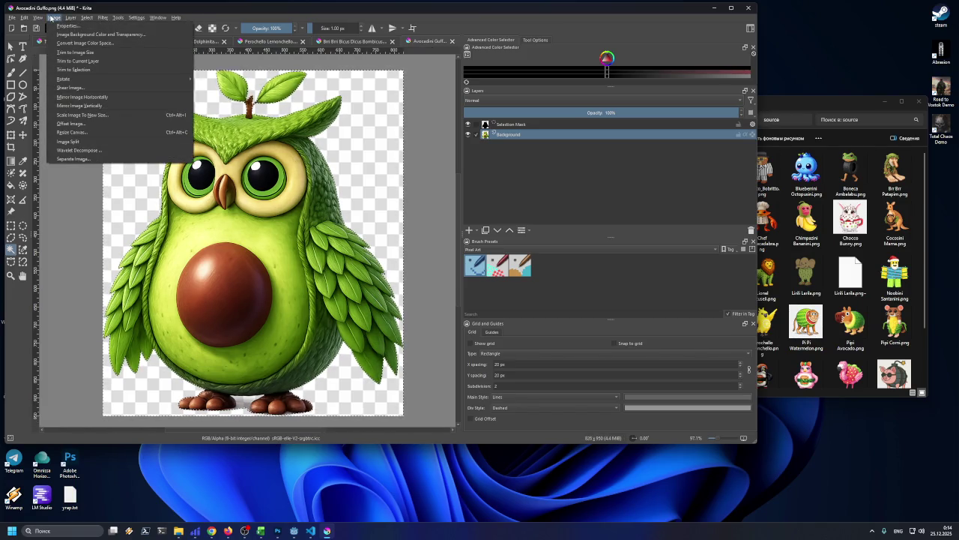
mouse_move(43, 16)
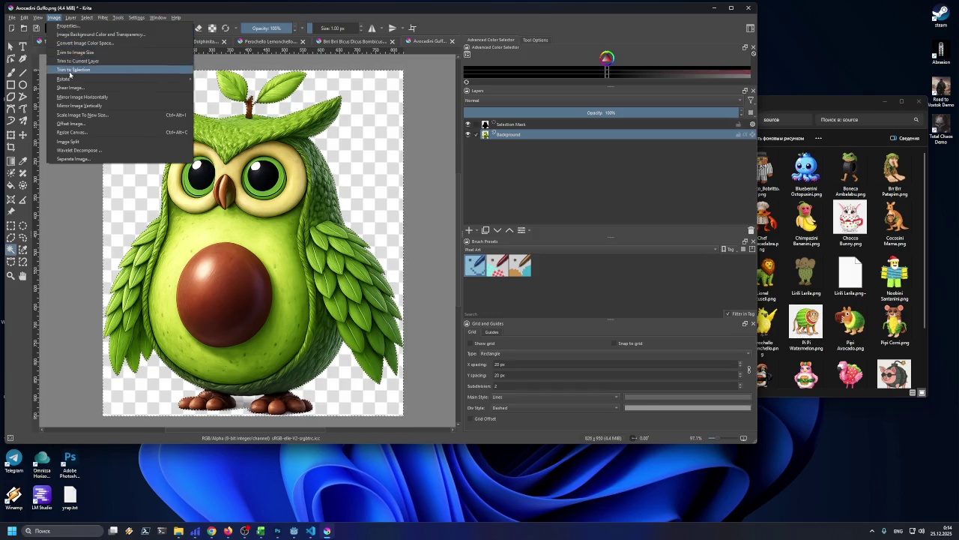
mouse_move(78, 80)
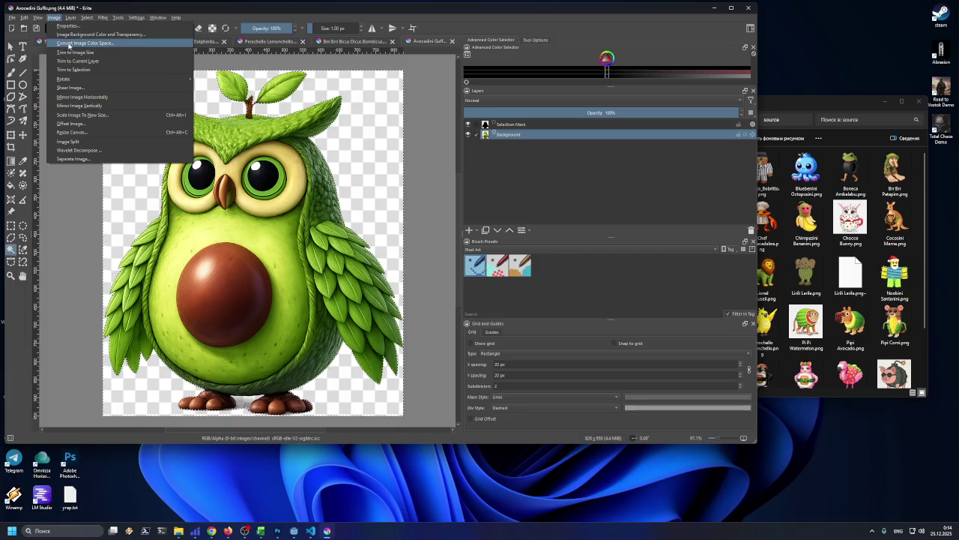
- Scale the owl image to 130 × 150 px
left_click(83, 114)
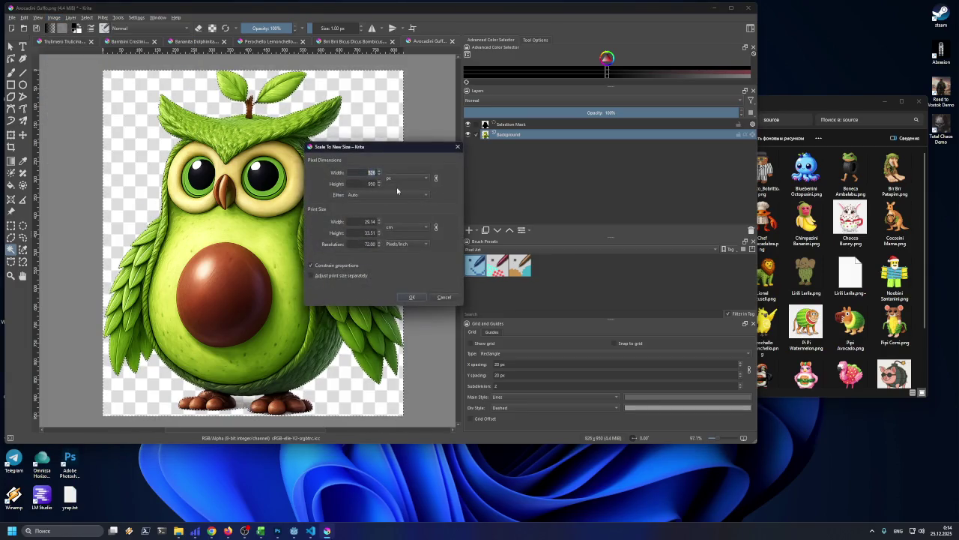
type("130")
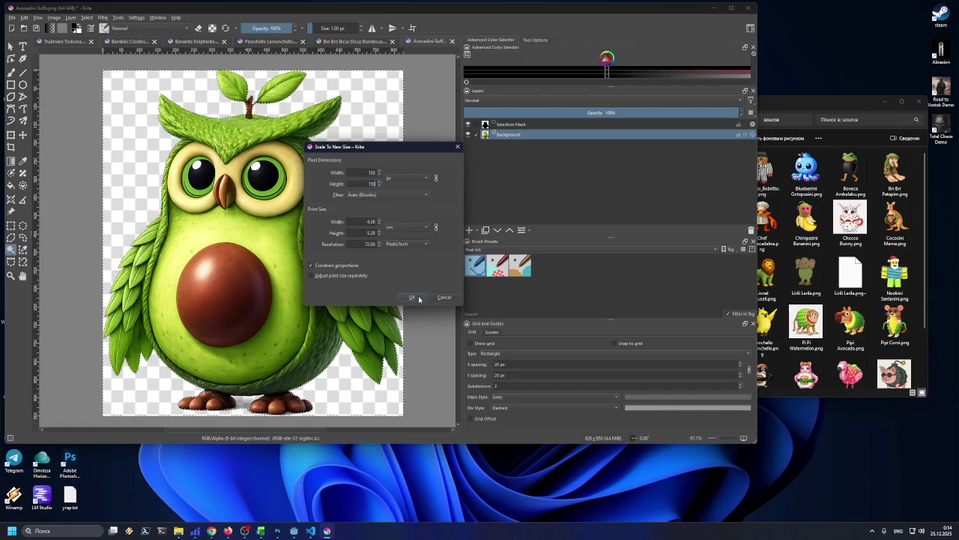
left_click(412, 296)
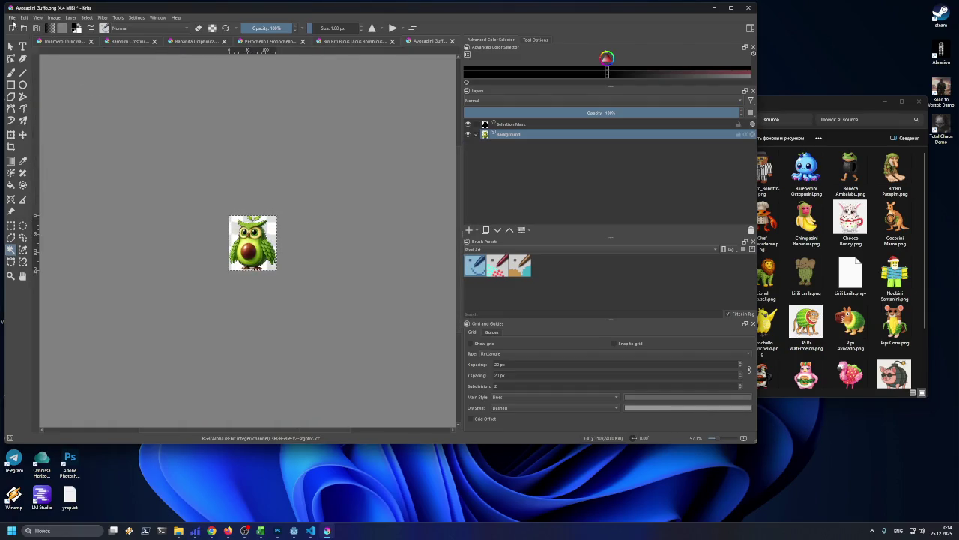
- Export the owl as Avocadini_Guffo.png into the epic folder
left_click(12, 17)
left_click(30, 88)
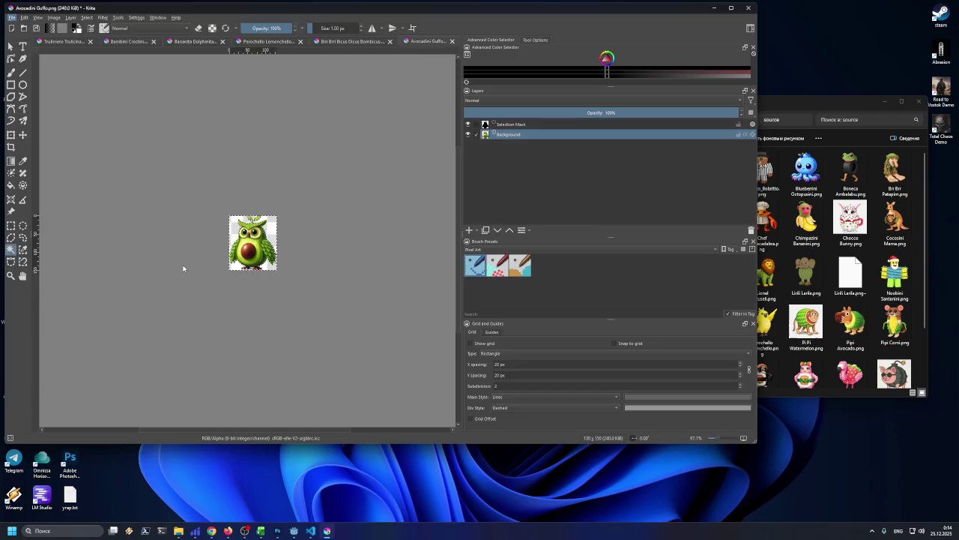
key("BackSpace")
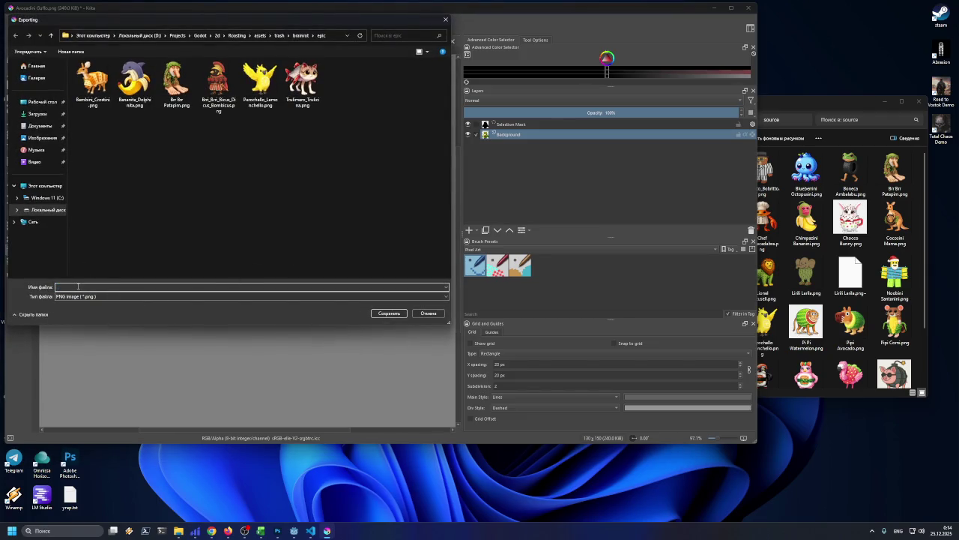
type("_Guffo.png")
left_click(391, 314)
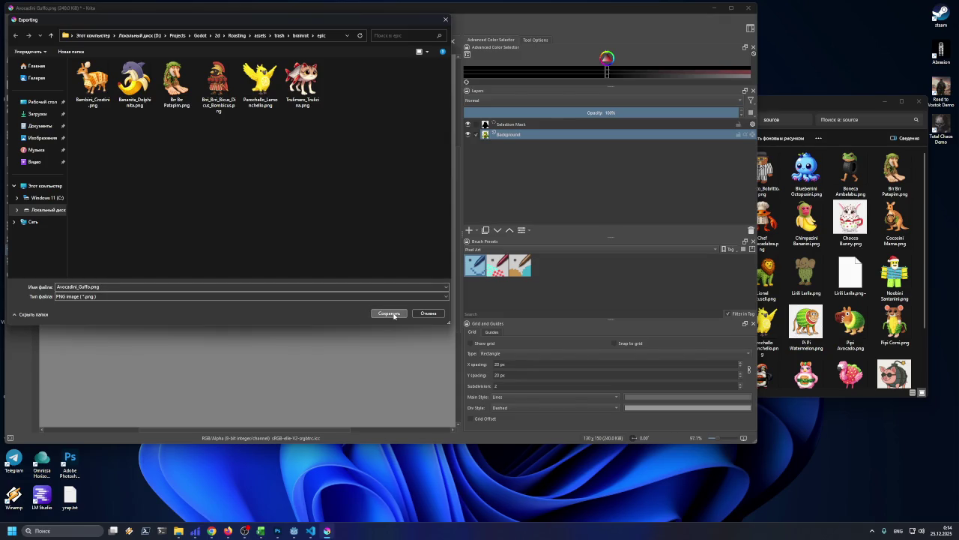
left_click(394, 315)
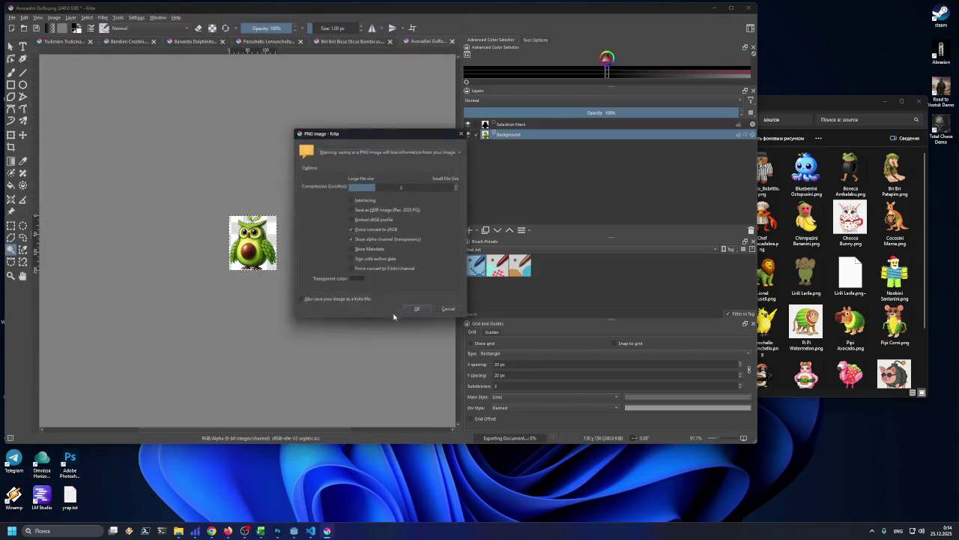
left_click(411, 313)
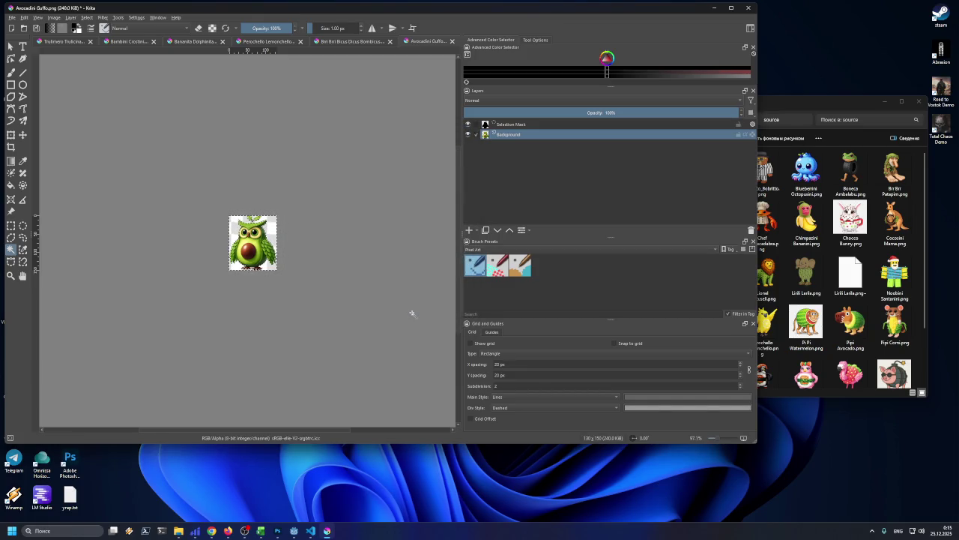
left_click_drag(416, 14, 416, 15)
- Fill the Avocadini Guffo cell C27 yellow in the Excel spreadsheet
left_click(766, 103)
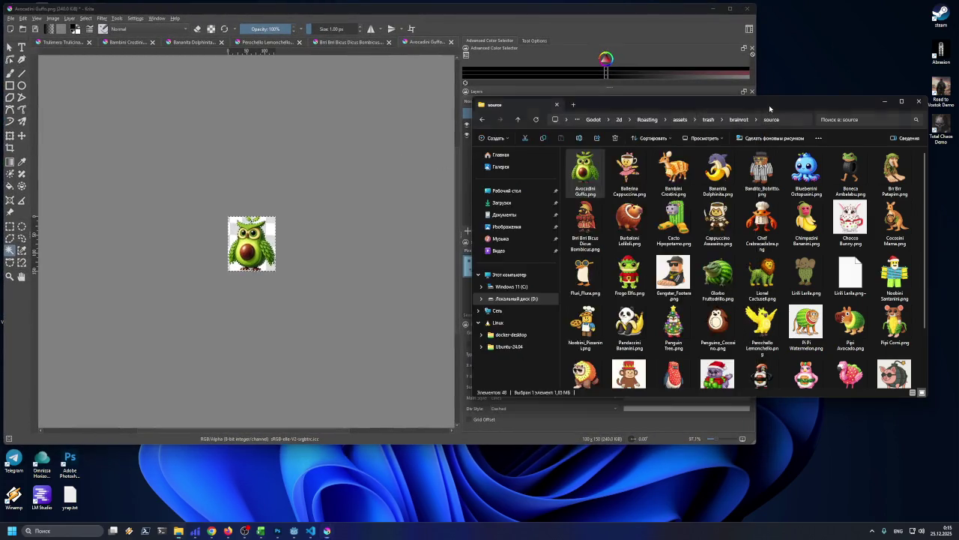
left_click_drag(776, 109, 776, 111)
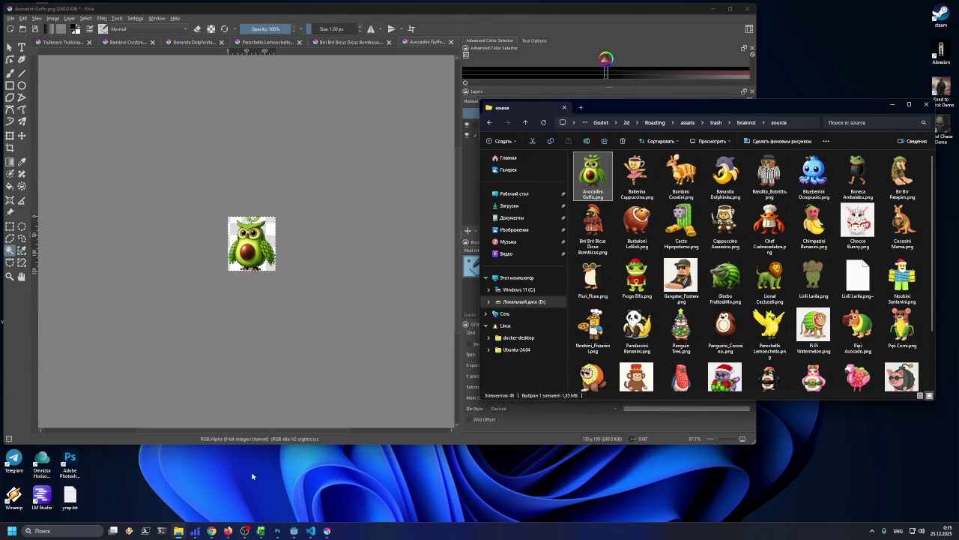
left_click(260, 531)
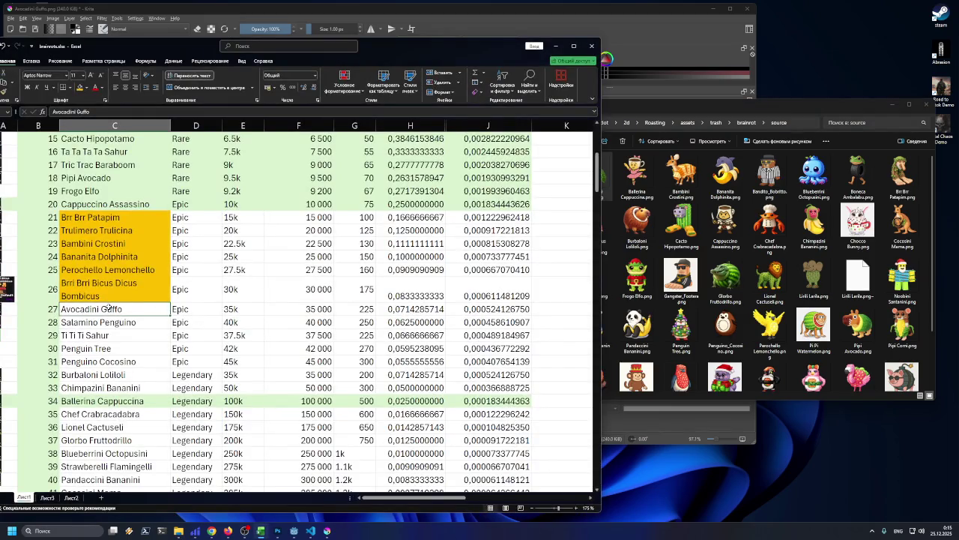
left_click(78, 87)
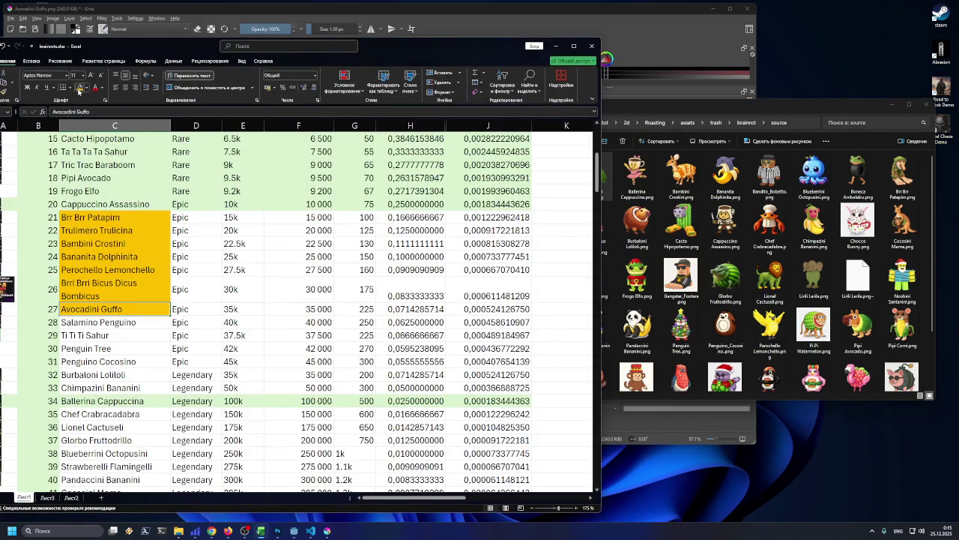
left_click(87, 322)
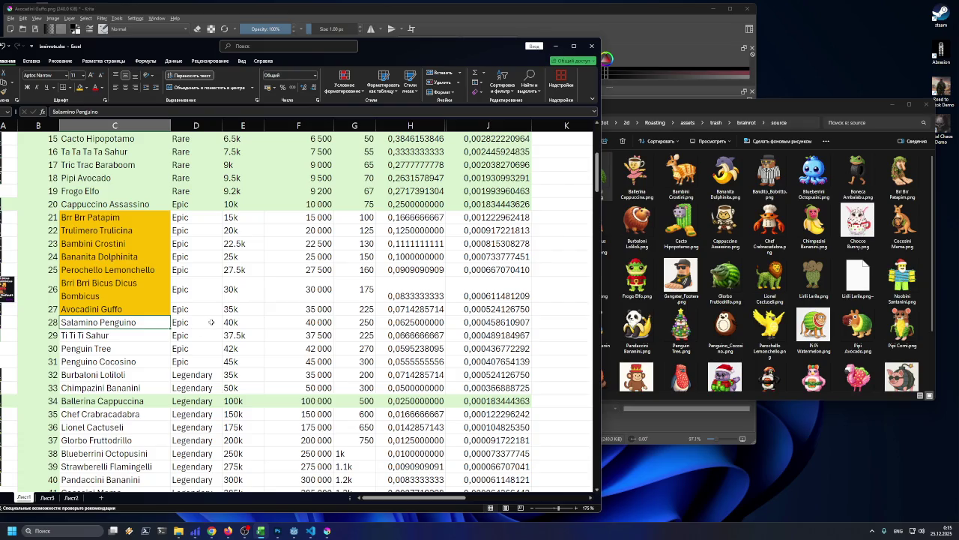
left_click(697, 110)
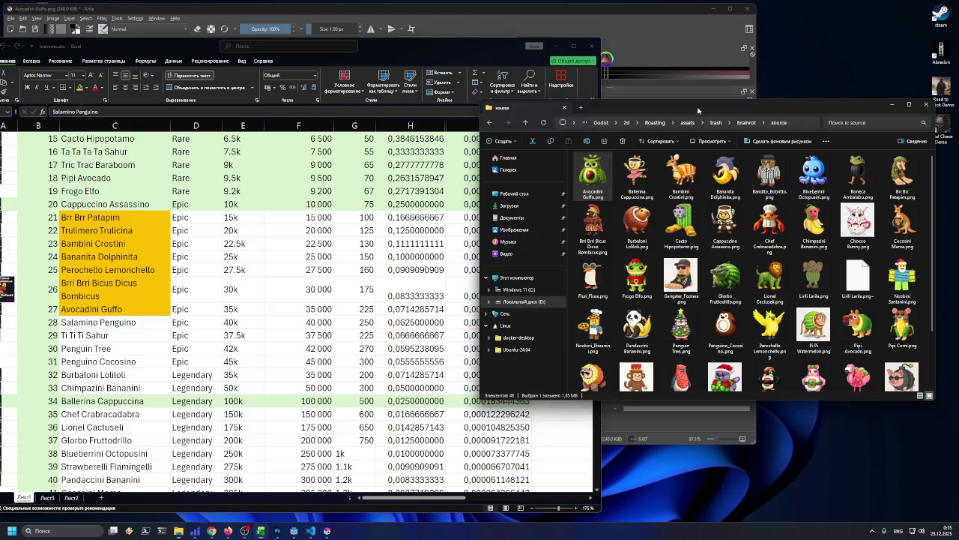
left_click(665, 84)
left_click(787, 257)
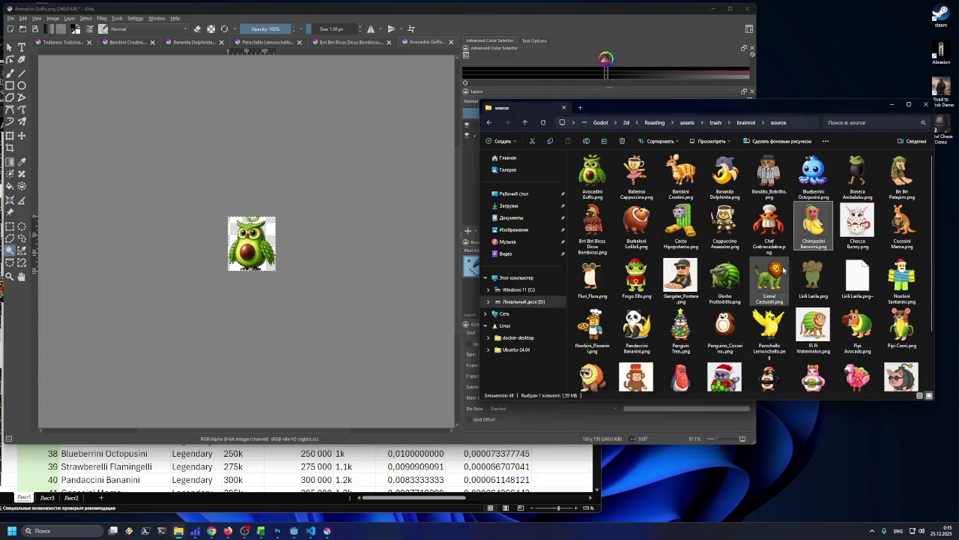
- Open Salamino Penguino.png as a new Krita document and magic-wand select the penguin
scroll(750, 270, "down", 1)
left_click_drag(679, 309, 330, 244)
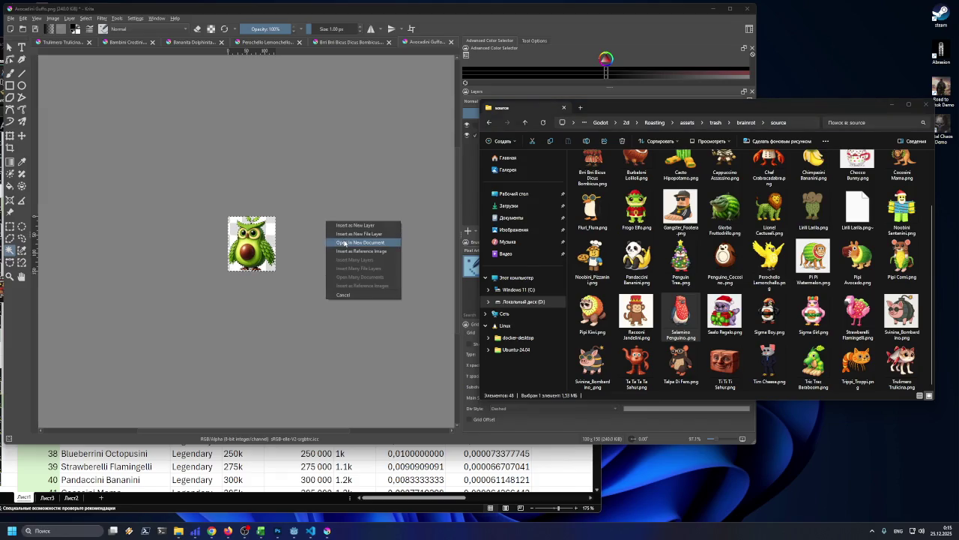
left_click(344, 242)
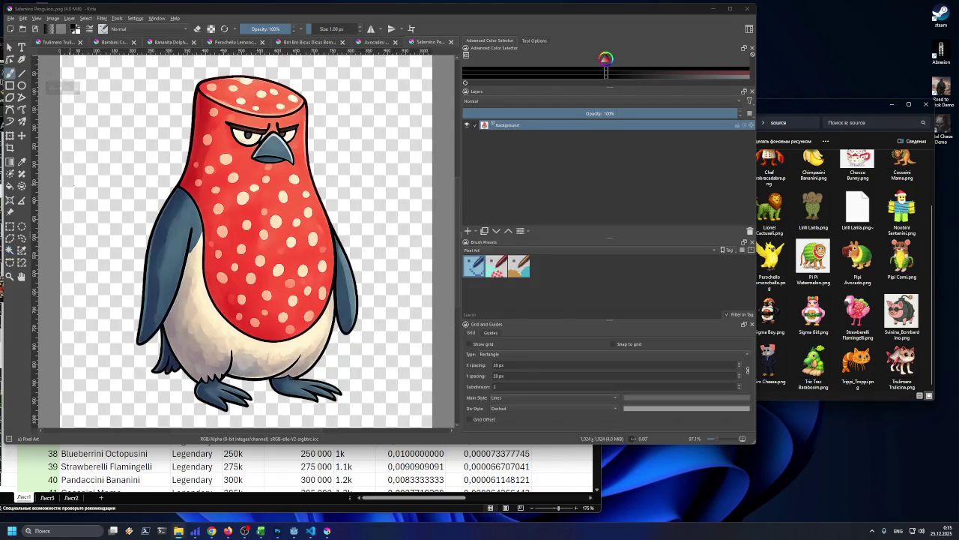
left_click(9, 250)
left_click(93, 206)
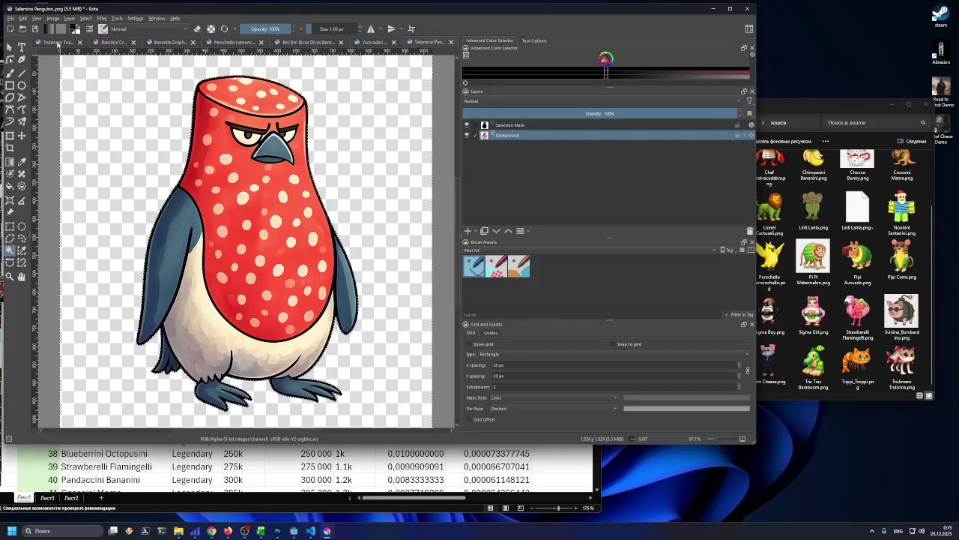
- Trim the canvas tightly to the penguin's bounds
left_click(53, 18)
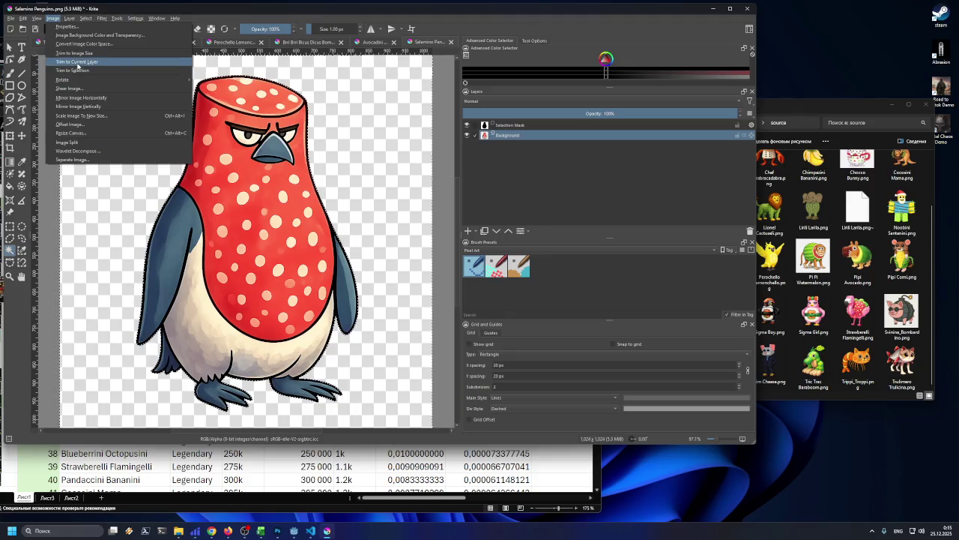
key("Escape")
left_click(52, 18)
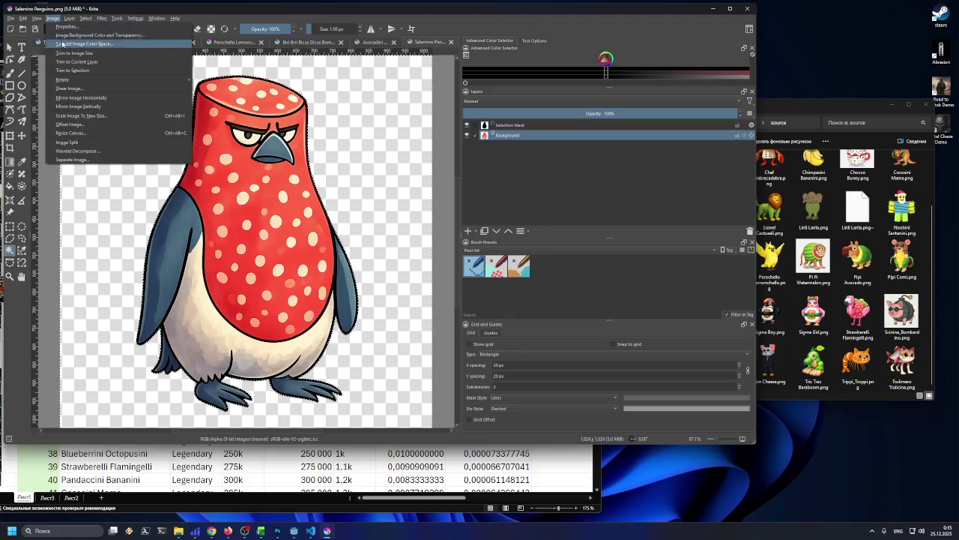
left_click(72, 65)
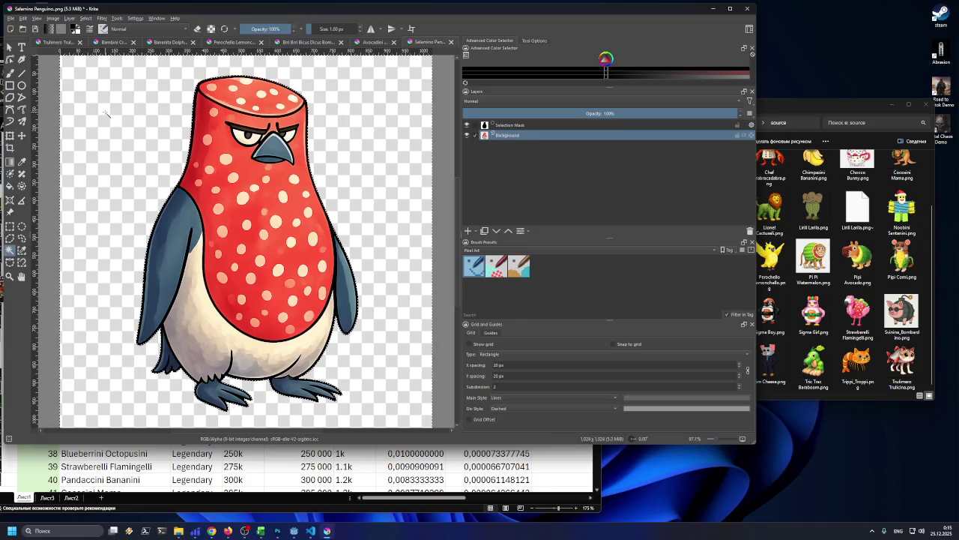
left_click(53, 18)
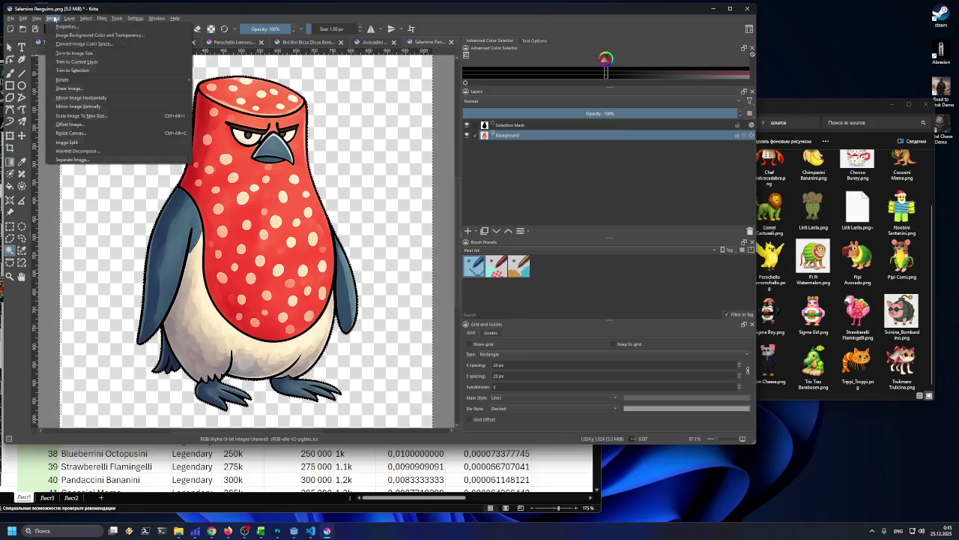
left_click(74, 60)
scroll(100, 82, "down", 1)
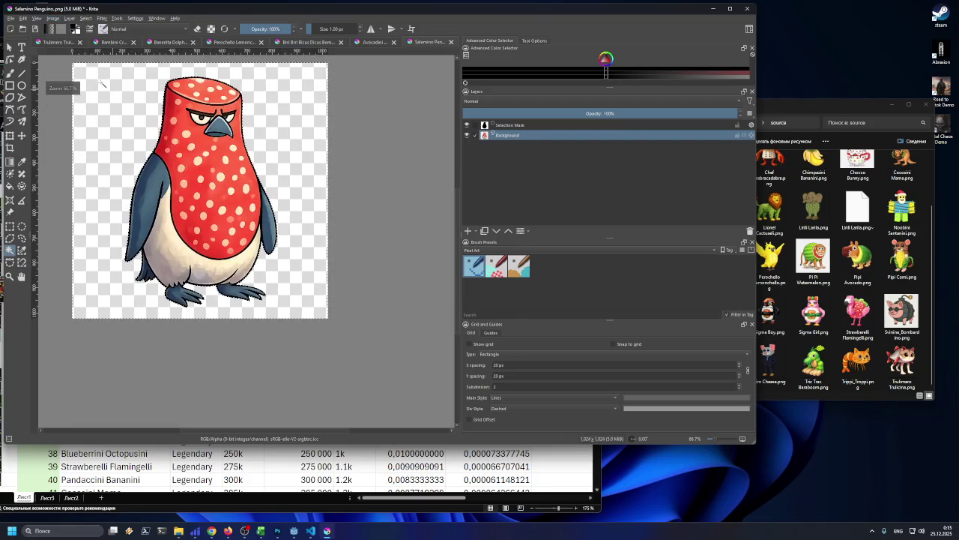
left_click(53, 18)
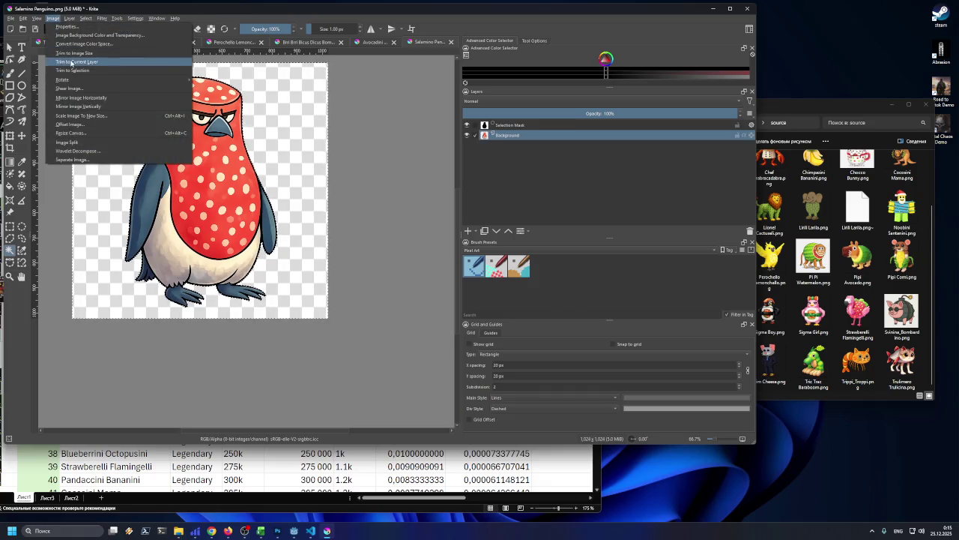
left_click(71, 62)
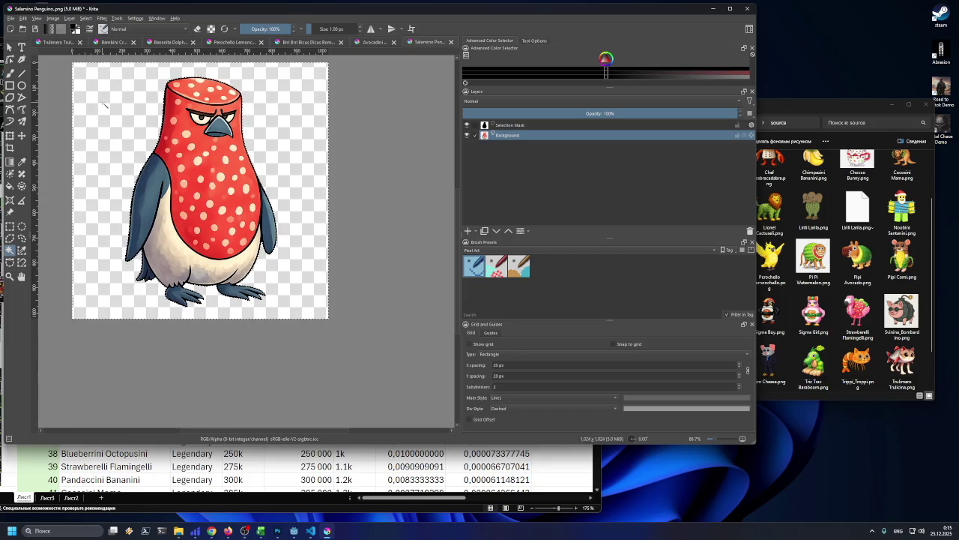
left_click(54, 19)
left_click(54, 19)
left_click(53, 19)
left_click(71, 61)
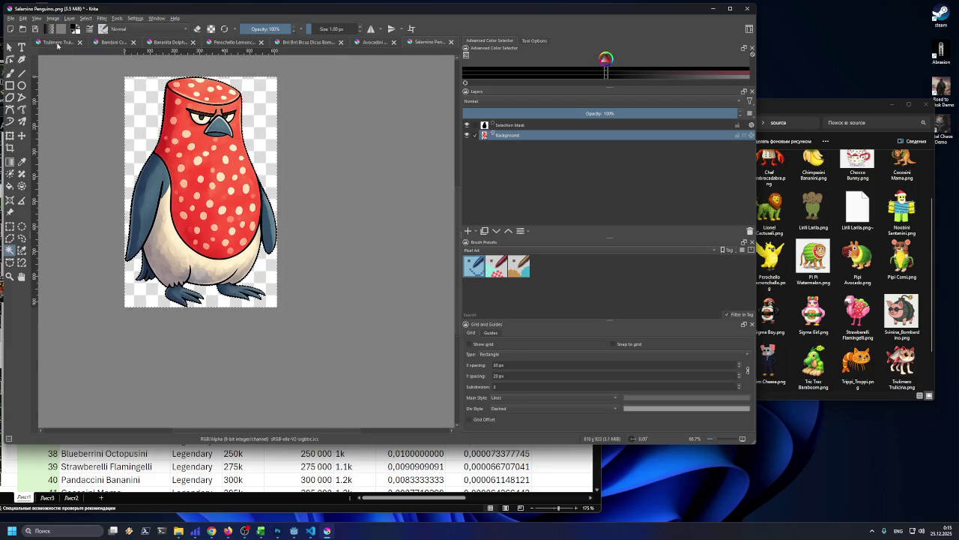
left_click(59, 19)
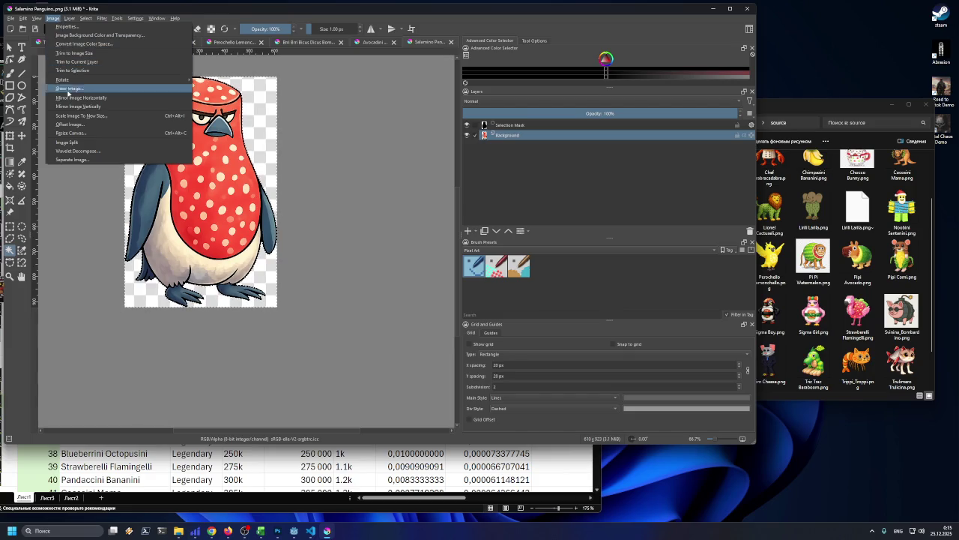
- Scale the penguin to 99 × 150 px and export it as Salamino_Penguino.png into epic
left_click(71, 114)
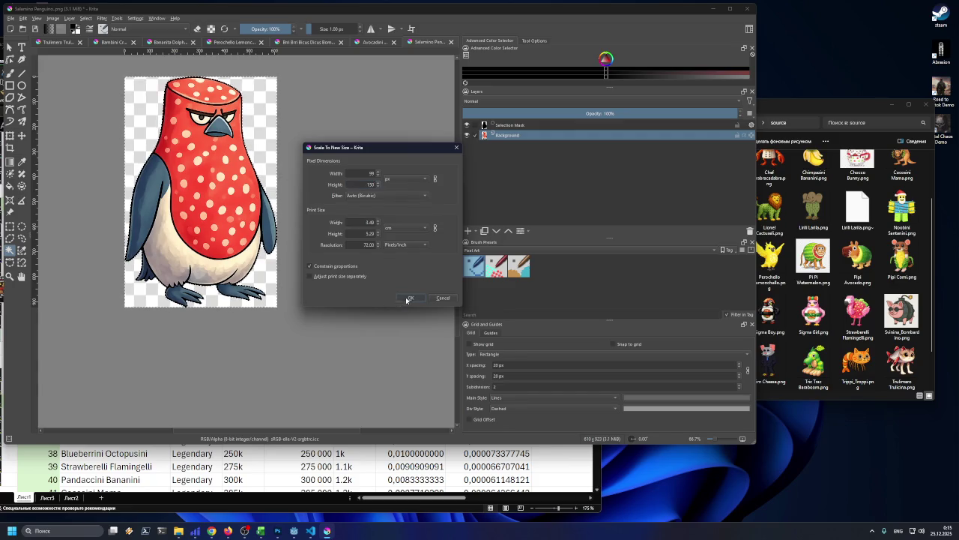
left_click(410, 298)
left_click(11, 18)
left_click(38, 90)
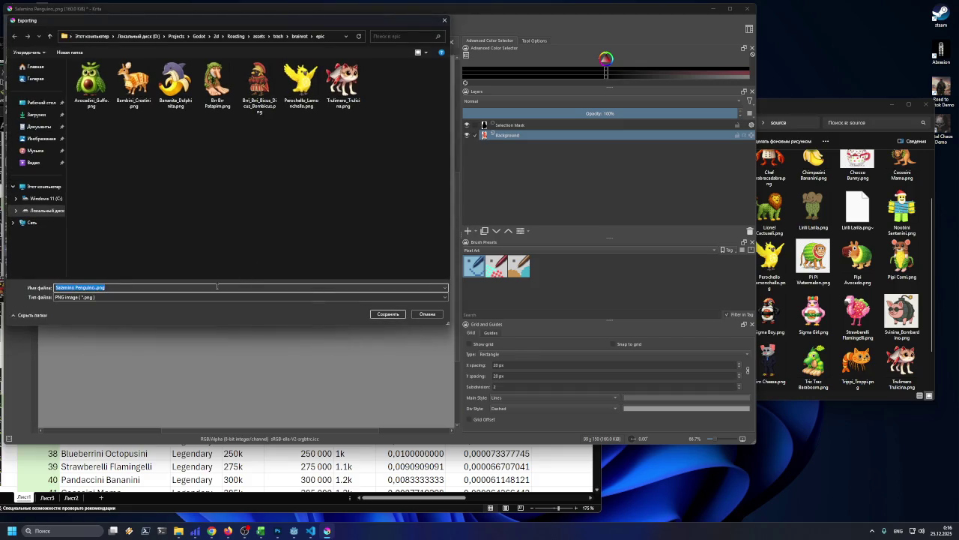
left_click(76, 287)
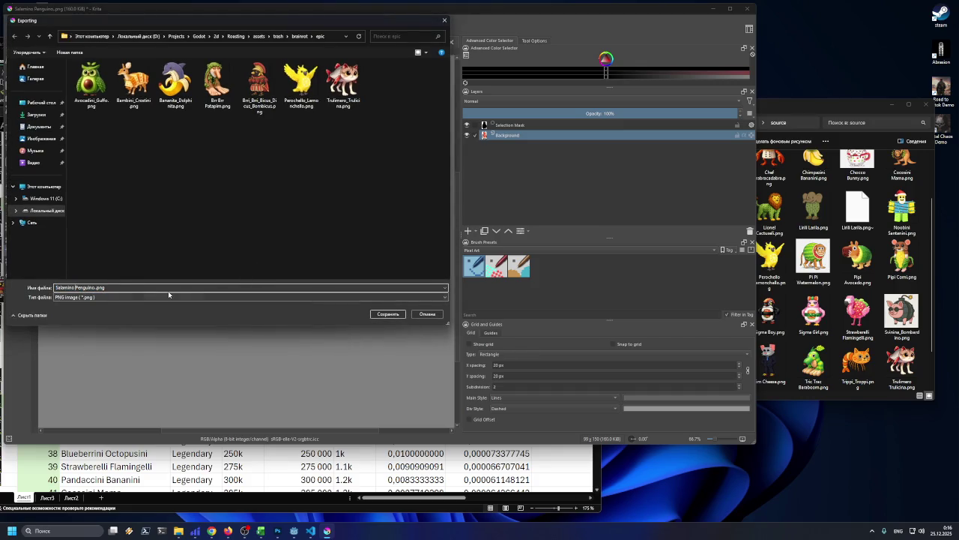
key("BackSpace")
type("_")
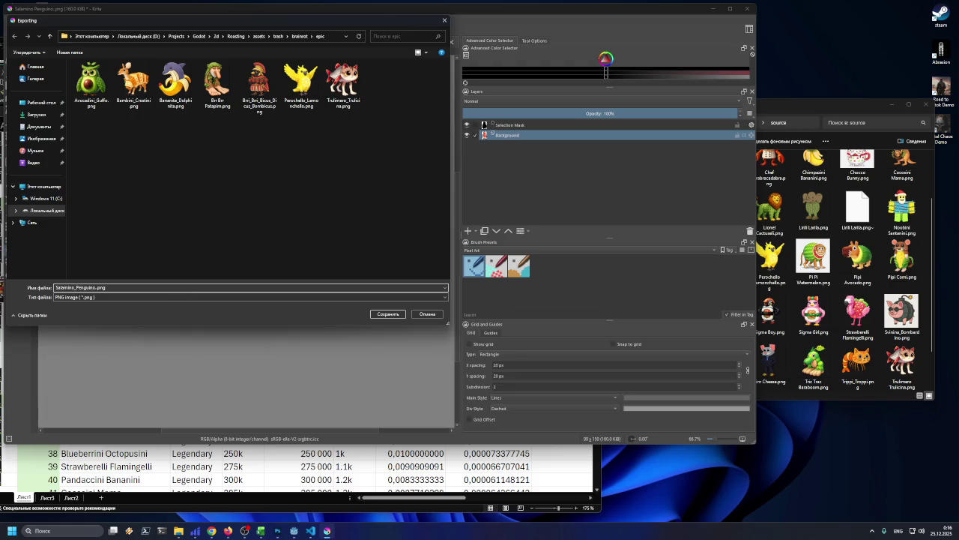
left_click(387, 314)
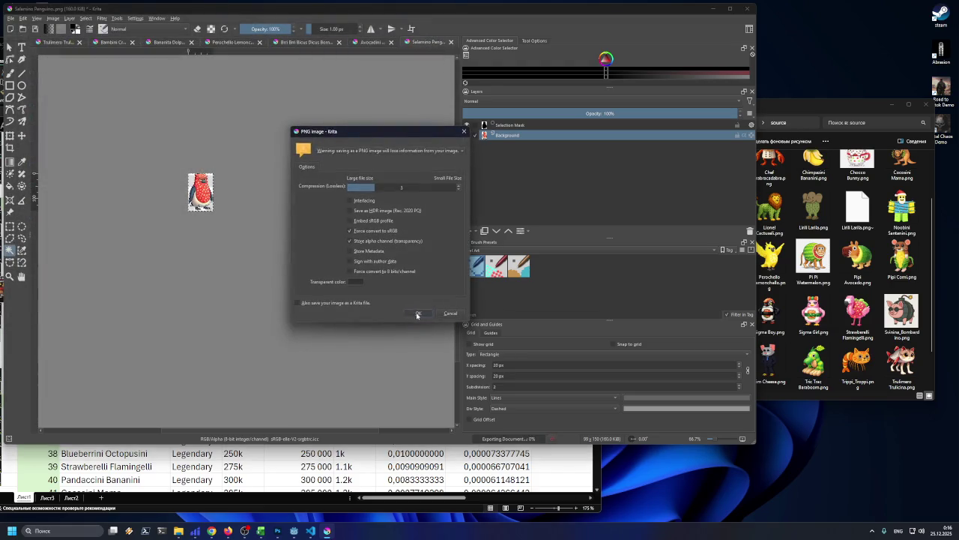
left_click(418, 315)
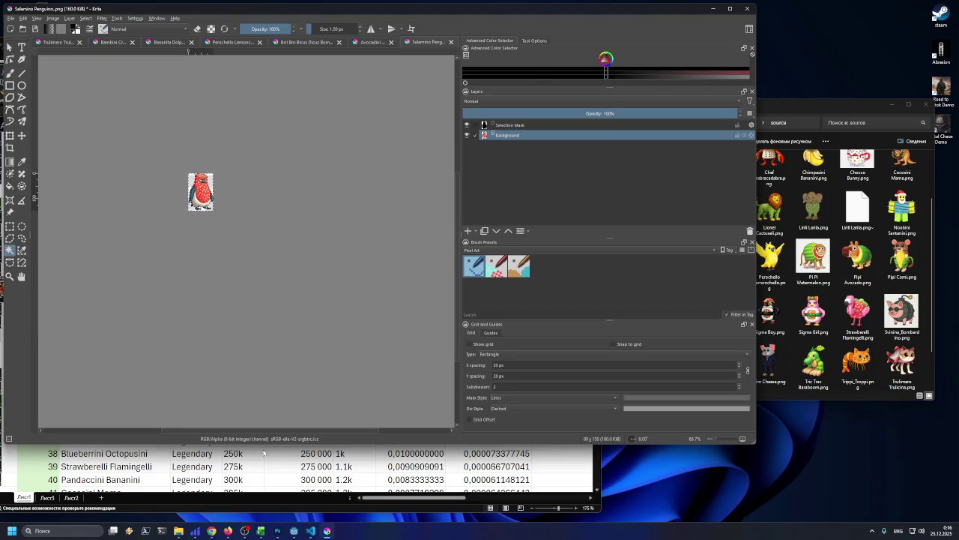
left_click(263, 451)
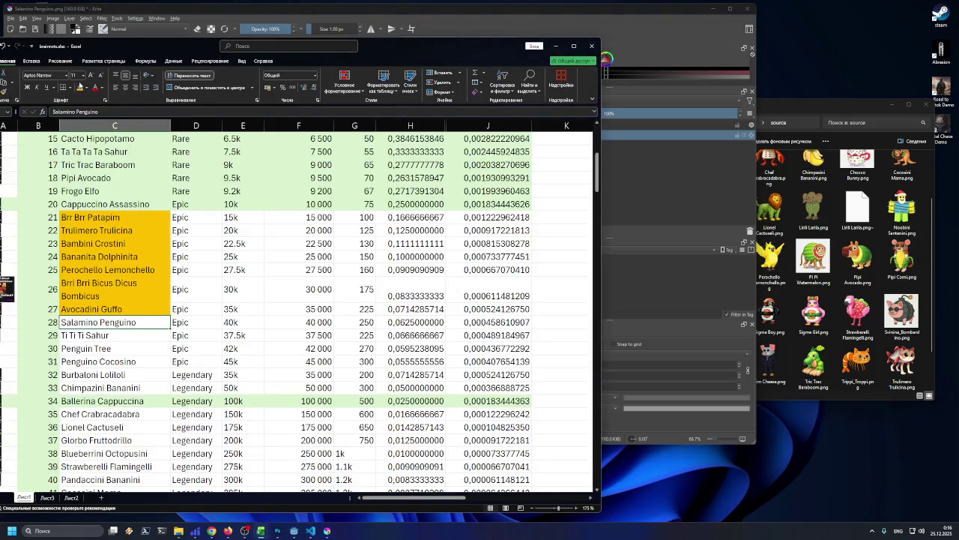
- Fill the Salamino Penguino cell C28 yellow in Excel
left_click(79, 87)
left_click(121, 336)
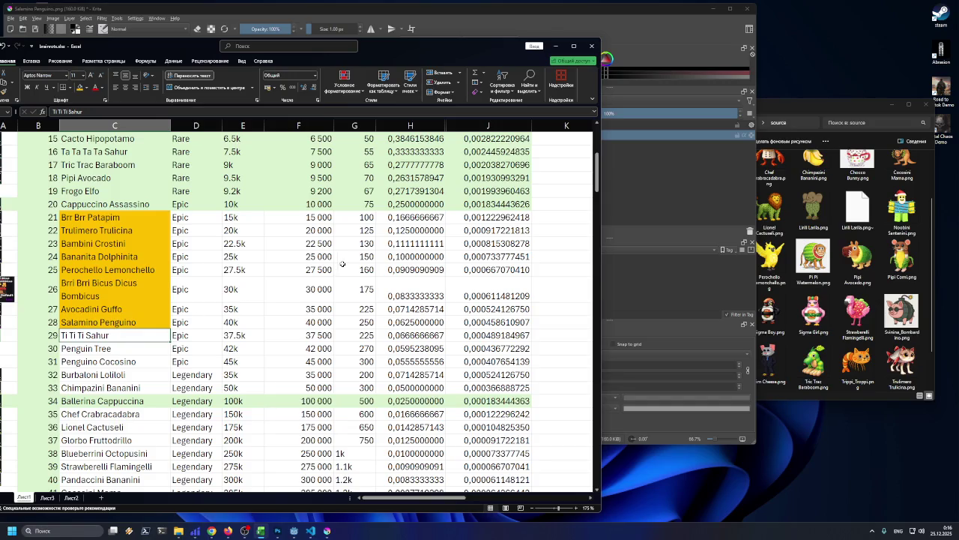
left_click(555, 46)
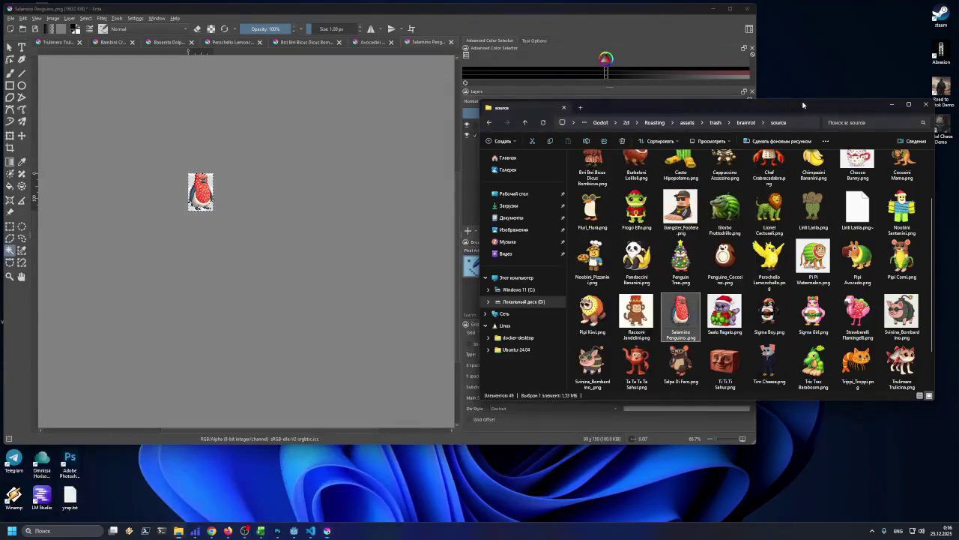
- Drop Ti Ti Ti Sahur.png from the source folder onto the Krita canvas
scroll(705, 235, "down", 1)
scroll(704, 239, "up", 2)
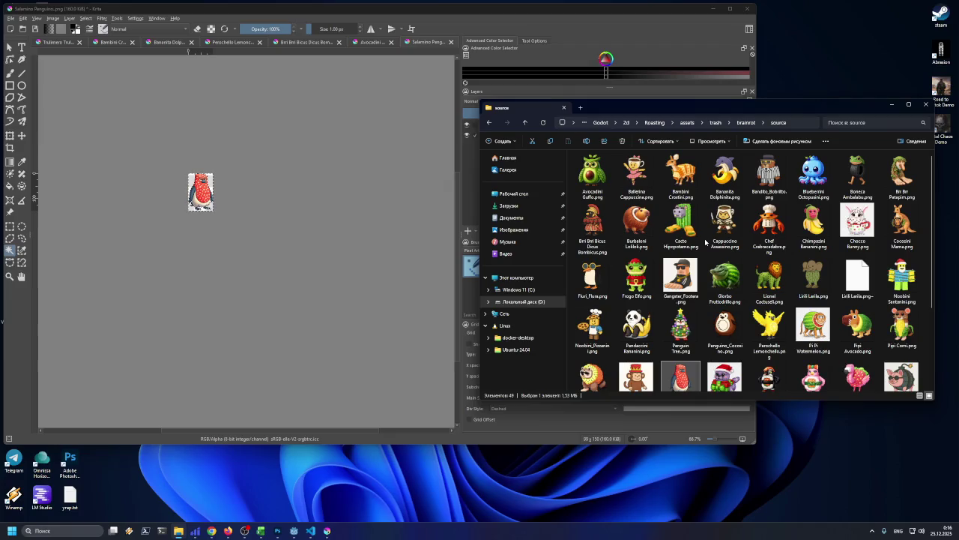
scroll(704, 240, "down", 2)
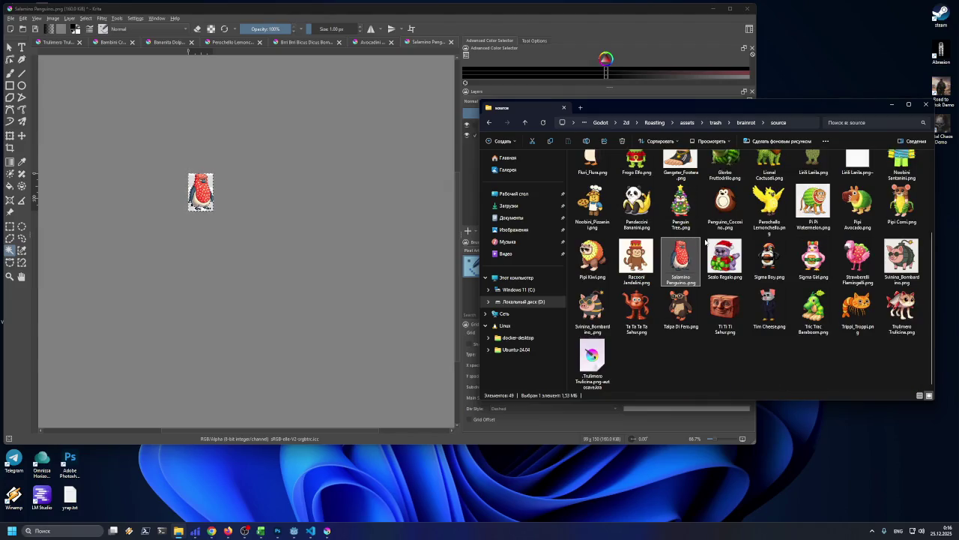
left_click_drag(725, 307, 297, 209)
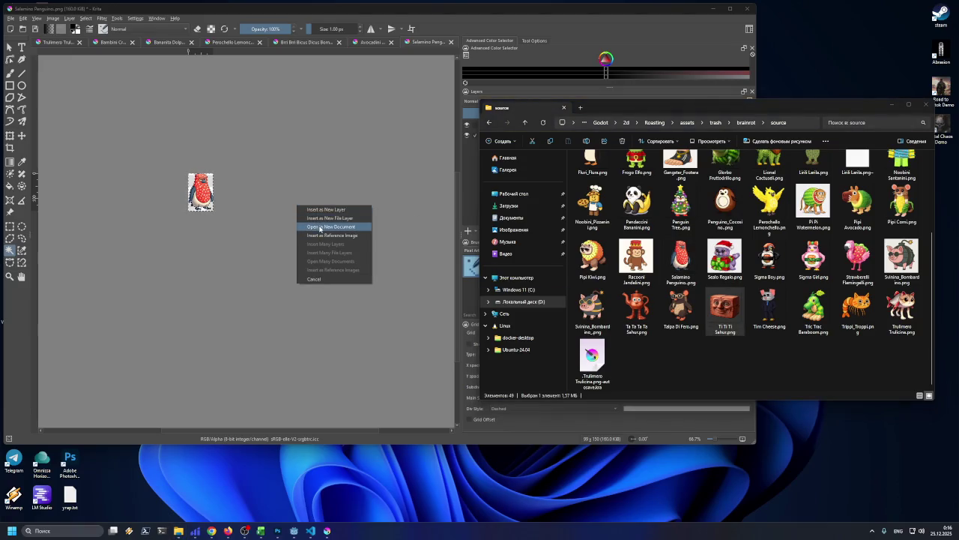
- Open Ti Ti Ti Sahur as a new document, magic-wand its background and trim the canvas to the brick
left_click(318, 226)
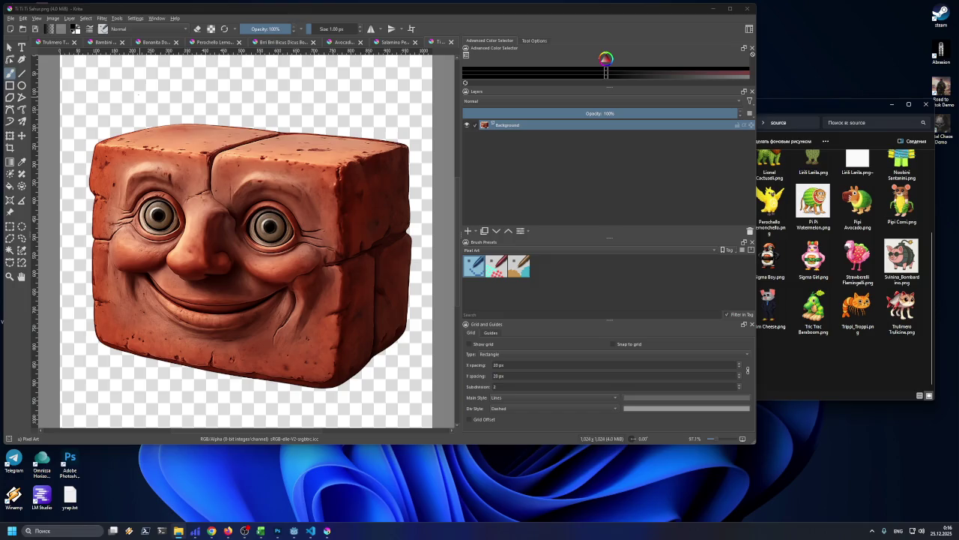
left_click(10, 250)
left_click(127, 97)
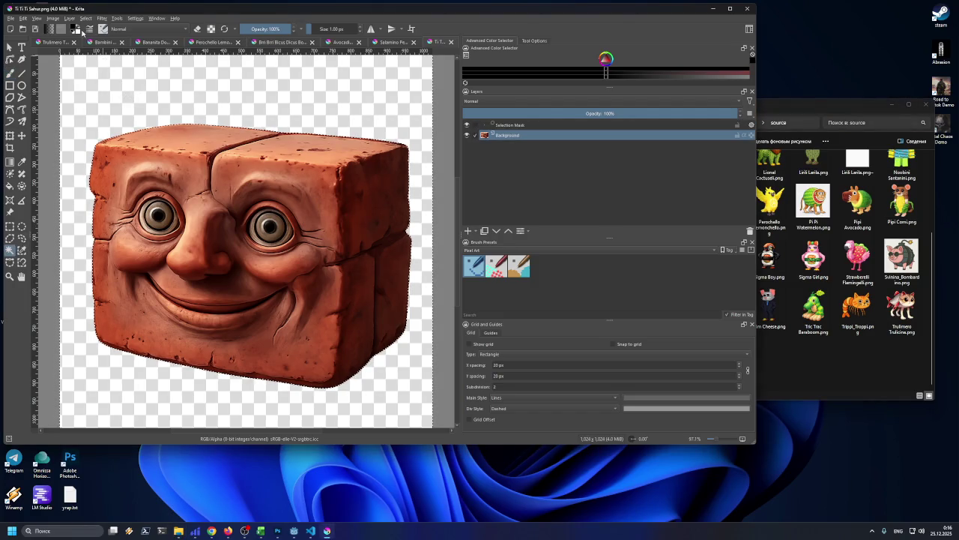
left_click(52, 18)
left_click(82, 62)
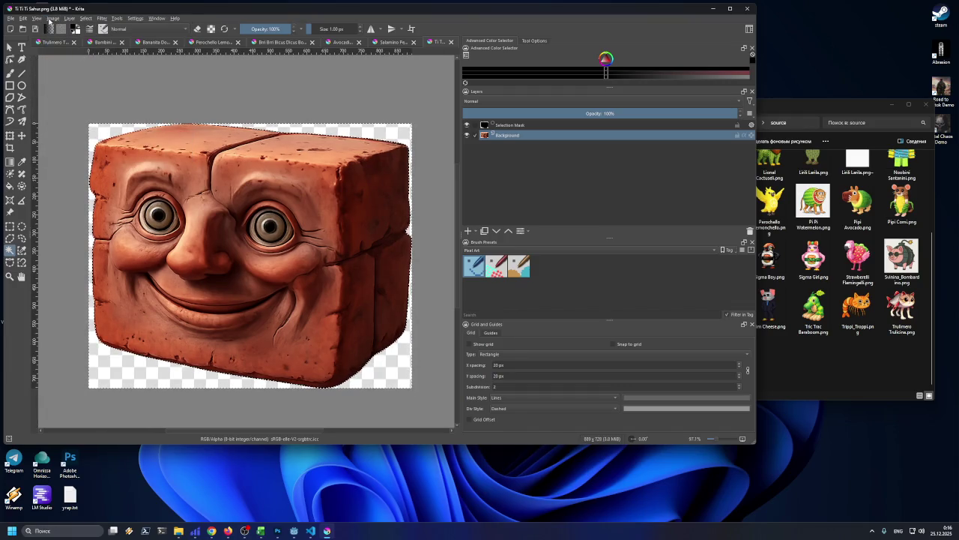
- Scale the image to a width of 150 px, giving 150 × 123 px
left_click(53, 18)
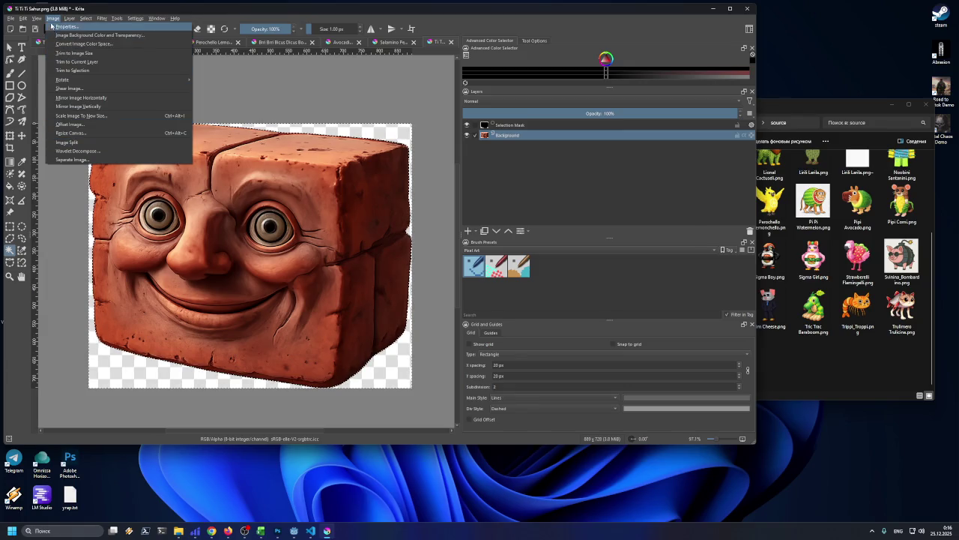
left_click(75, 116)
type("150")
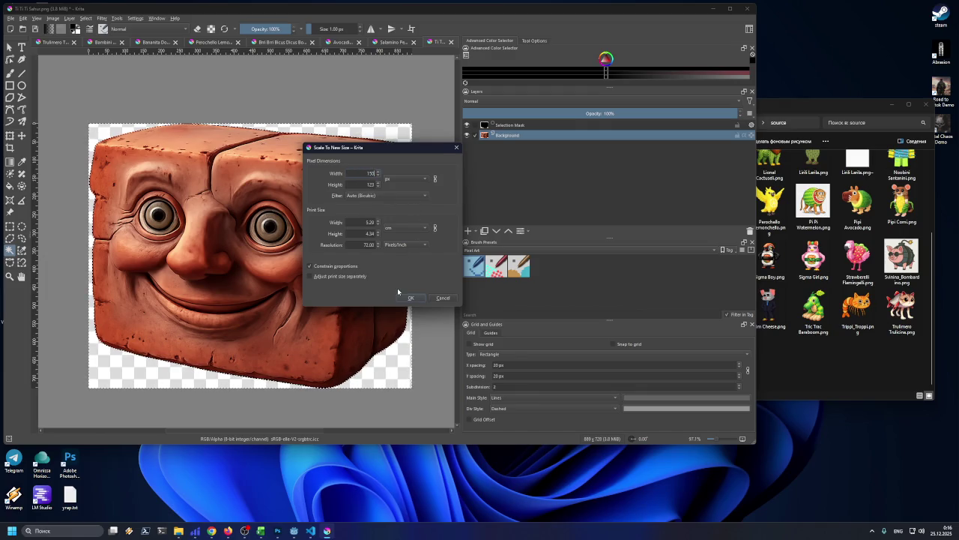
left_click(401, 295)
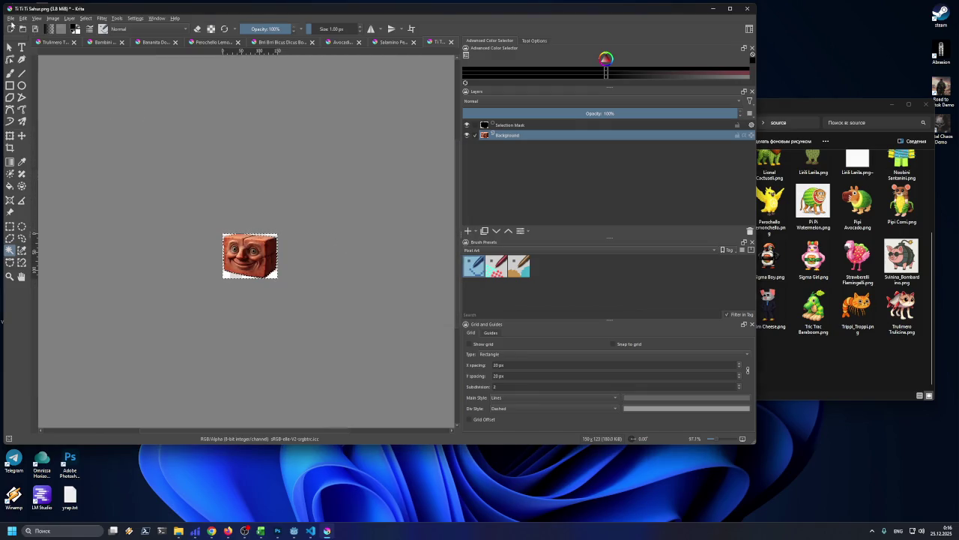
- Export the sprite as Ti_Ti_Ti_Sahur.png into the epic folder with default PNG options
left_click(11, 18)
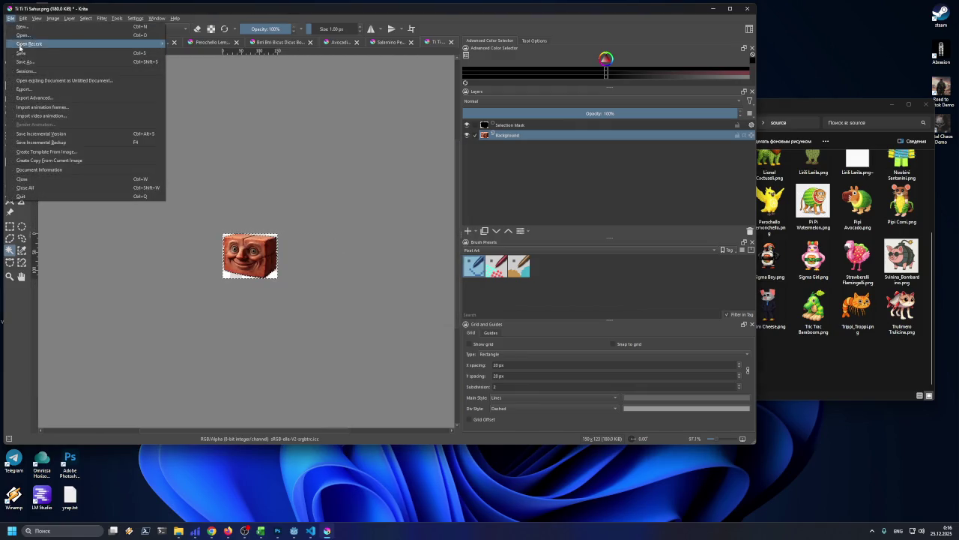
left_click(35, 90)
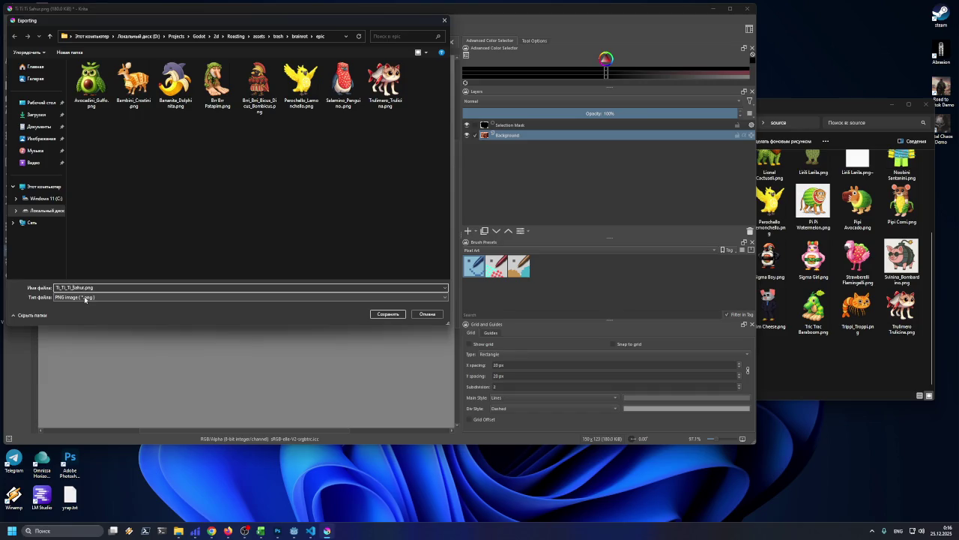
left_click(386, 314)
left_click(412, 311)
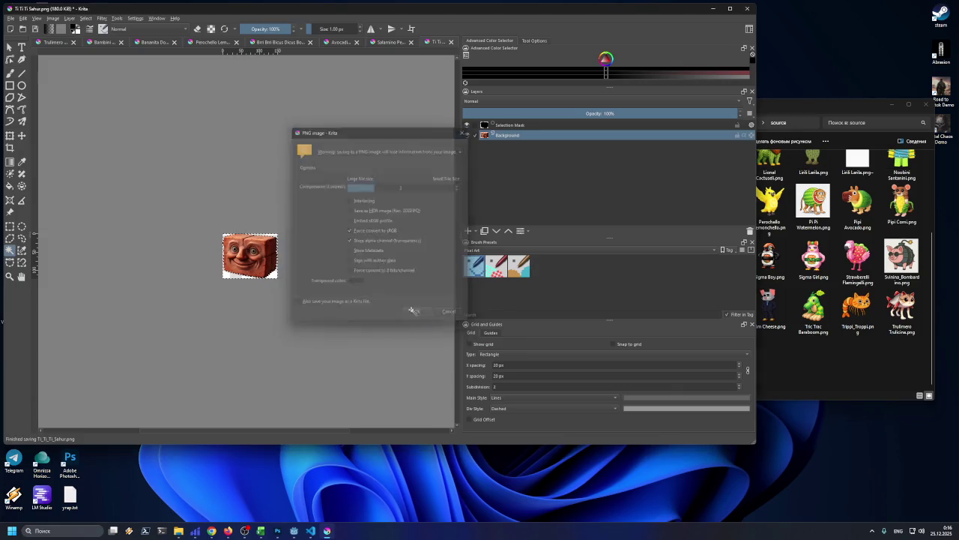
left_click(784, 103)
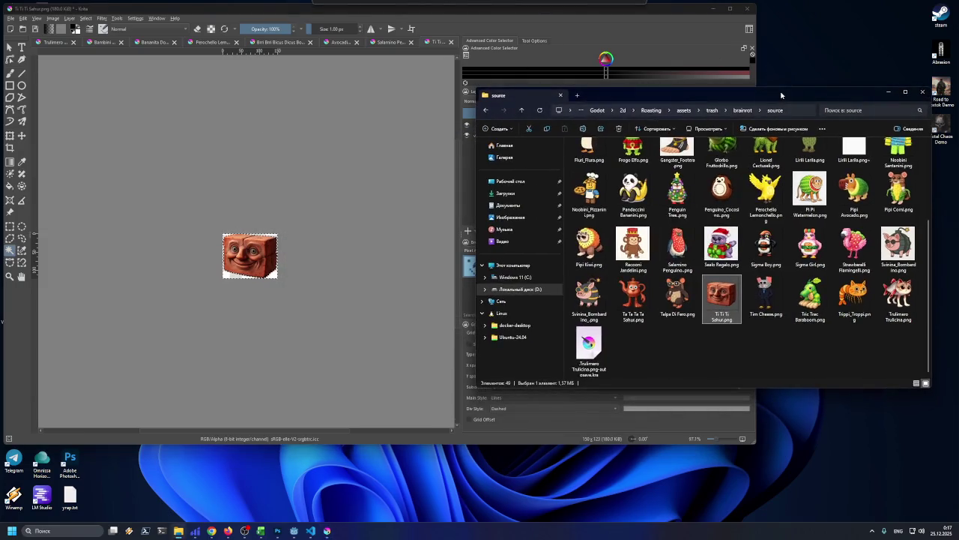
left_click(356, 14)
left_click_drag(356, 13, 354, 26)
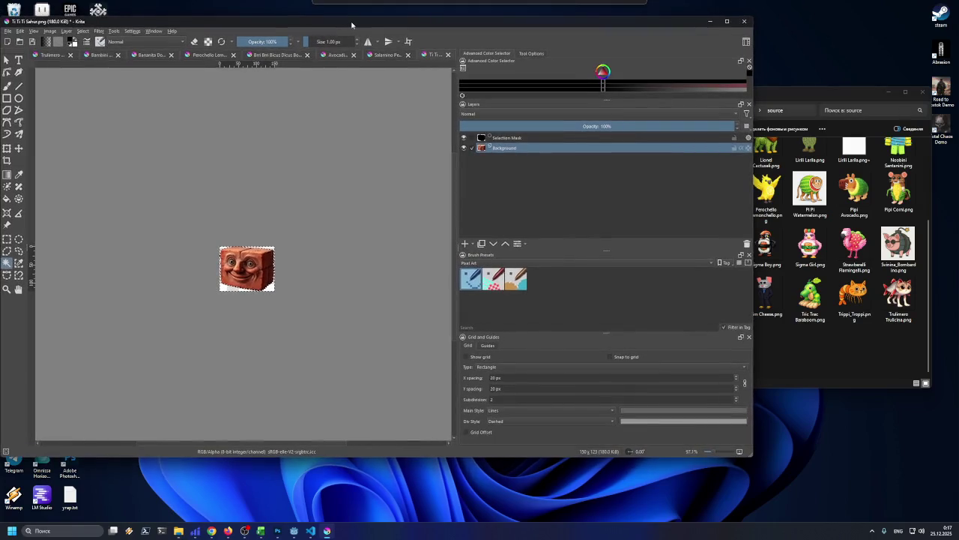
- Shade the Ti Ti Ti Sahur cell C29 yellow in the spreadsheet and minimize Excel
left_click(261, 531)
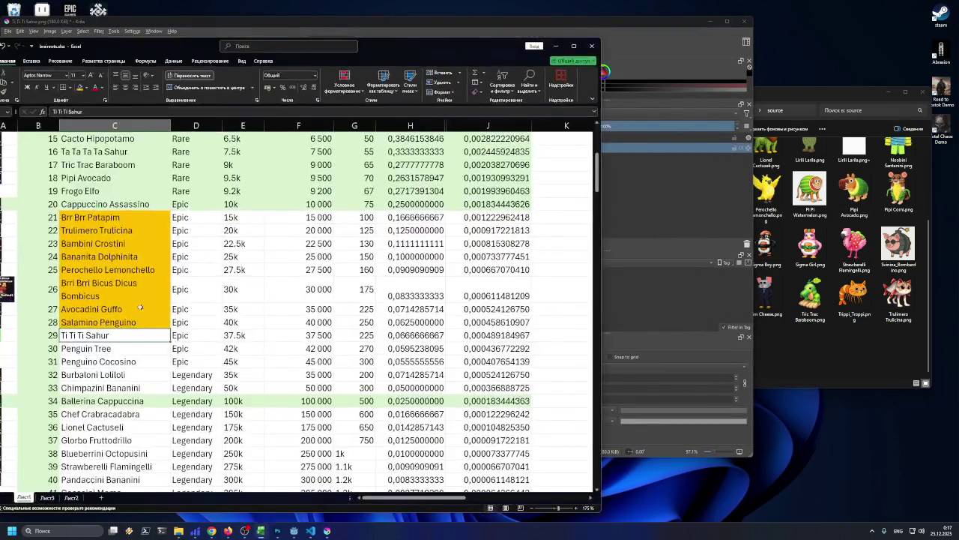
left_click(79, 88)
left_click(119, 351)
left_click(555, 46)
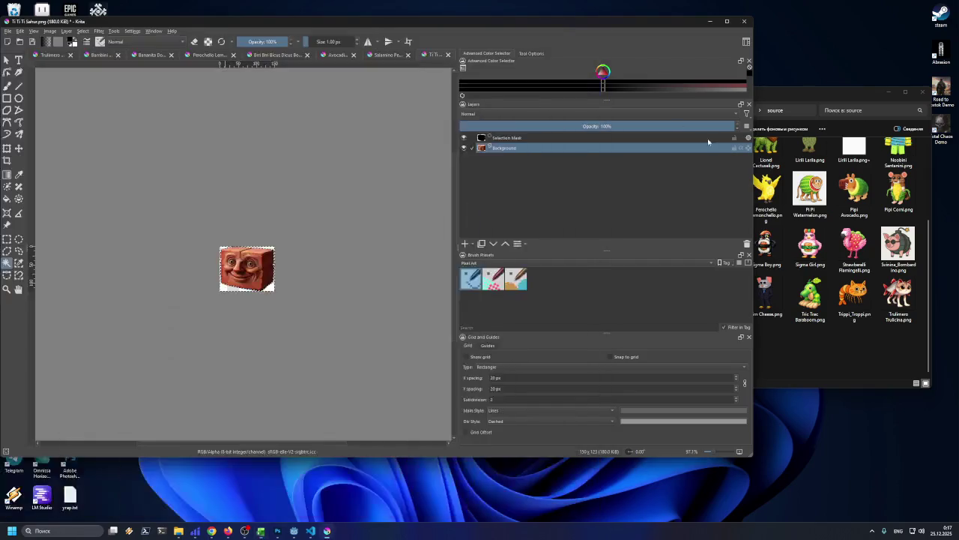
- Drag Penguin Tree.png from the folder onto Krita and open it as a new document
left_click(783, 325)
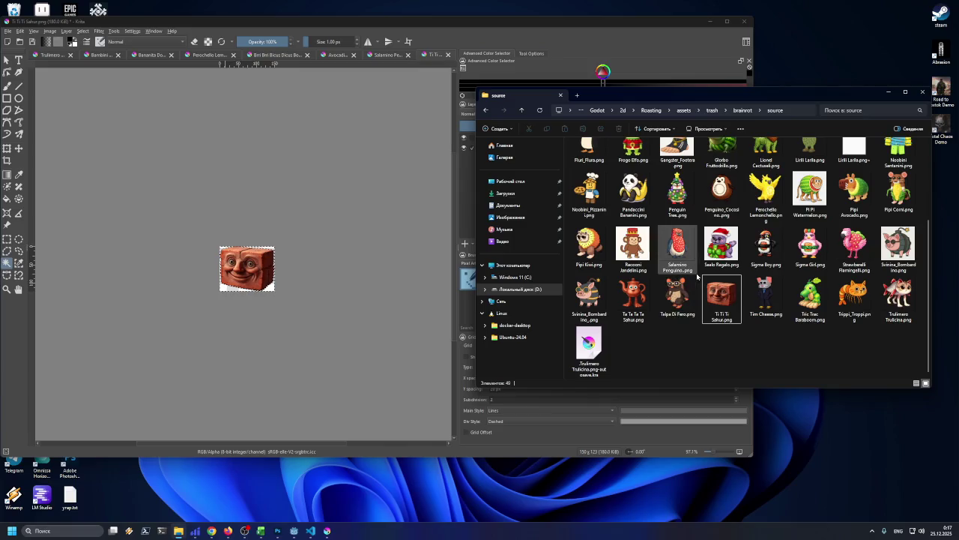
scroll(641, 198, "up", 2)
scroll(658, 232, "down", 3)
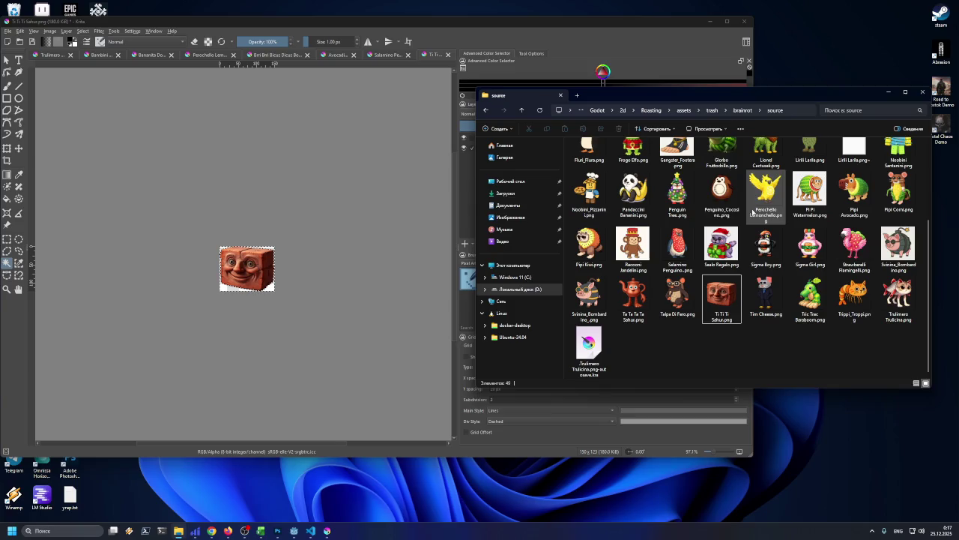
left_click(724, 201)
left_click_drag(677, 191, 327, 186)
left_click(343, 197)
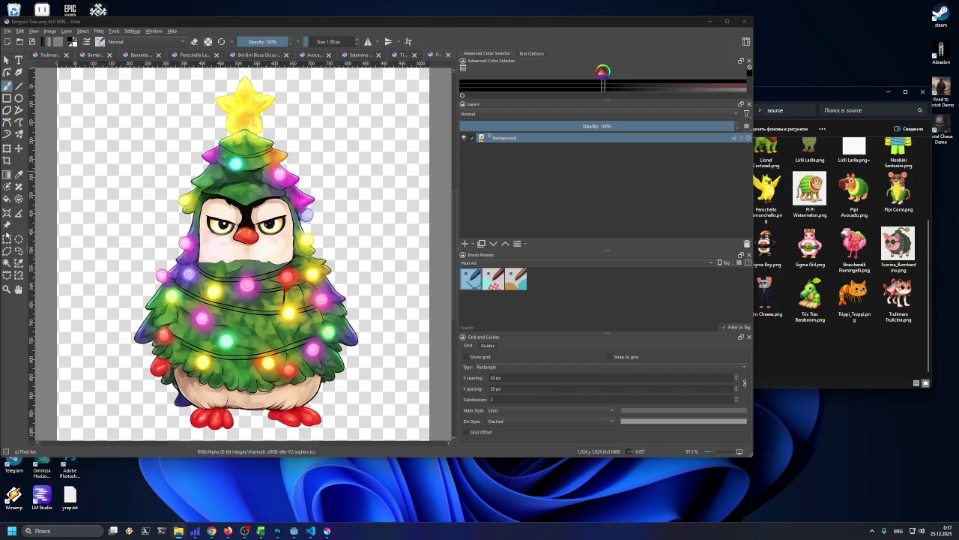
- Magic-wand the transparent background and trim the canvas tightly around the Penguin Tree figure
left_click(6, 262)
left_click(100, 209)
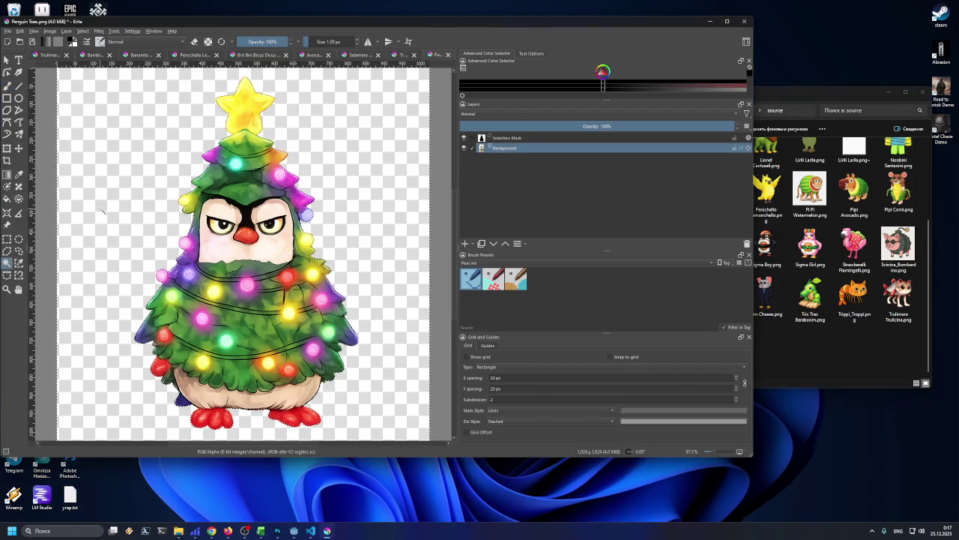
left_click(49, 30)
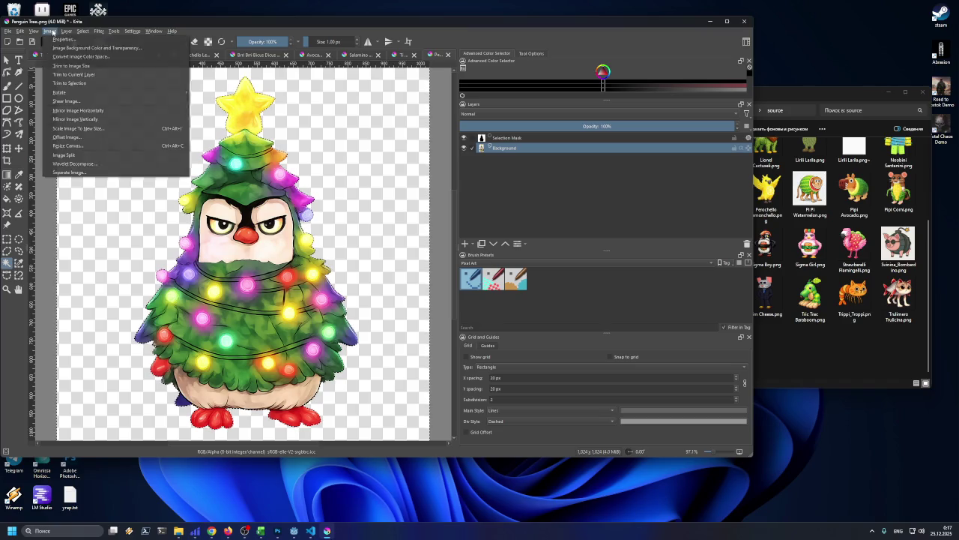
left_click(74, 75)
left_click(49, 31)
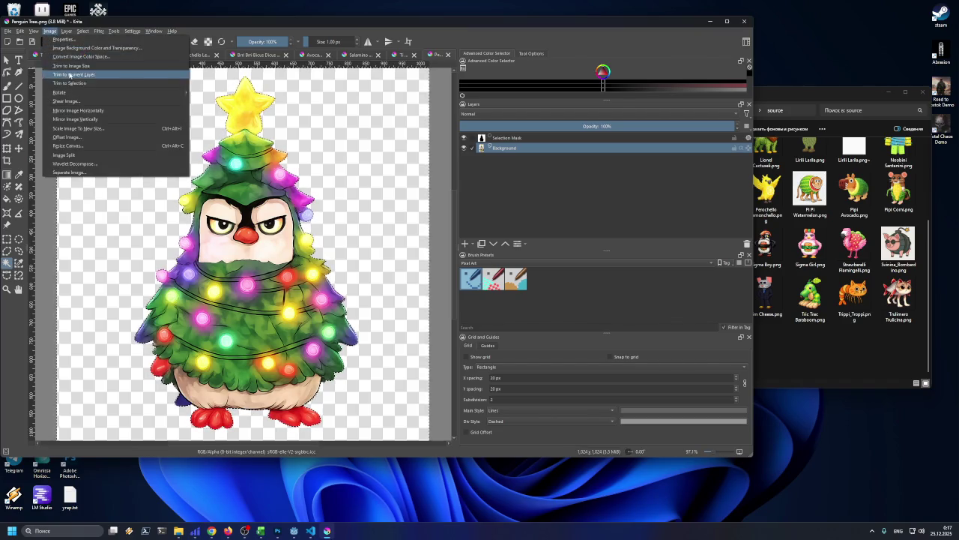
left_click(69, 75)
- Scale Penguin Tree down to 95 × 150 px
left_click(49, 31)
left_click(67, 128)
type("65")
left_click(408, 310)
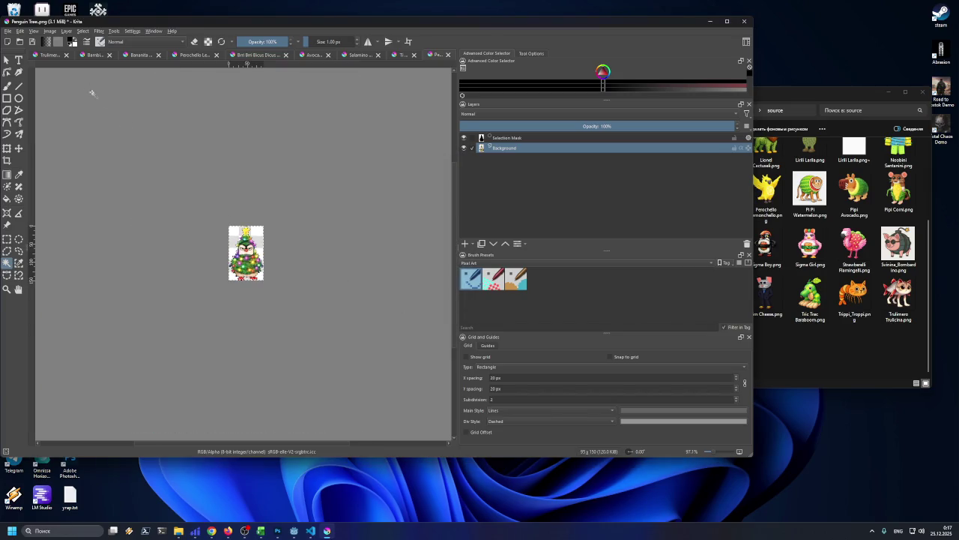
- Export the image as Penguin_Tree.png into the epic folder with default PNG options
left_click(7, 31)
left_click(33, 103)
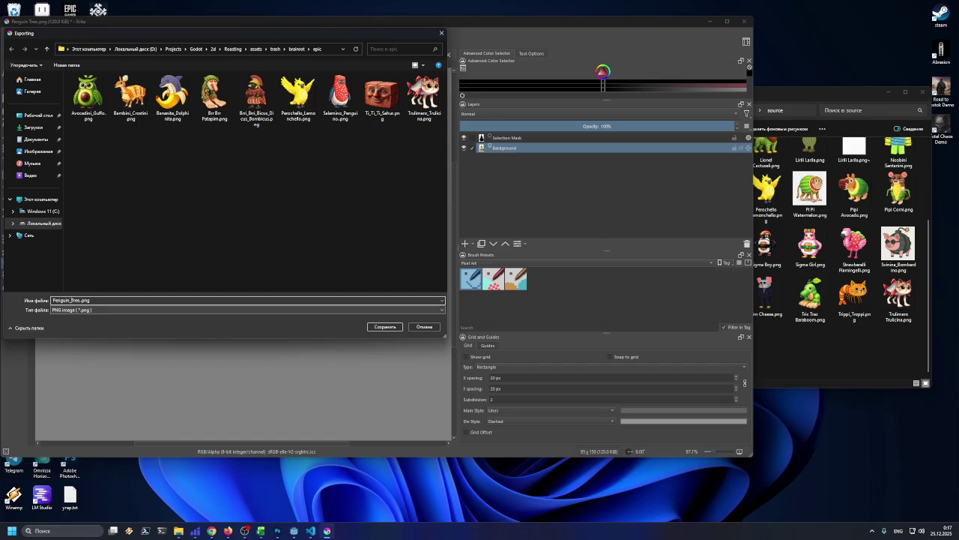
left_click(384, 327)
left_click(412, 324)
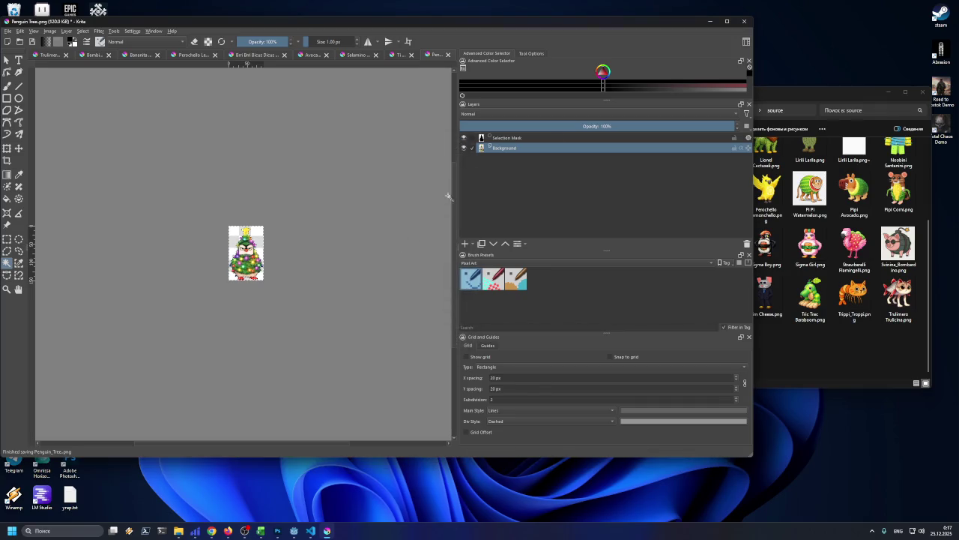
left_click(789, 97)
left_click_drag(790, 98, 793, 99)
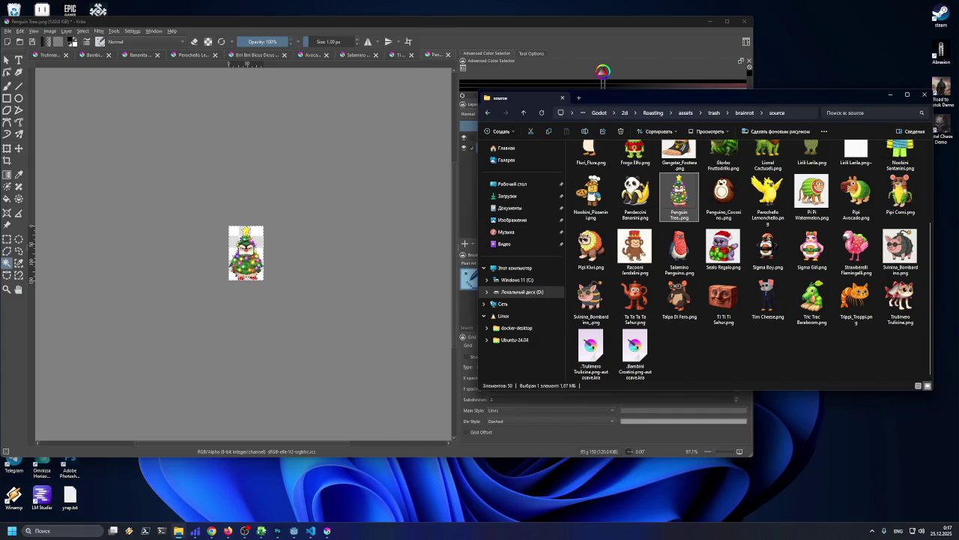
- Fill the Penguin Tree cell C30 yellow, move to C31 and minimize Excel
key("alt+Tab")
left_click(80, 87)
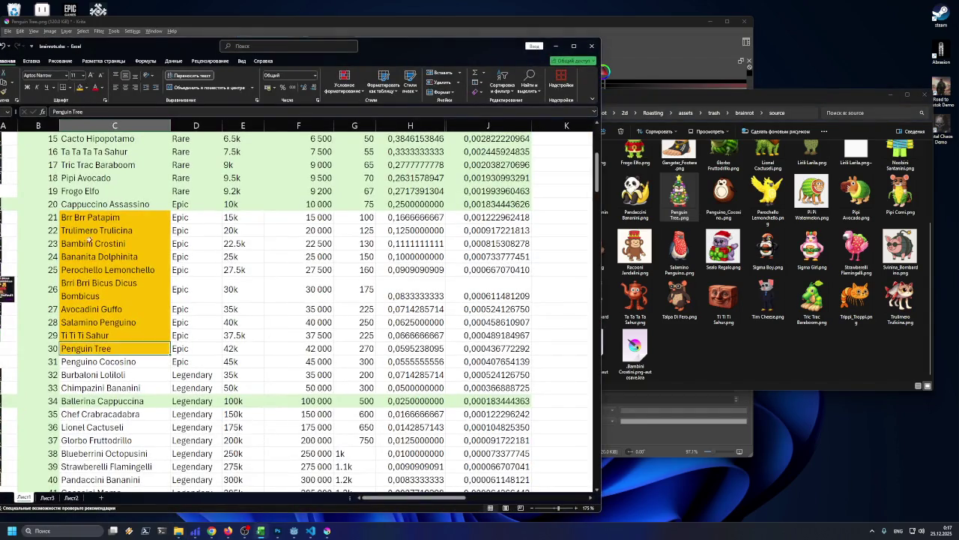
left_click(104, 363)
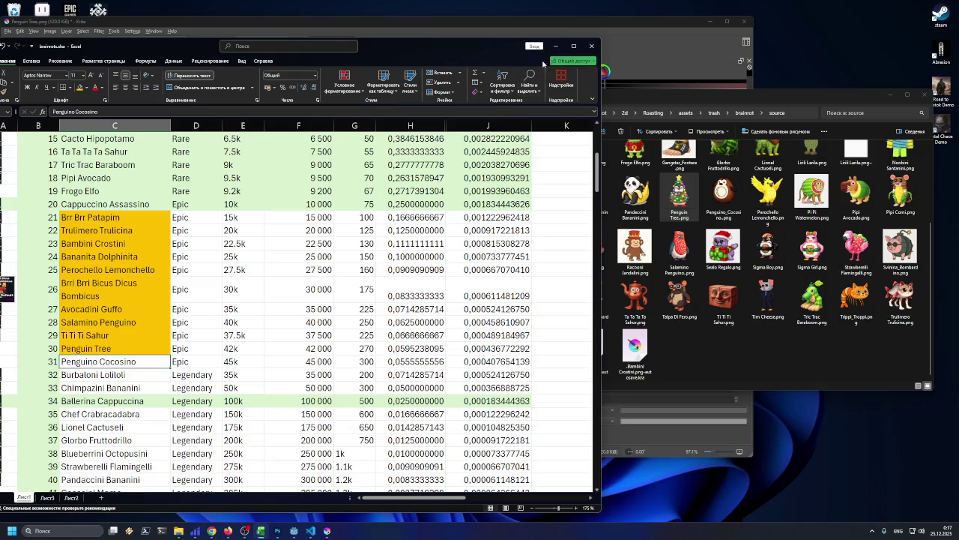
left_click(553, 48)
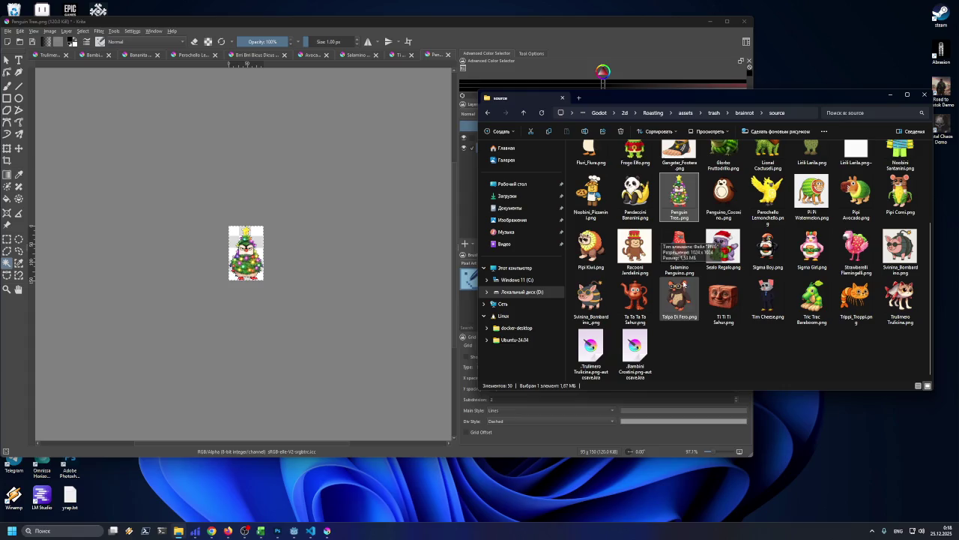
left_click(684, 334)
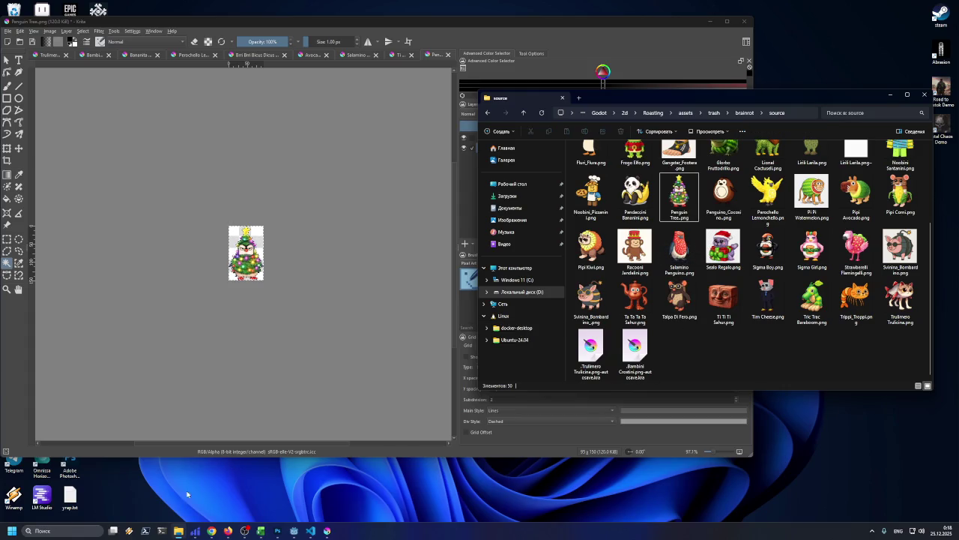
left_click(261, 531)
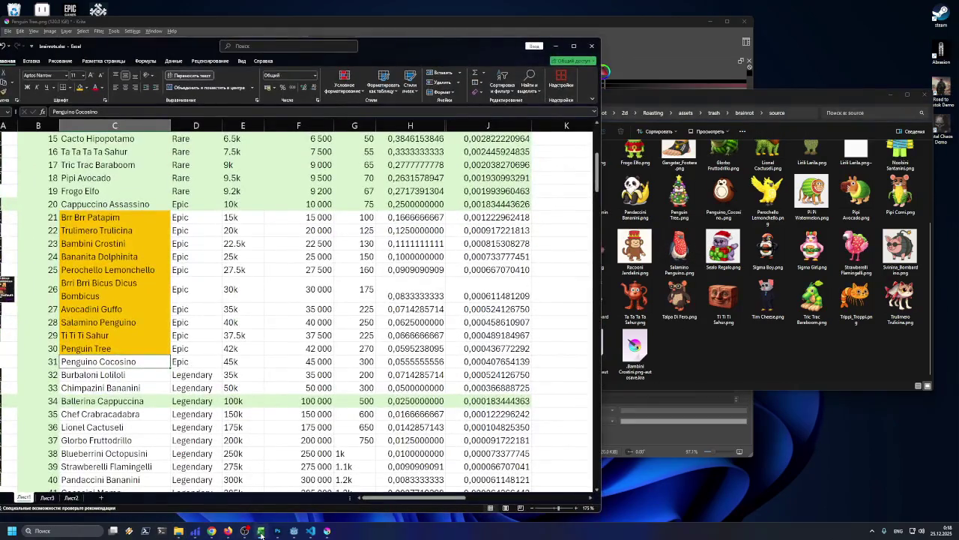
left_click(261, 531)
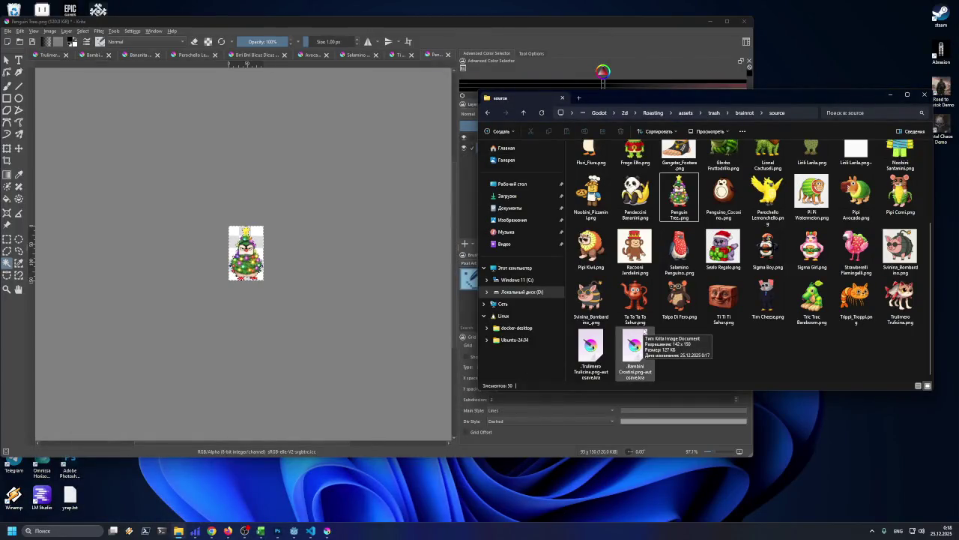
- Open Penguino_Coccosino.png as its own Krita document and zoom to show the whole penguin
mouse_move(715, 202)
left_mouse_down()
mouse_move(724, 203)
mouse_move(383, 217)
mouse_move(308, 239)
left_mouse_up()
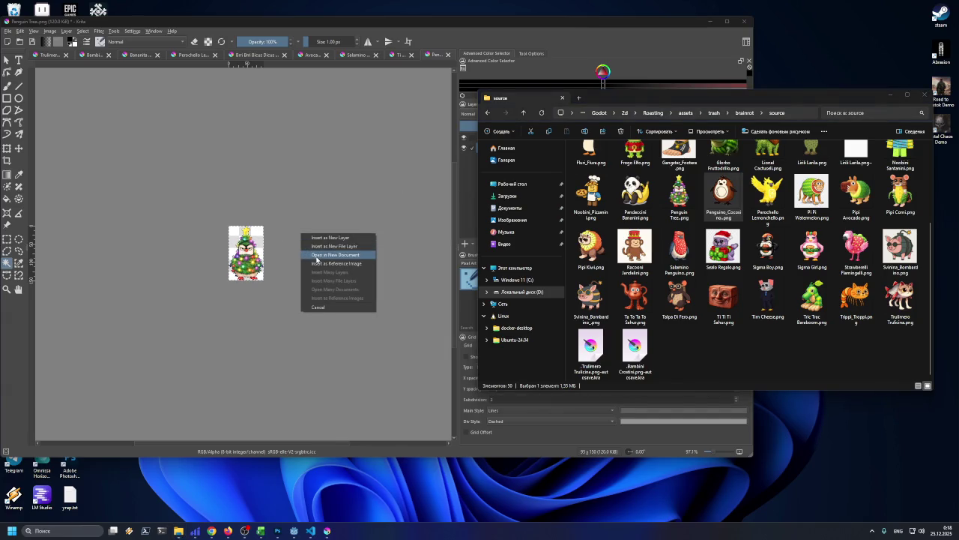
left_click(318, 256)
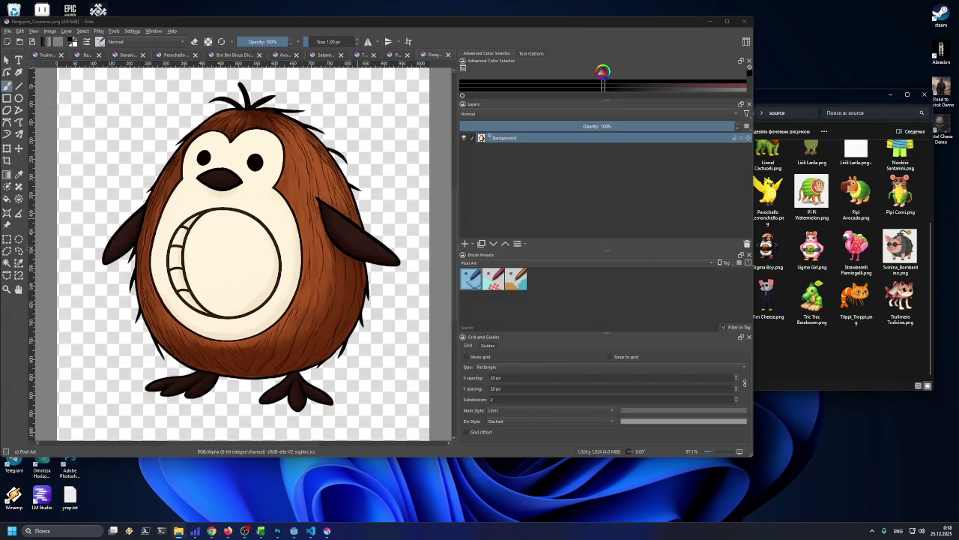
key("minus")
key("plus")
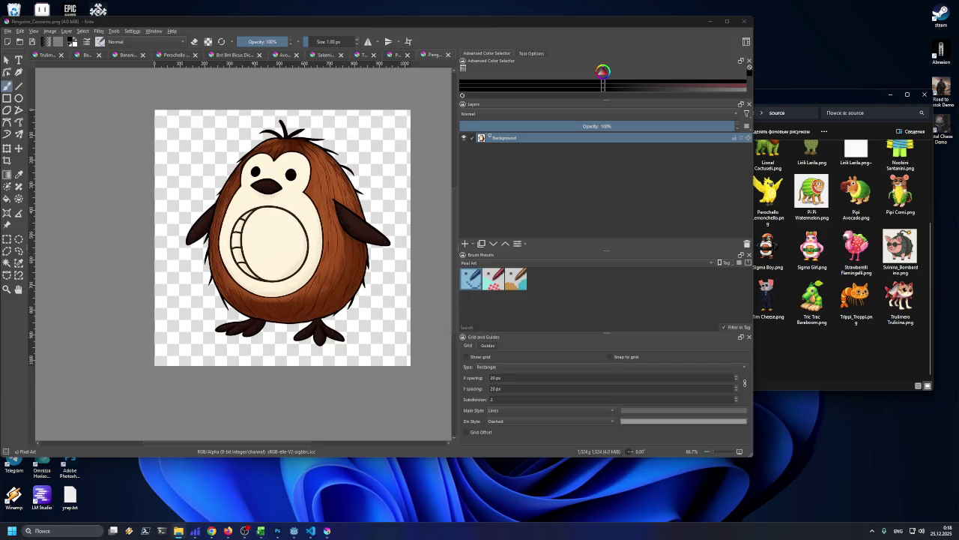
mouse_move(197, 15)
left_mouse_down()
mouse_move(203, 21)
mouse_move(203, 12)
left_mouse_up()
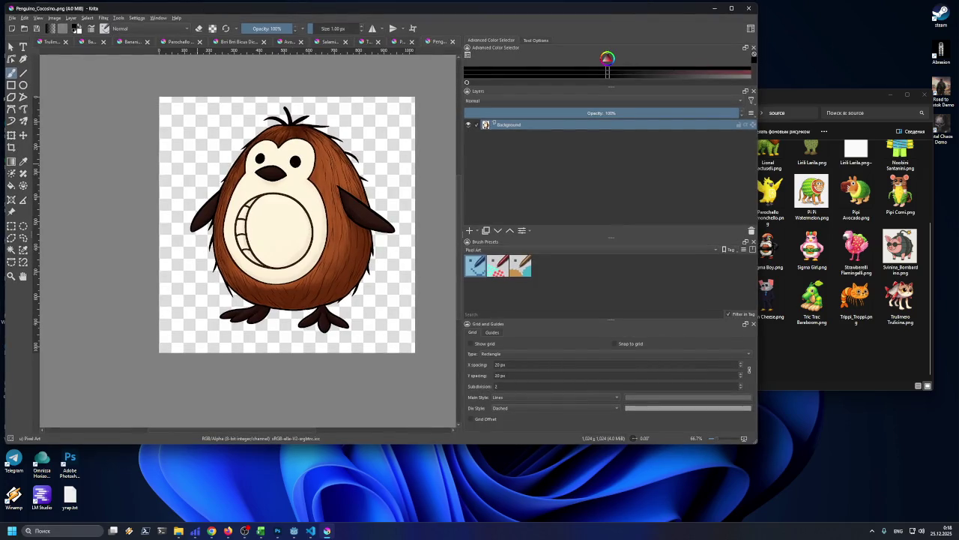
- Magic-wand the transparent background surrounding the coconut penguin
scroll(128, 210, "down", 2)
scroll(128, 210, "up", 4)
scroll(129, 210, "down", 3)
scroll(289, 203, "up", 1)
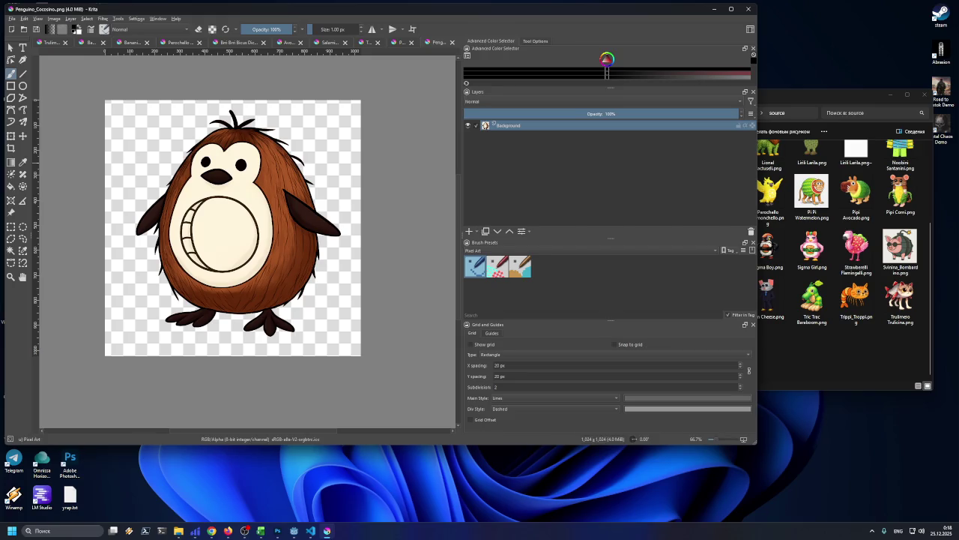
left_click(11, 253)
left_click(124, 176)
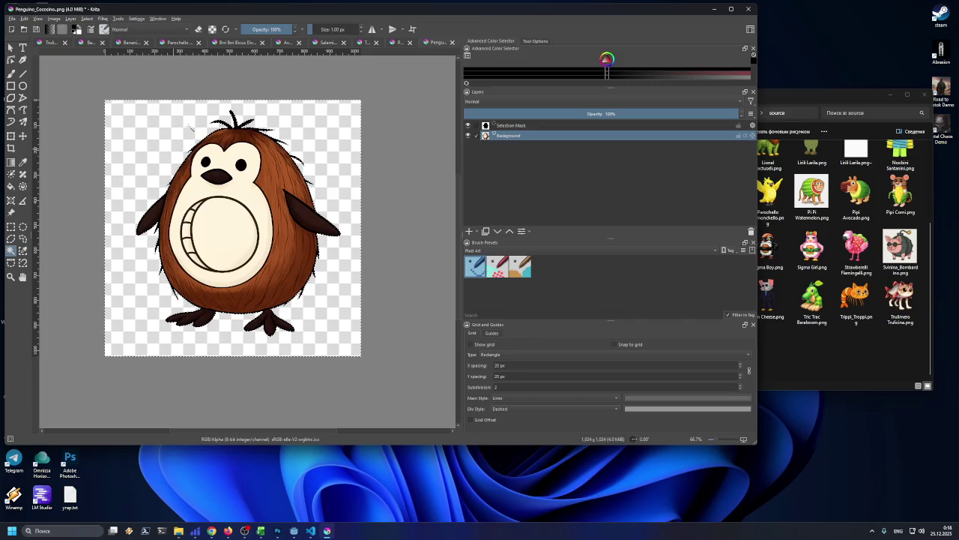
left_click_drag(225, 11, 228, 14)
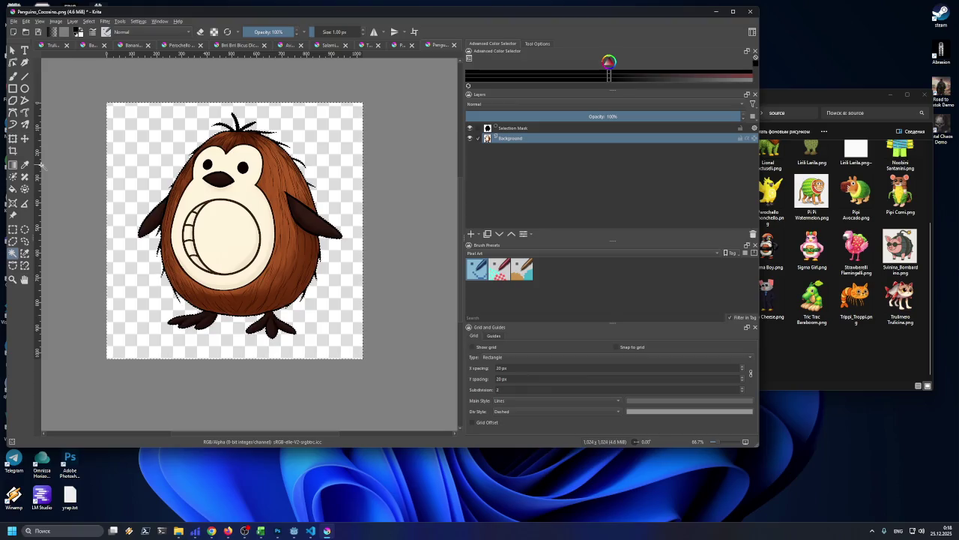
left_click(55, 21)
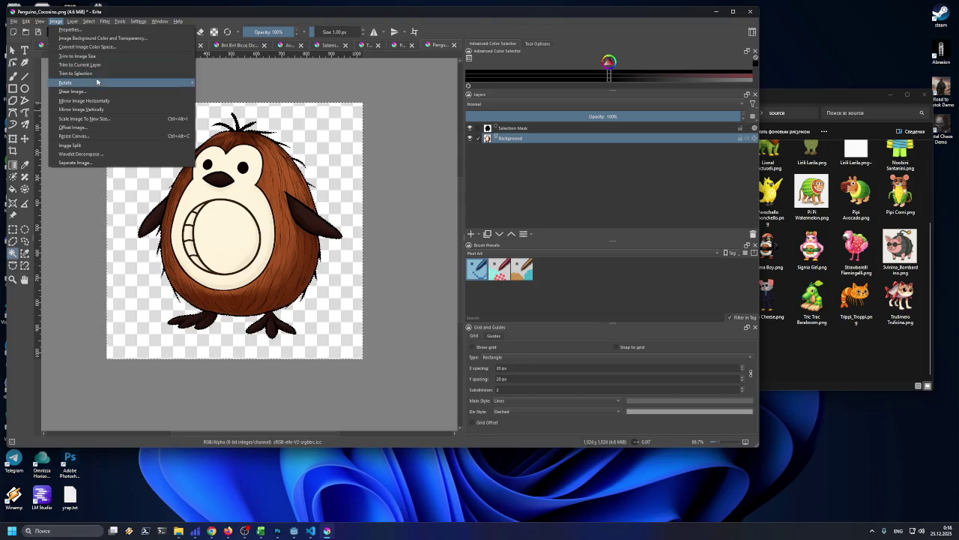
- Trim the canvas to the coconut penguin's layer bounds
mouse_move(99, 82)
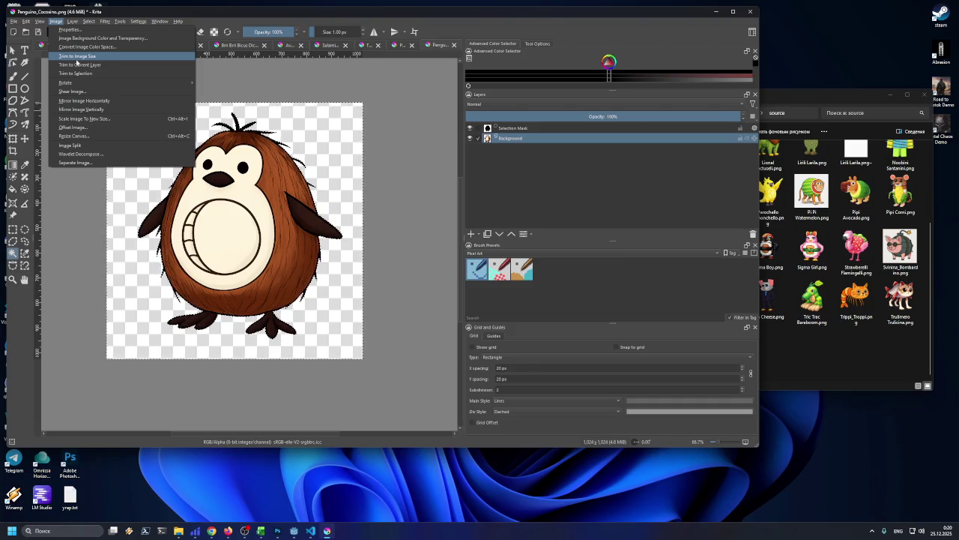
left_click(80, 66)
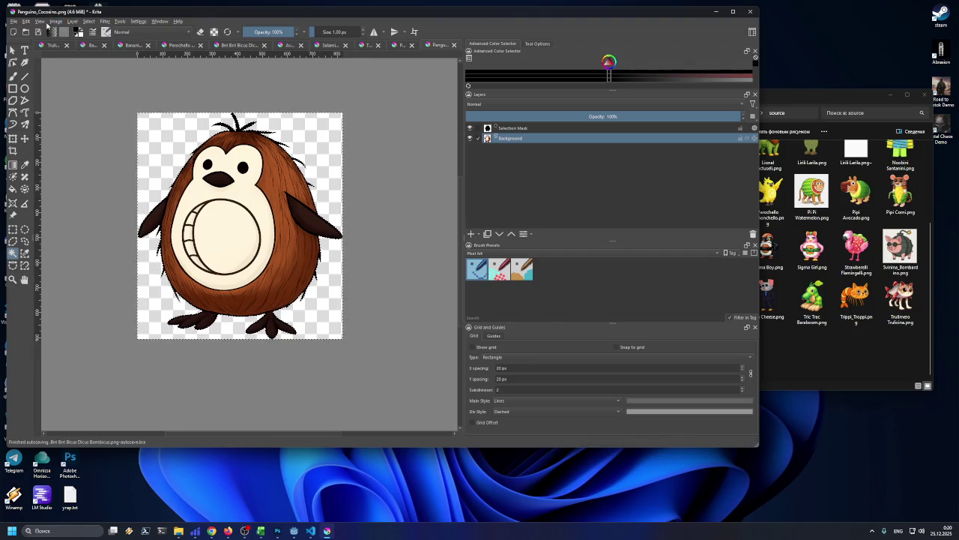
left_click(54, 21)
left_click(54, 21)
left_click_drag(60, 14, 64, 21)
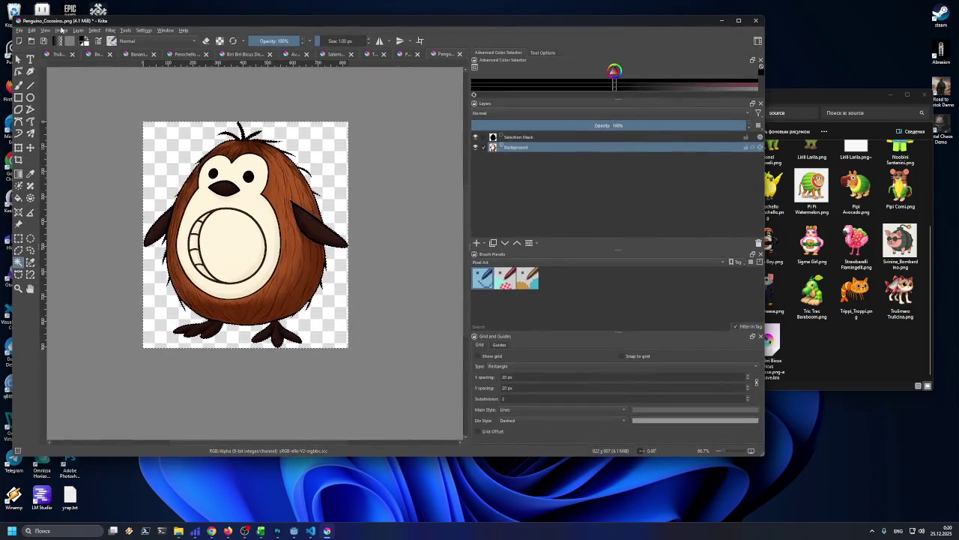
- Scale the coconut penguin image to a height of 150 px with proportions kept
left_click(62, 30)
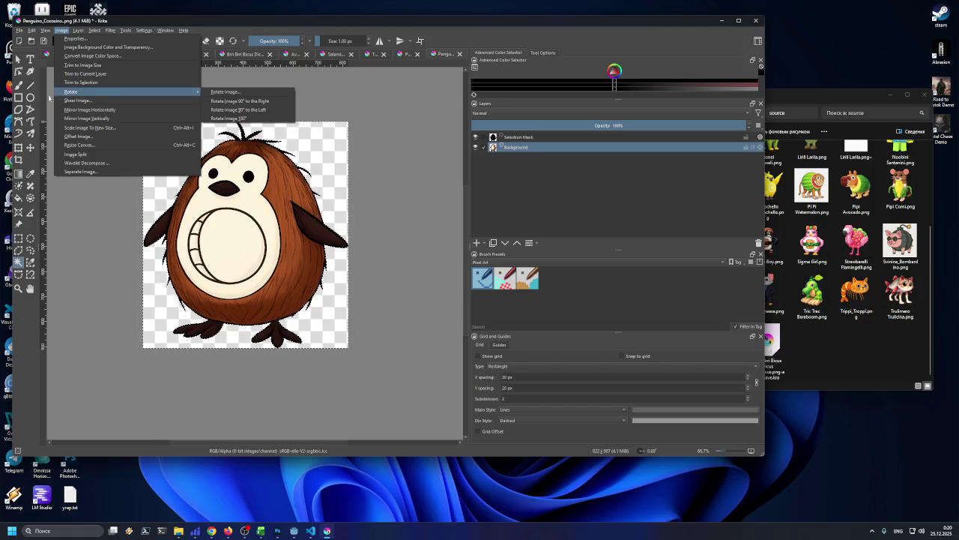
left_click(90, 128)
double_click(380, 196)
type("150")
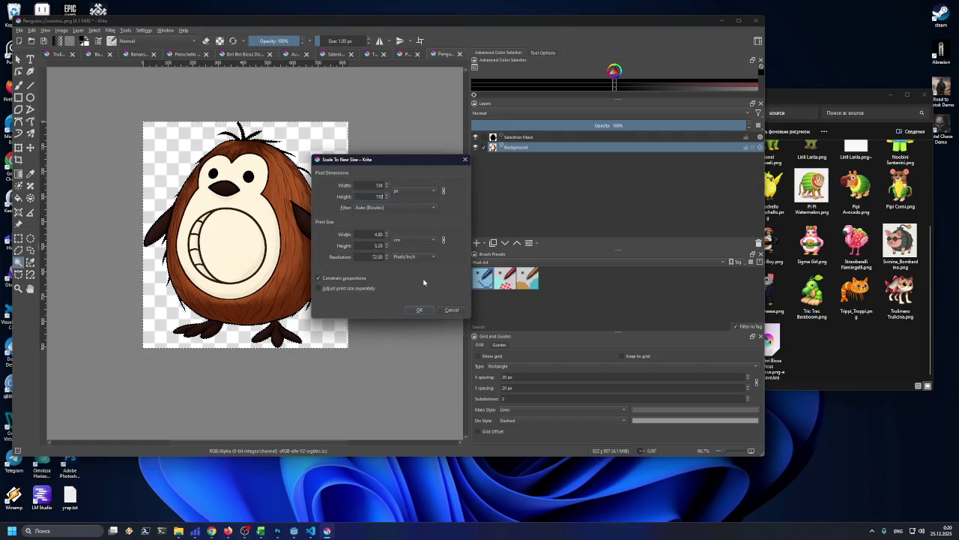
left_click(420, 310)
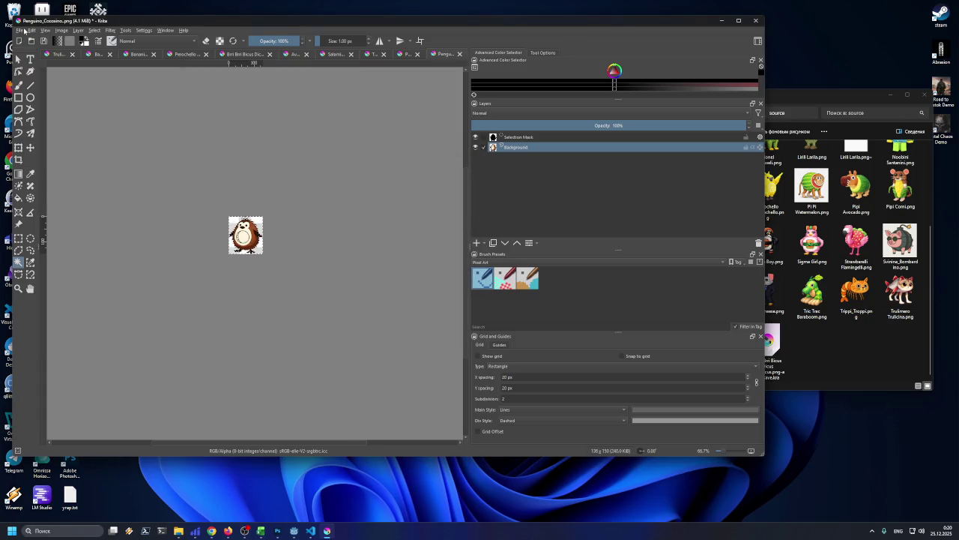
- Export the coconut penguin as Penguino_Coccosino.png into the epic folder with default PNG options
left_click(20, 31)
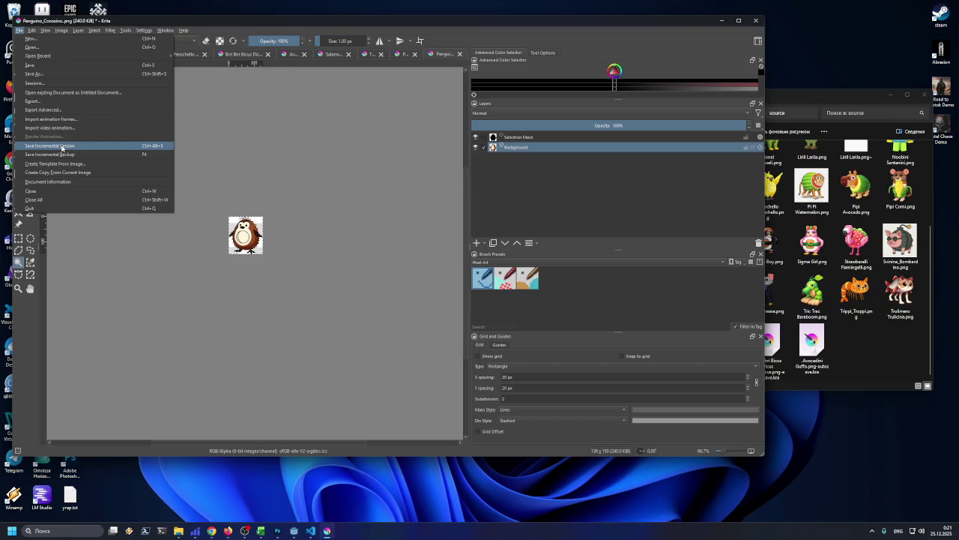
left_click(34, 101)
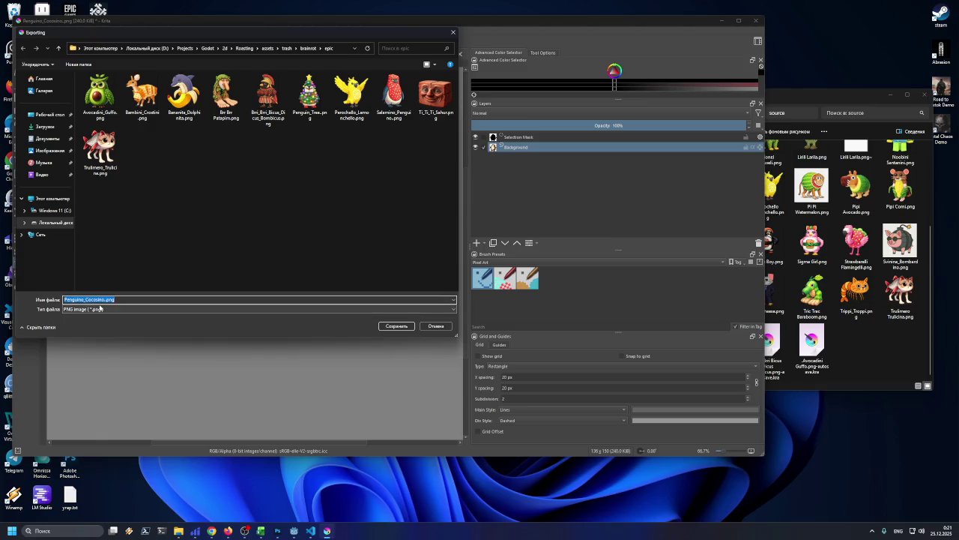
left_click(141, 300)
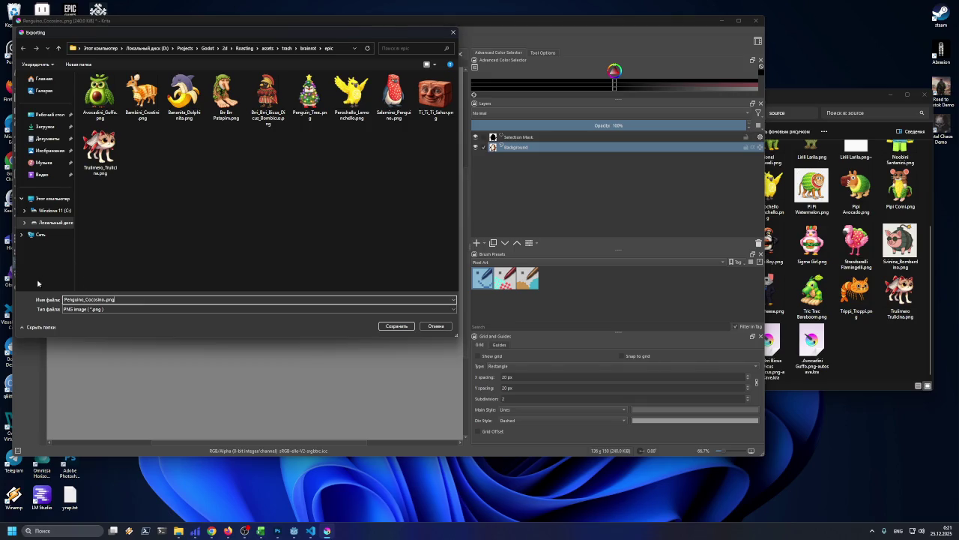
key("ctrl+a")
left_click(141, 299)
left_click(396, 325)
left_click(424, 325)
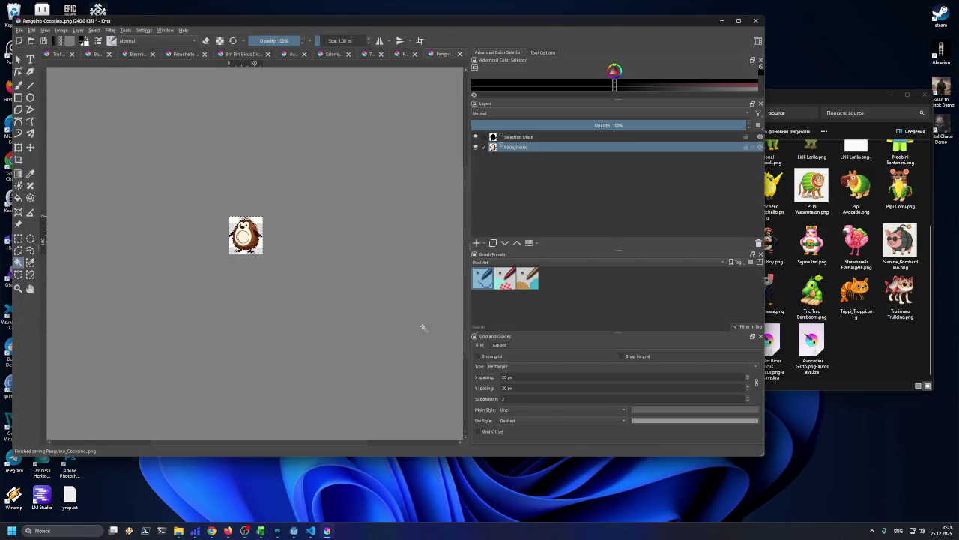
left_click(768, 244)
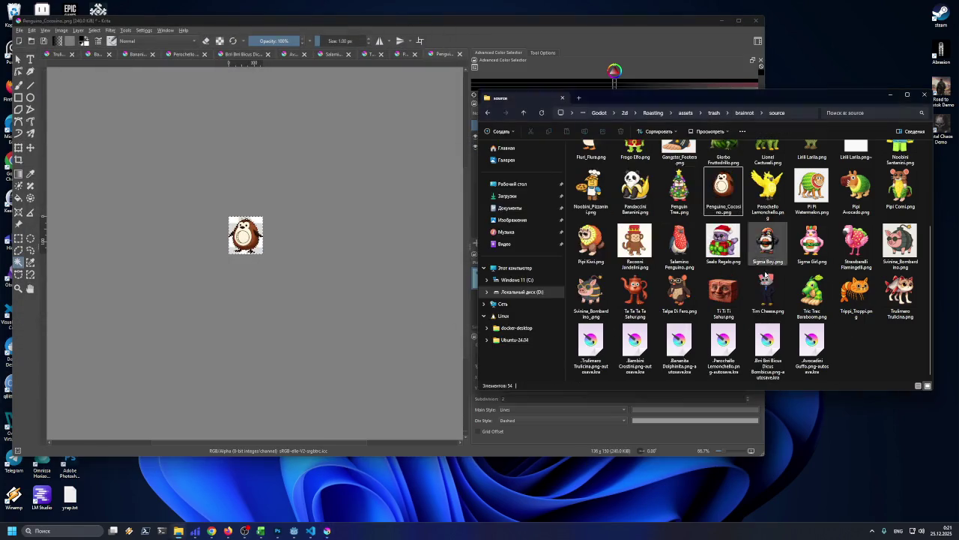
- Navigate from the source folder up and into the epic folder
left_click(740, 113)
mouse_move(737, 101)
left_mouse_down()
mouse_move(727, 125)
mouse_move(726, 108)
left_mouse_up()
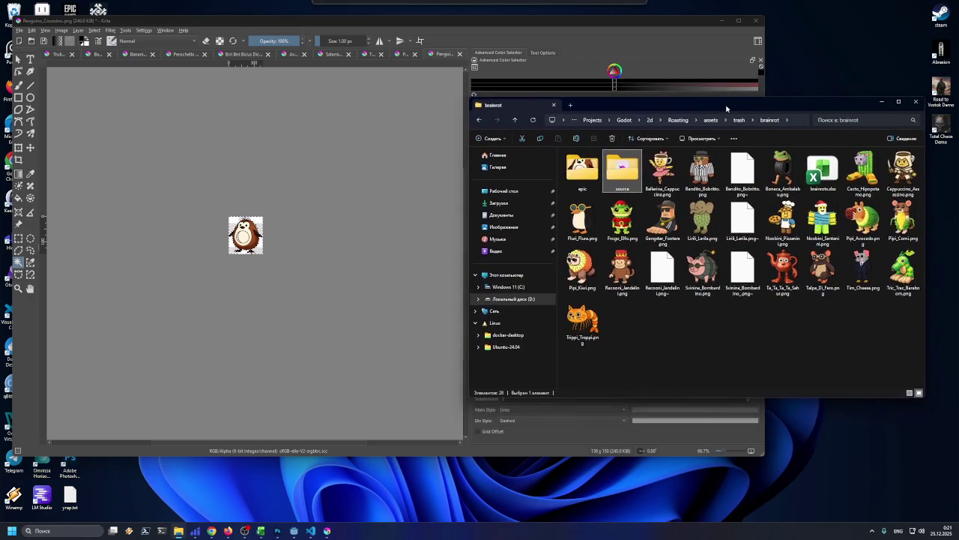
left_click_drag(654, 317, 733, 338)
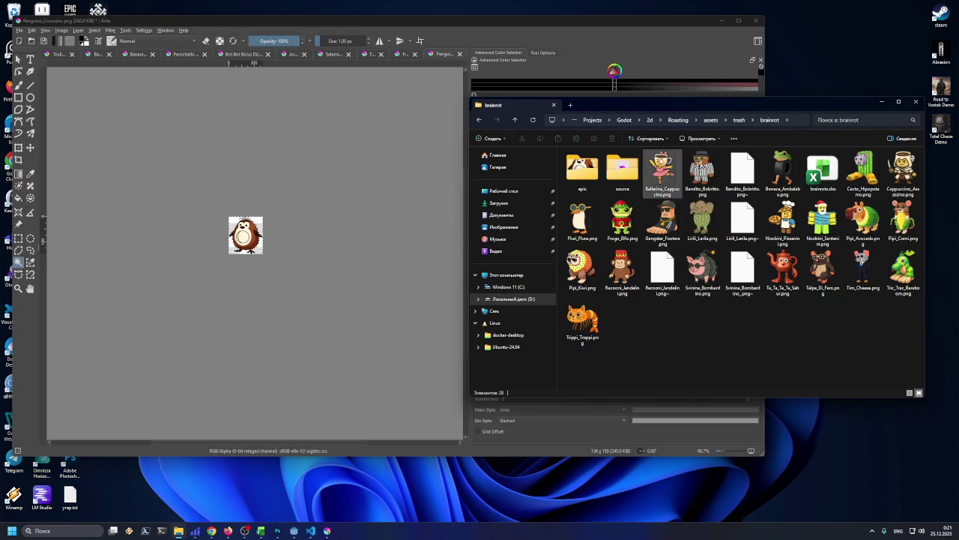
double_click(583, 184)
left_click(620, 225)
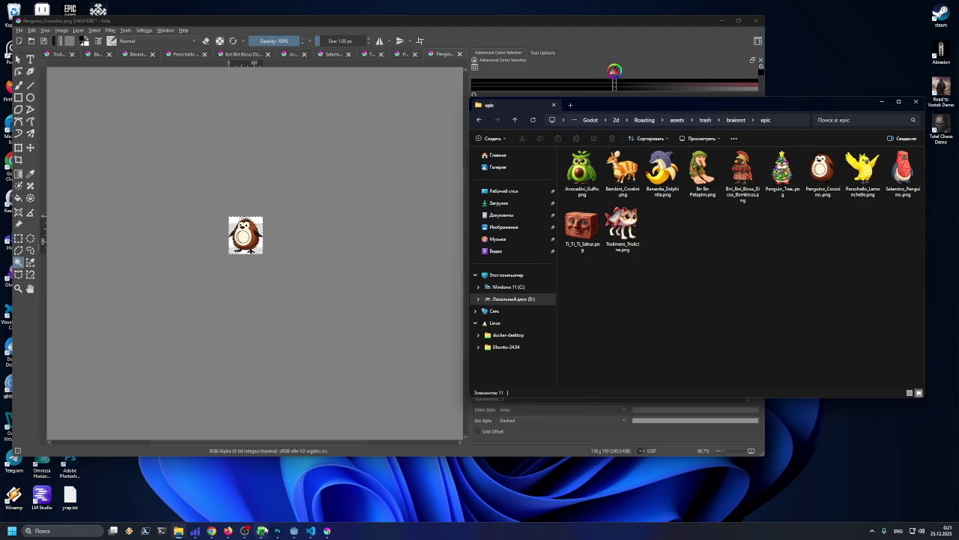
- Shade Penguino Cocosino's cell C31 orange and minimize Excel
left_click(260, 530)
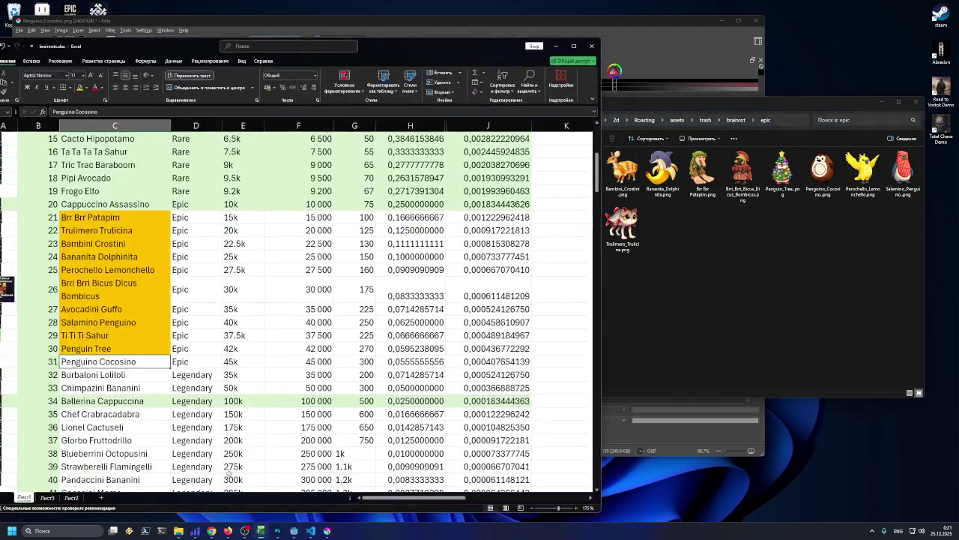
left_click(80, 88)
left_click(555, 45)
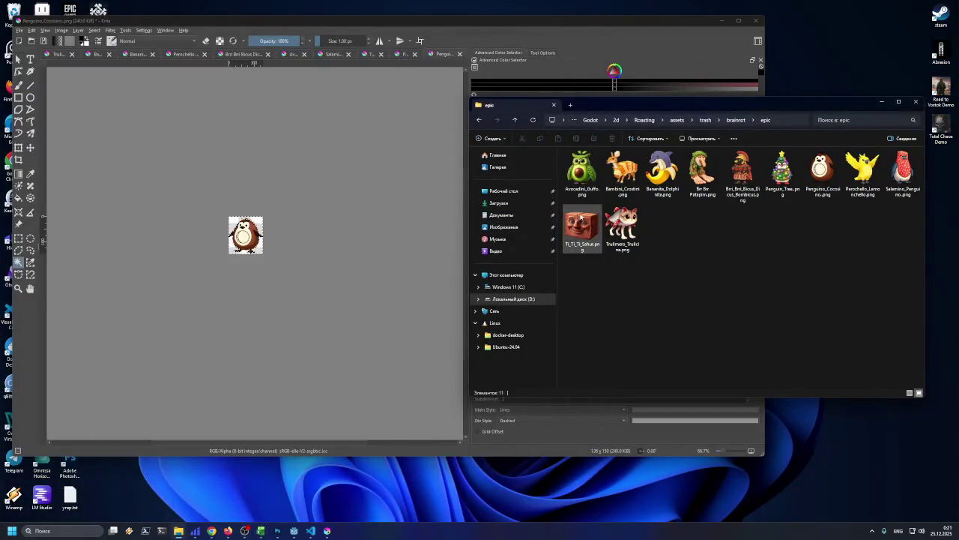
- Browse the exported epic PNGs and box-select all eleven of them
left_click(584, 178)
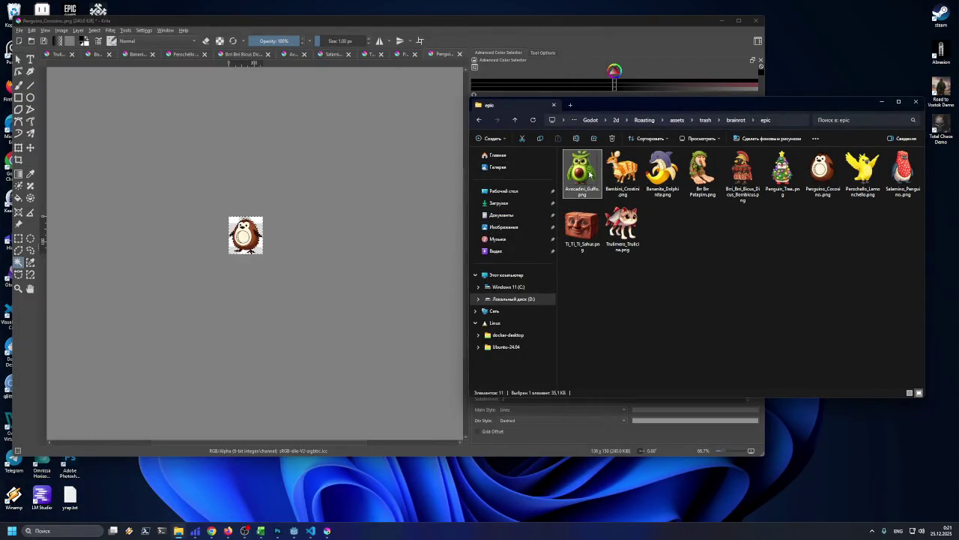
key("Right")
key("Right")
key("Right")
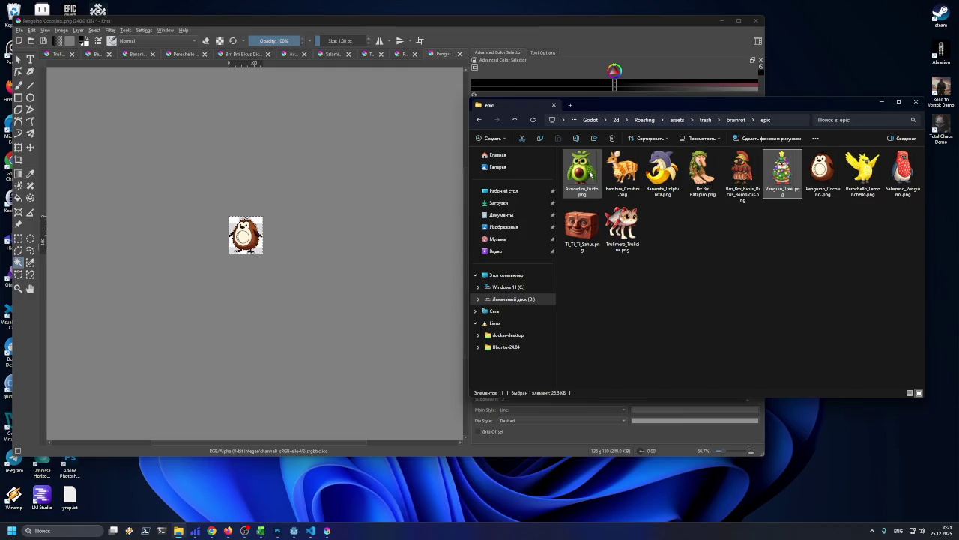
key("Right")
key("Left")
key("Left")
key("Left")
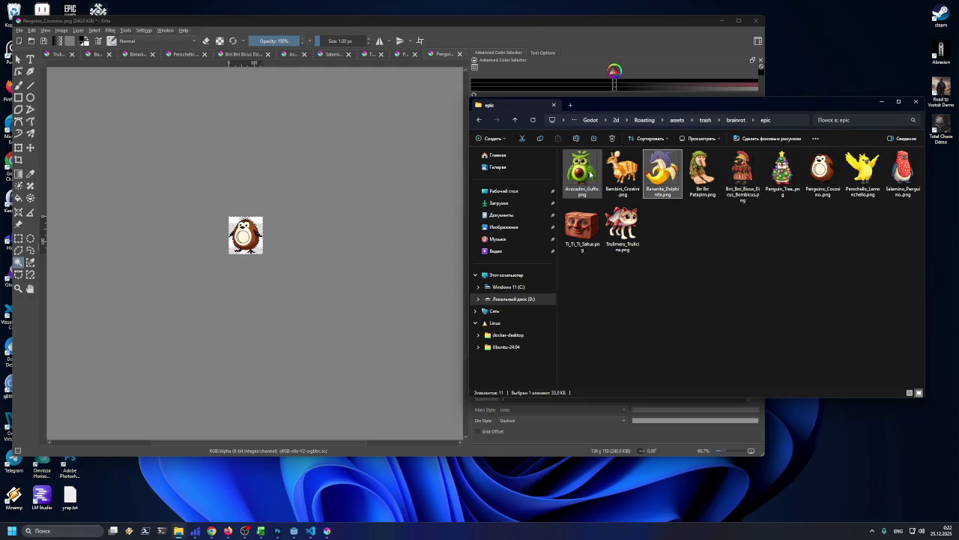
key("Right")
key("Right")
key("Right")
key("Right")
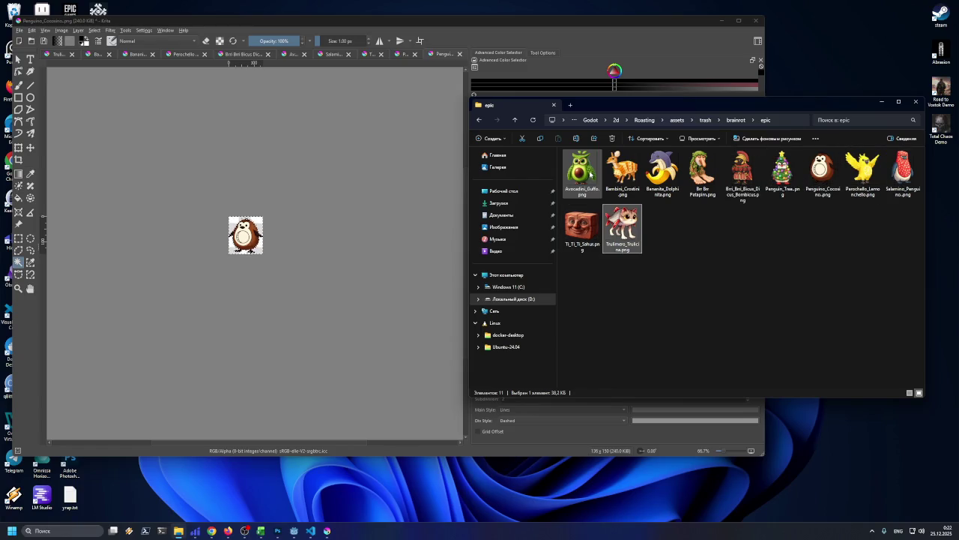
mouse_move(905, 242)
left_mouse_down()
mouse_move(619, 181)
mouse_move(565, 180)
left_mouse_up()
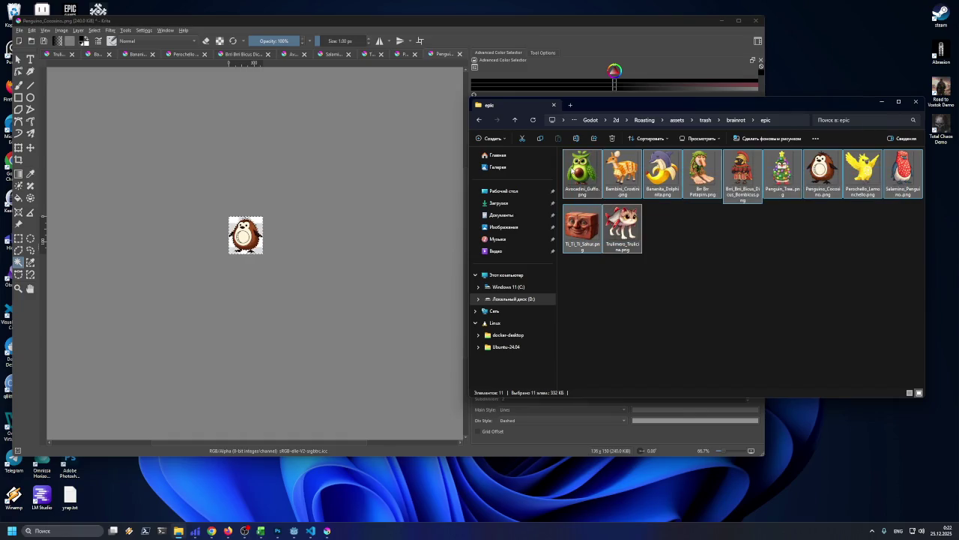
left_click(295, 530)
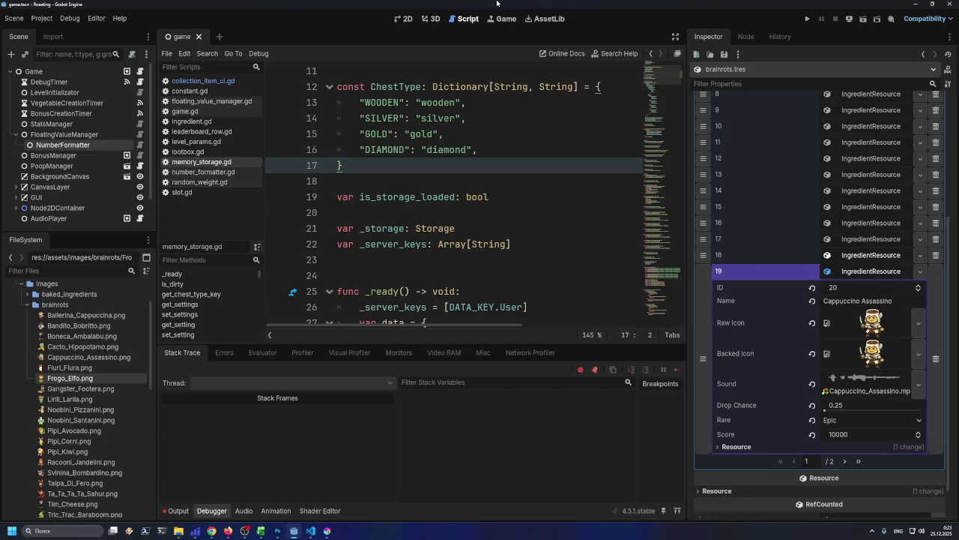
- Run the game from Godot to test it, bringing up its main menu
left_click(807, 18)
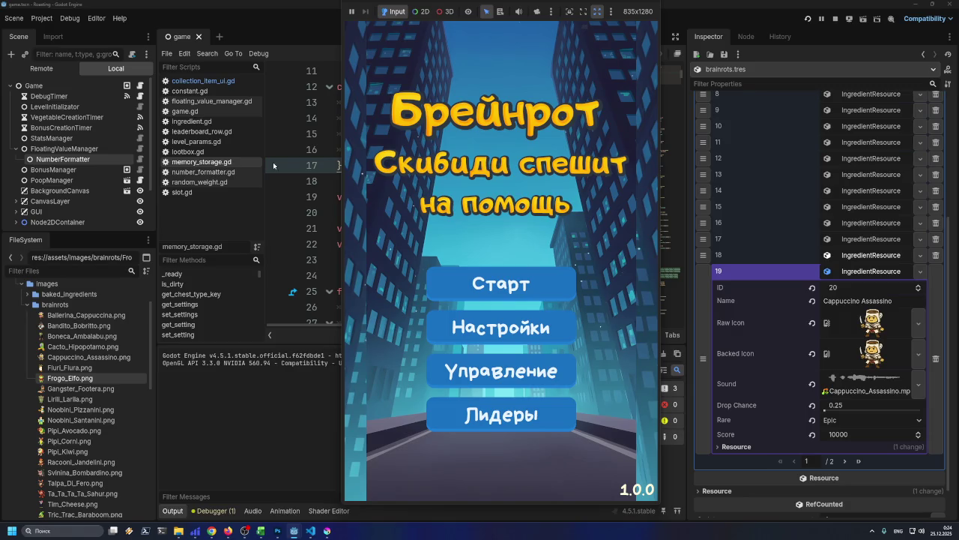
left_click(453, 276)
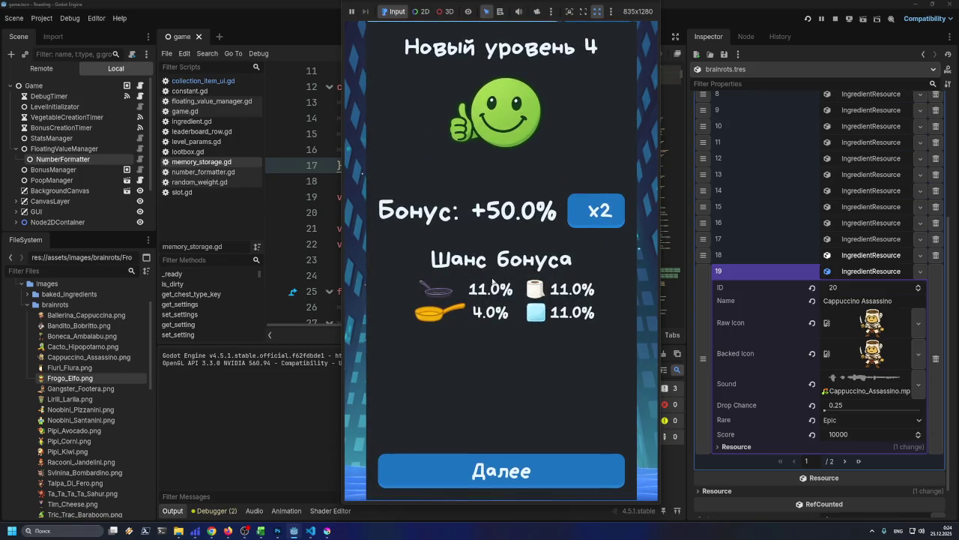
left_click(503, 467)
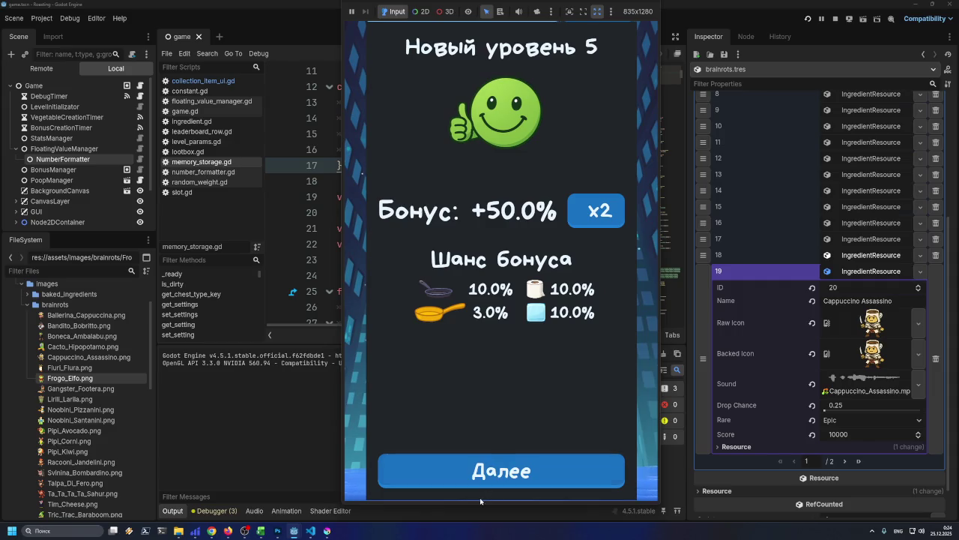
left_click(483, 481)
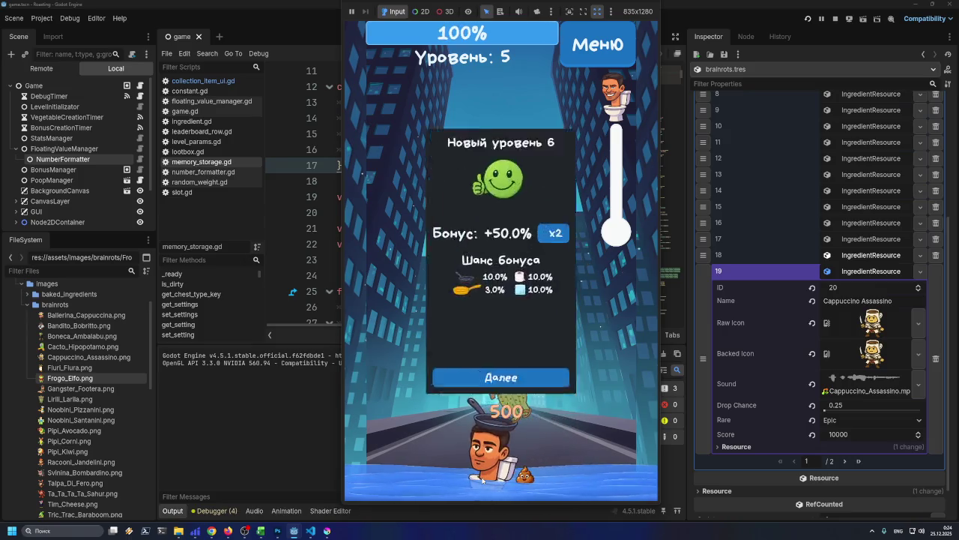
left_click(482, 480)
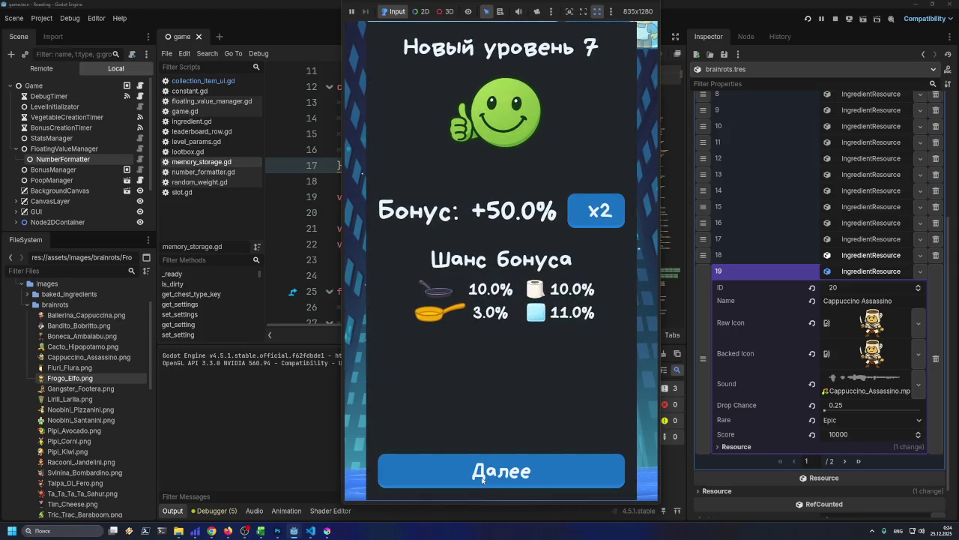
left_click(653, 5)
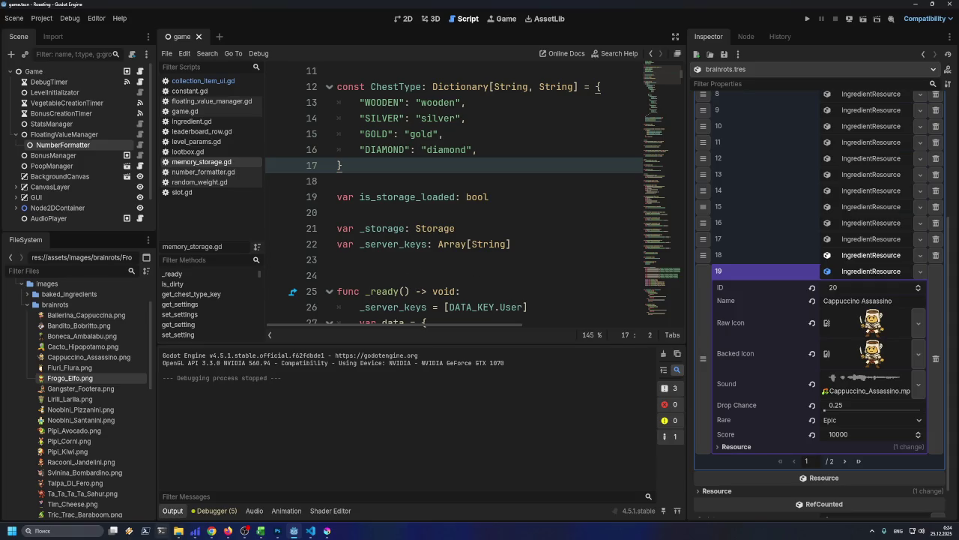
- Enlarge the script editor over the Output panel and scroll through memory_storage.gd
left_click_drag(445, 344, 447, 371)
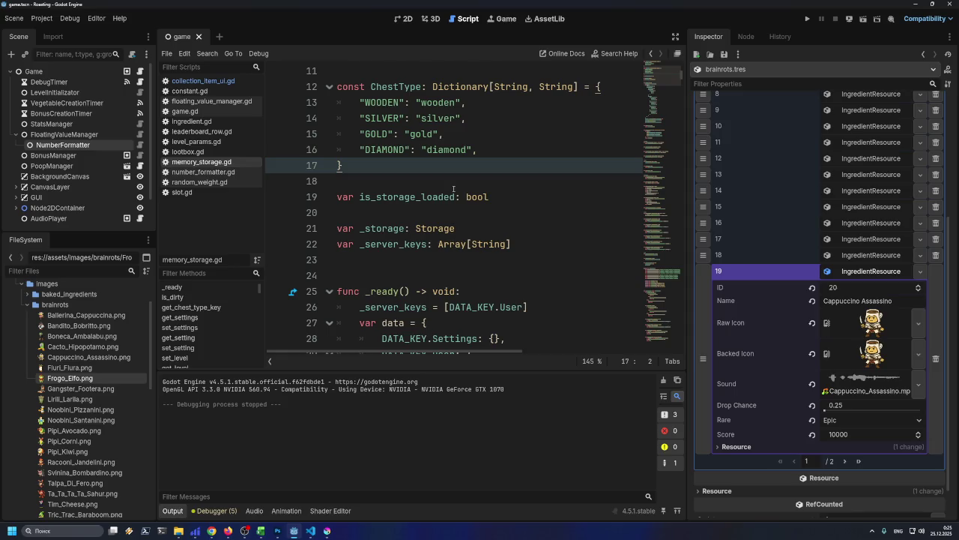
scroll(510, 194, "up", 4)
scroll(515, 195, "down", 2)
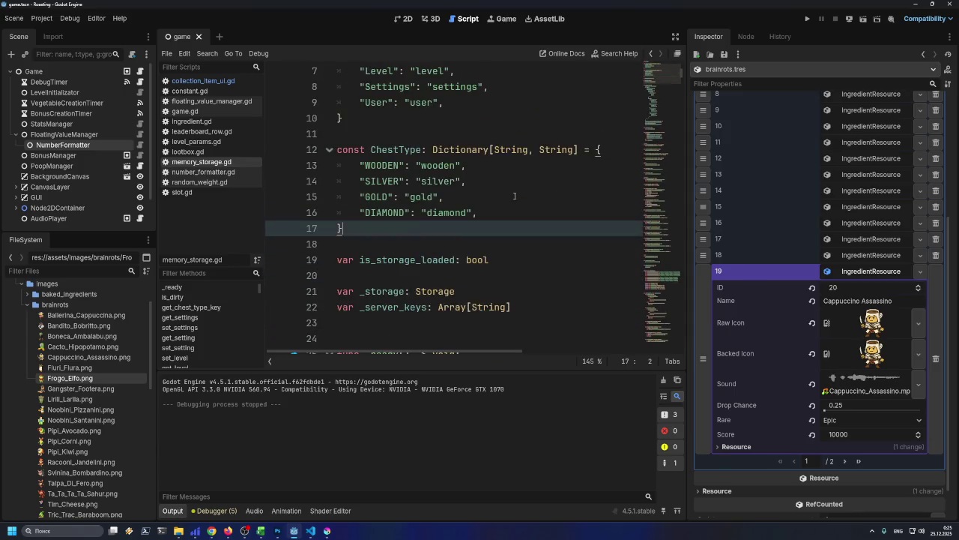
mouse_move(514, 197)
- Check the Frogo Elfo entry (element 18), then launch another test run
left_click(870, 257)
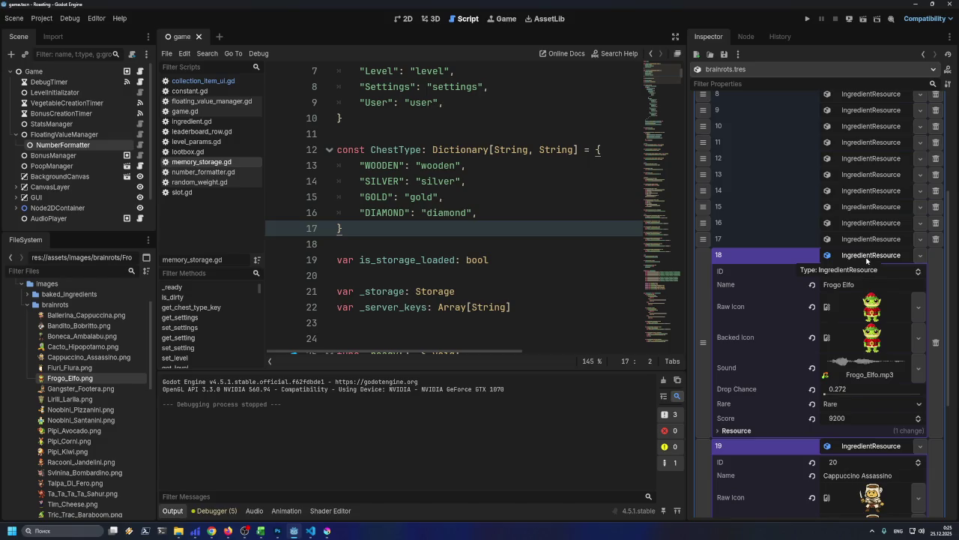
left_click(867, 256)
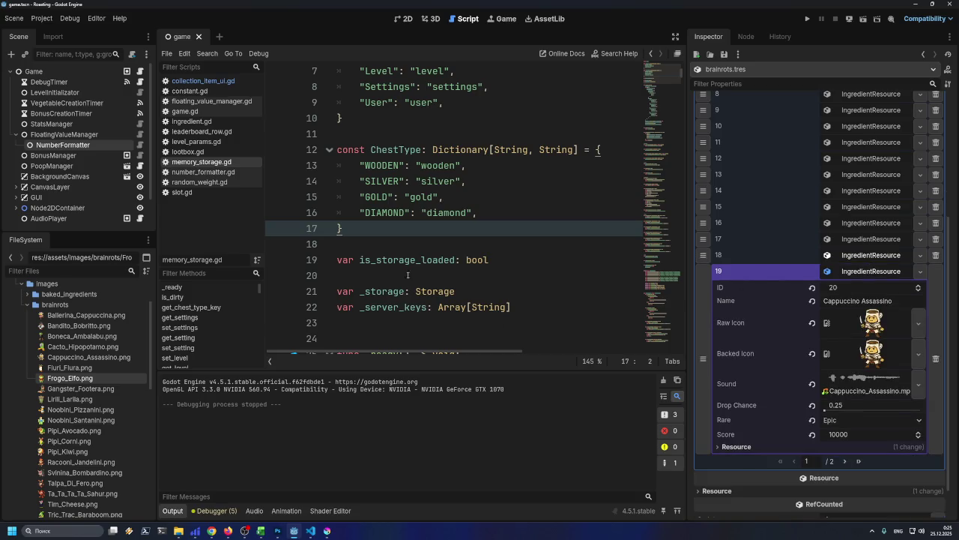
left_click(807, 20)
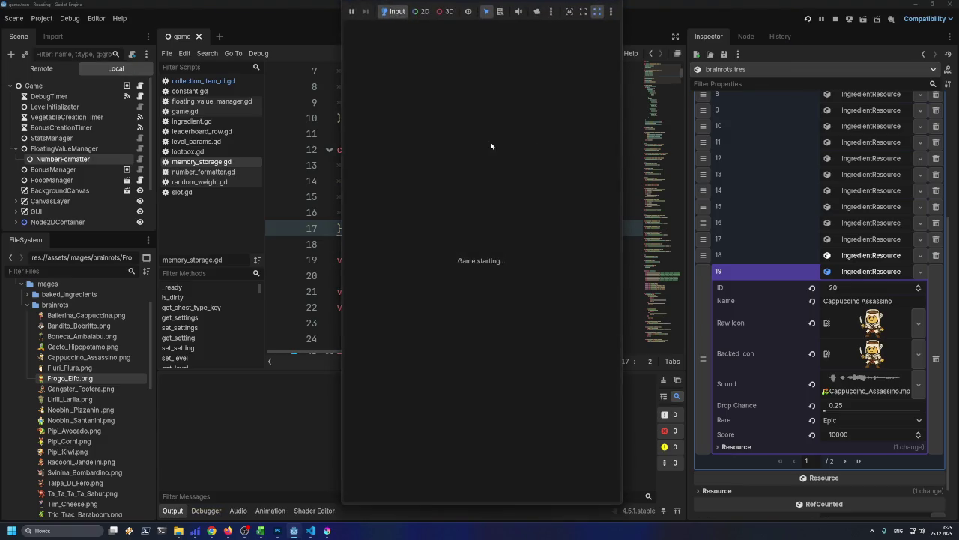
- Start a game, view and scroll the Коллекция screen via Меню, then close the test window
left_click(501, 282)
left_click(628, 53)
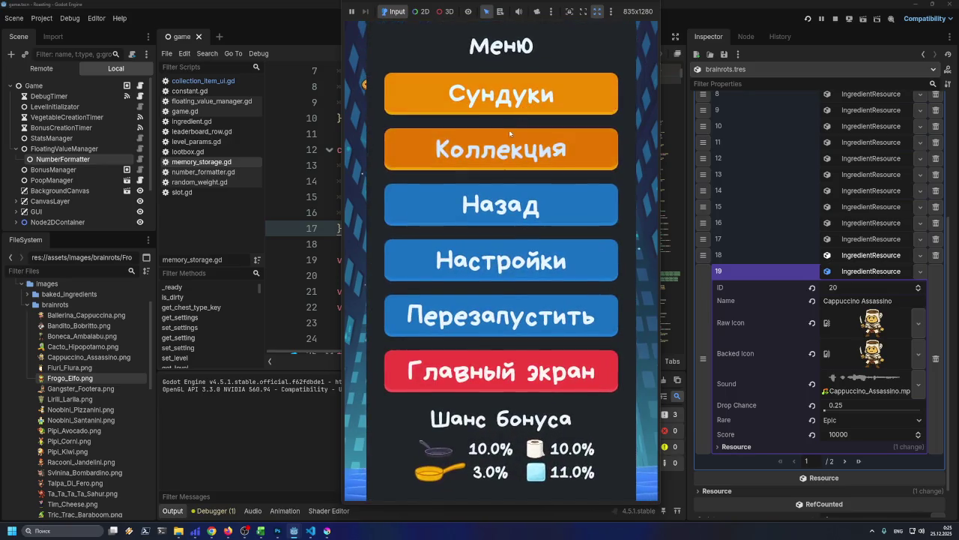
left_click(504, 159)
mouse_move(621, 109)
left_mouse_down()
mouse_move(614, 359)
mouse_move(627, 224)
mouse_move(649, 131)
mouse_move(600, 391)
left_mouse_up()
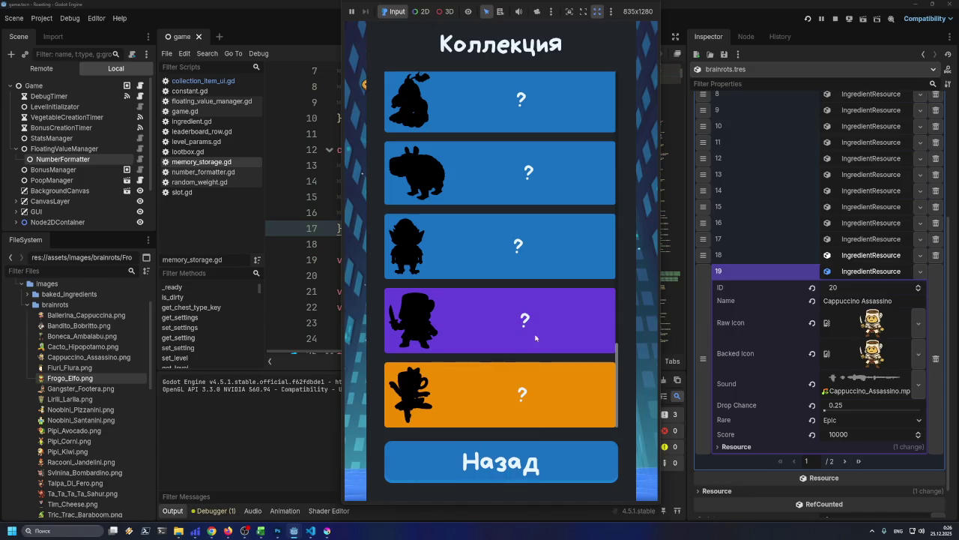
left_click_drag(587, 4, 579, 25)
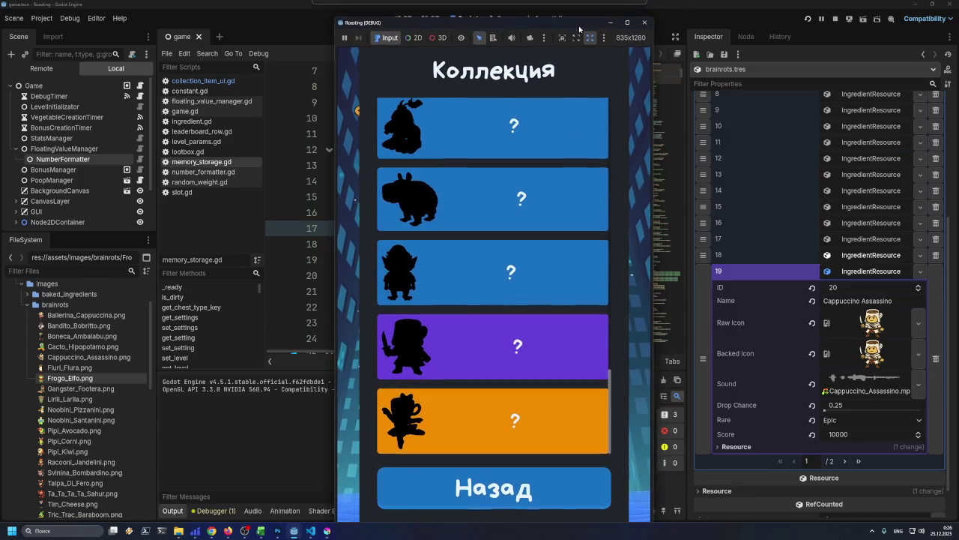
left_click(645, 23)
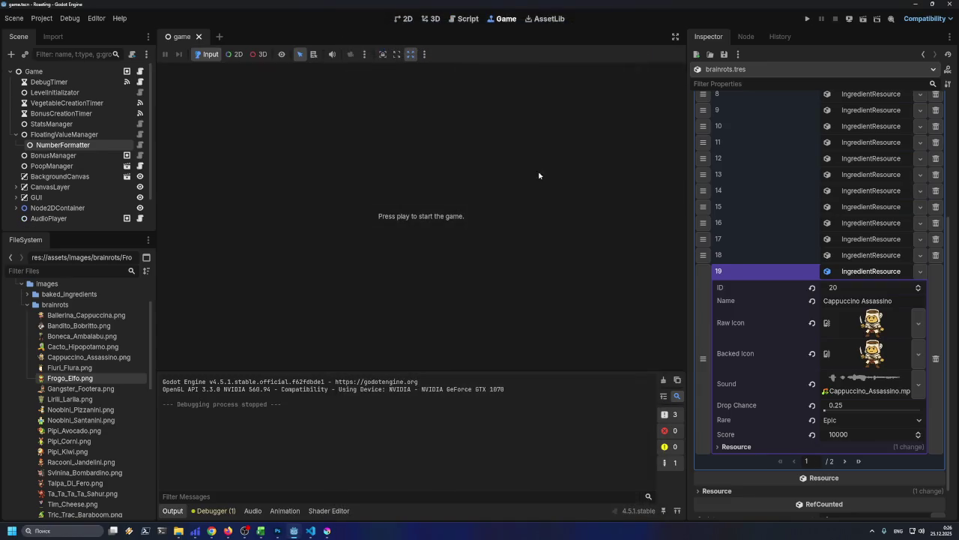
left_click(916, 4)
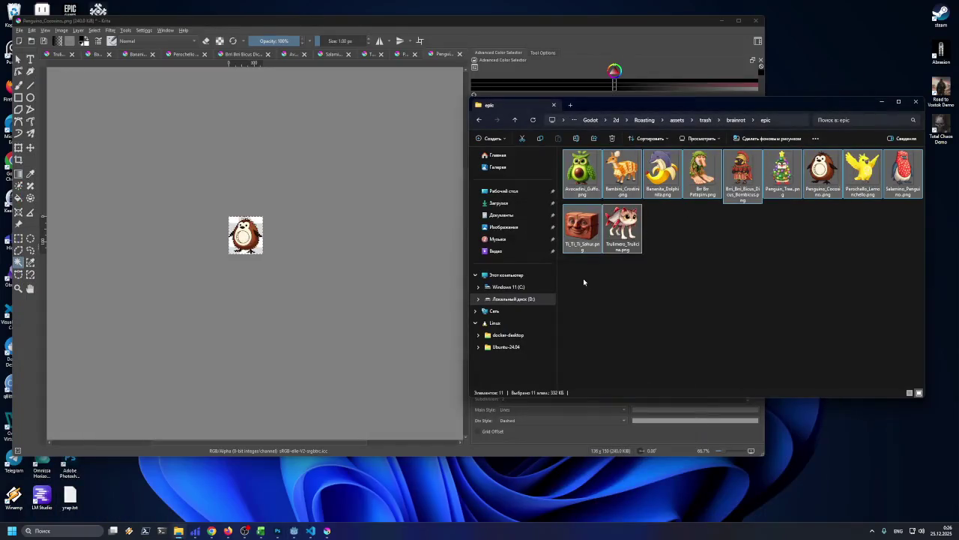
left_click(774, 339)
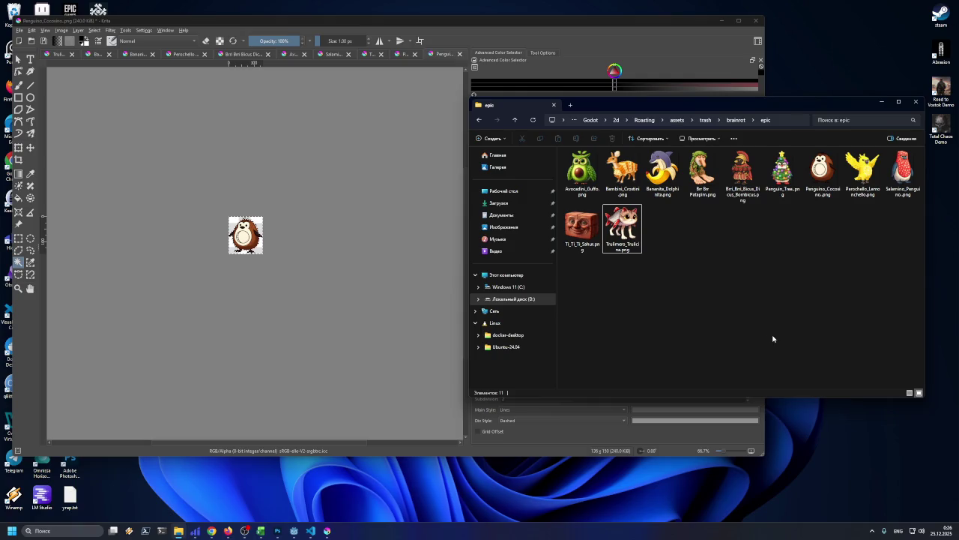
left_click(295, 533)
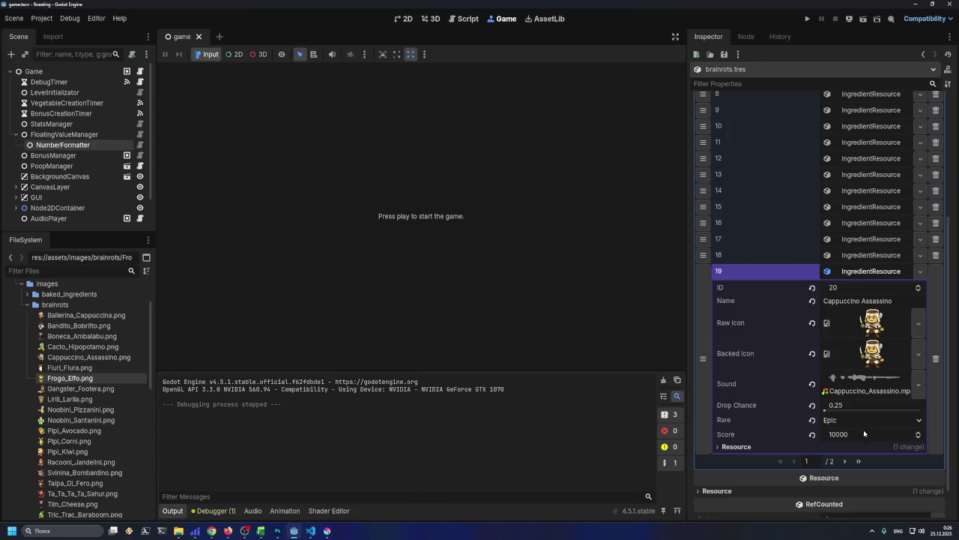
- On page 2 of Ingredients, add element 21 as a new IngredientResource and expand it
scroll(832, 470, "down", 1)
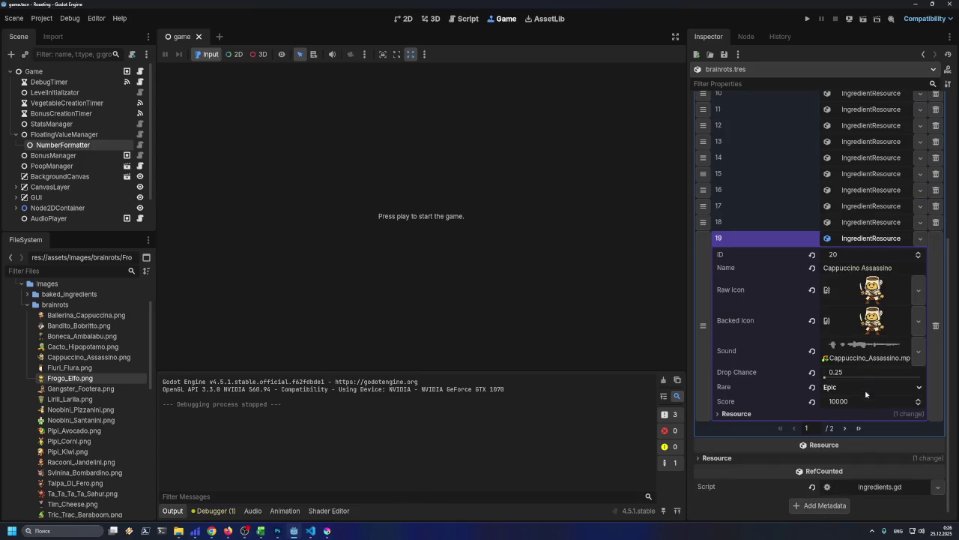
left_click(844, 427)
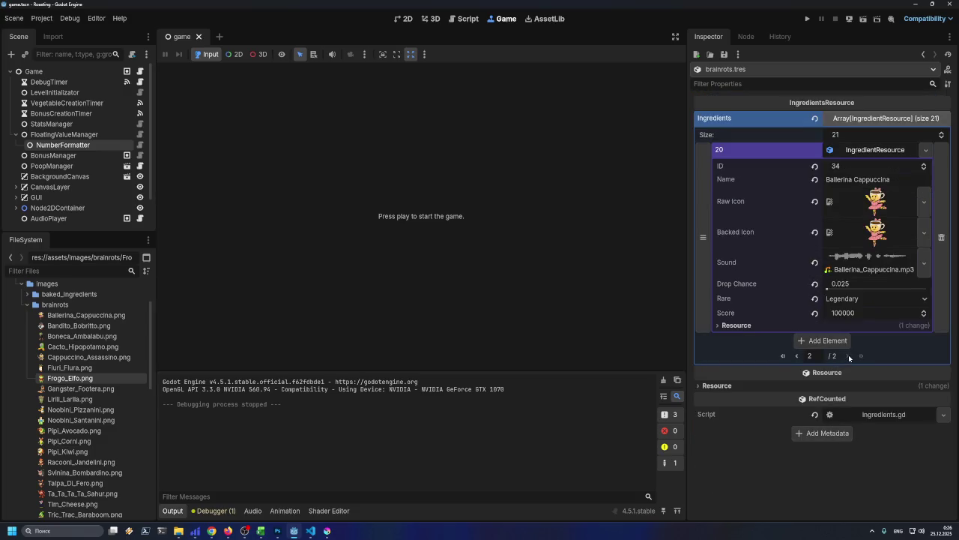
left_click(823, 340)
left_click(927, 340)
left_click(872, 367)
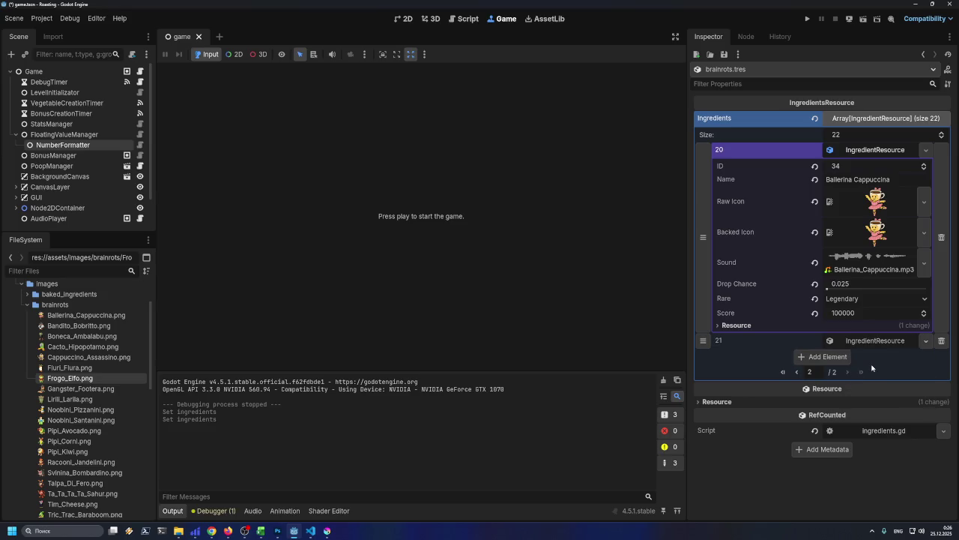
left_click(862, 342)
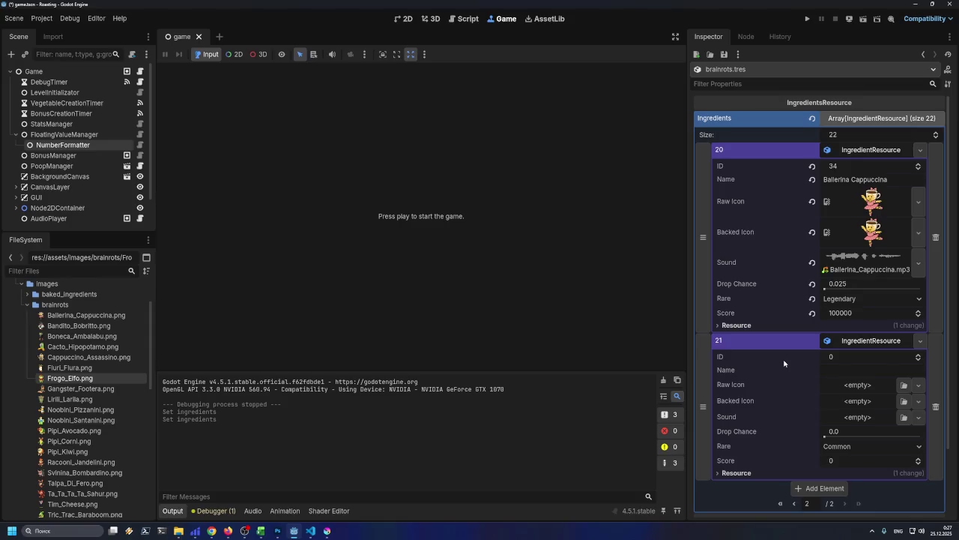
- Set the new ingredient's ID to 21
left_click(842, 358)
key("Return")
left_click(854, 355)
type("21")
key("Tab")
- Copy 'Brr Brr Patapim' from Excel cell C21 into ingredient 21's Name field
left_click(261, 531)
left_click(144, 377)
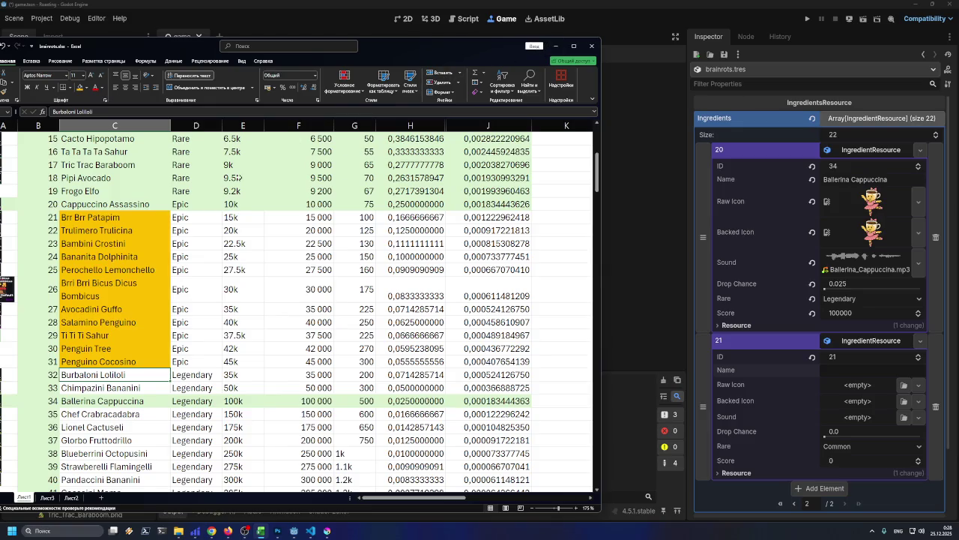
left_click(116, 219)
key("ctrl+c")
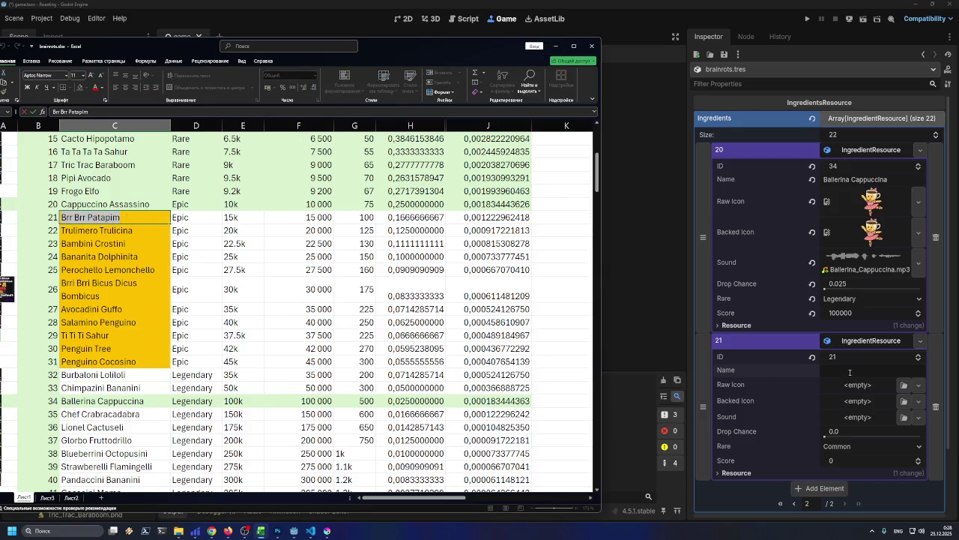
left_click(855, 369)
key("ctrl+v")
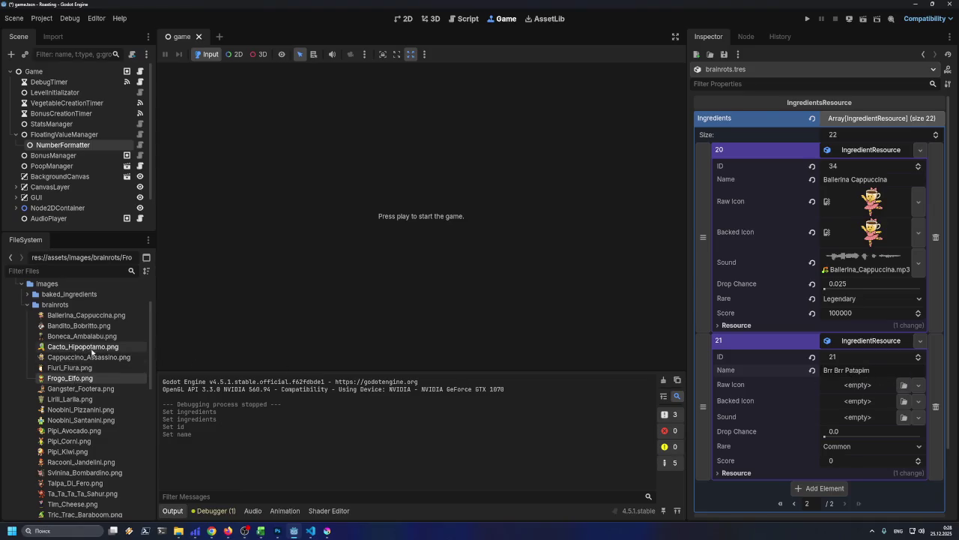
- Copy all 11 epic PNGs from the epic folder into res://assets/images/brainrots
scroll(95, 358, "up", 2)
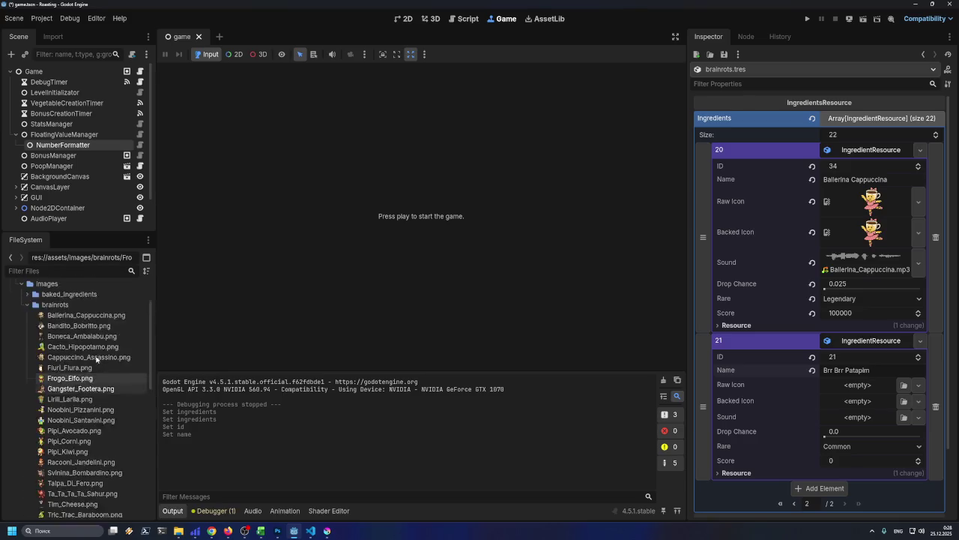
mouse_move(97, 359)
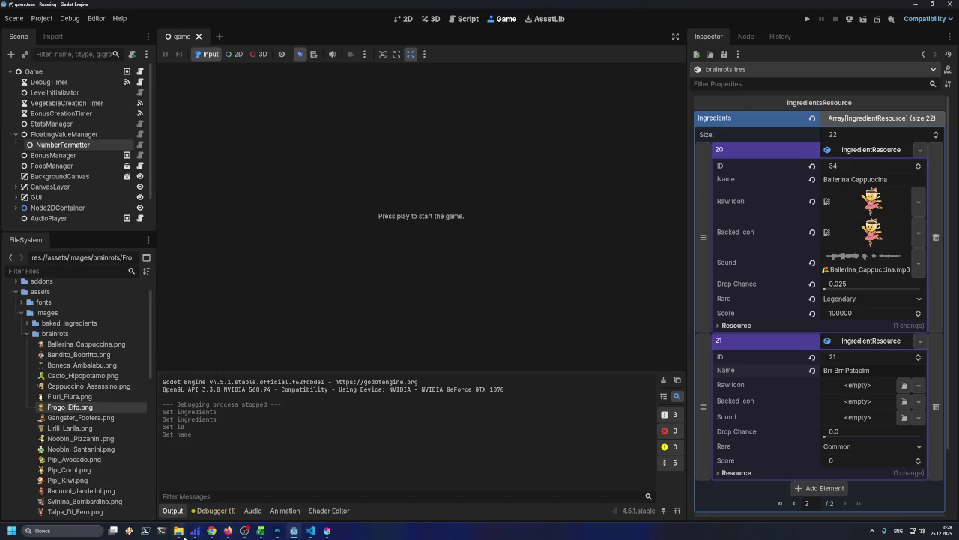
left_click(178, 530)
left_click(594, 182)
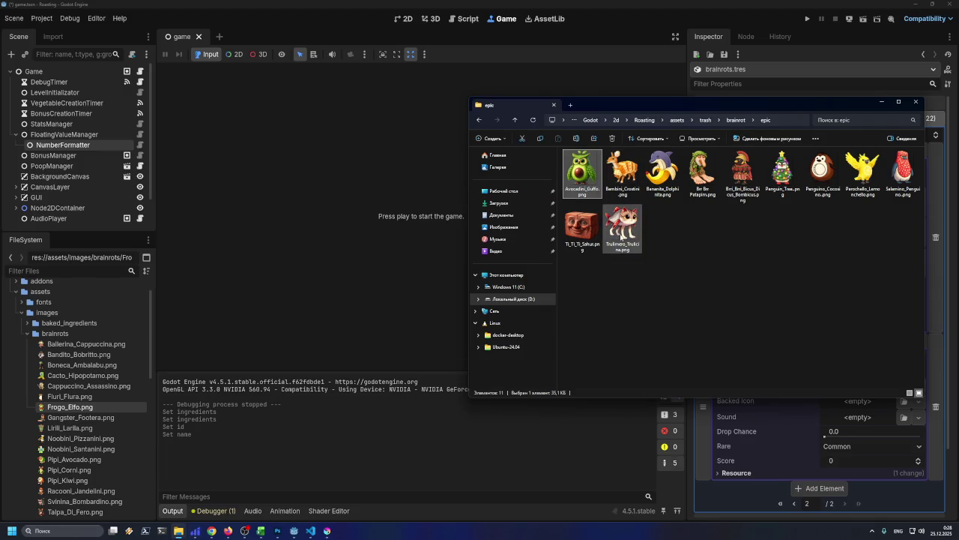
key("Down")
key("Right")
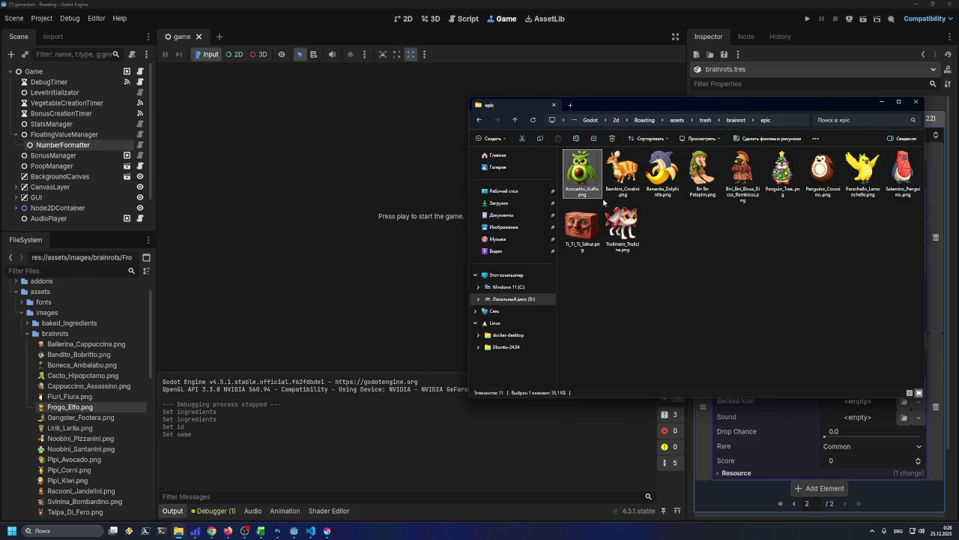
key("ctrl+a")
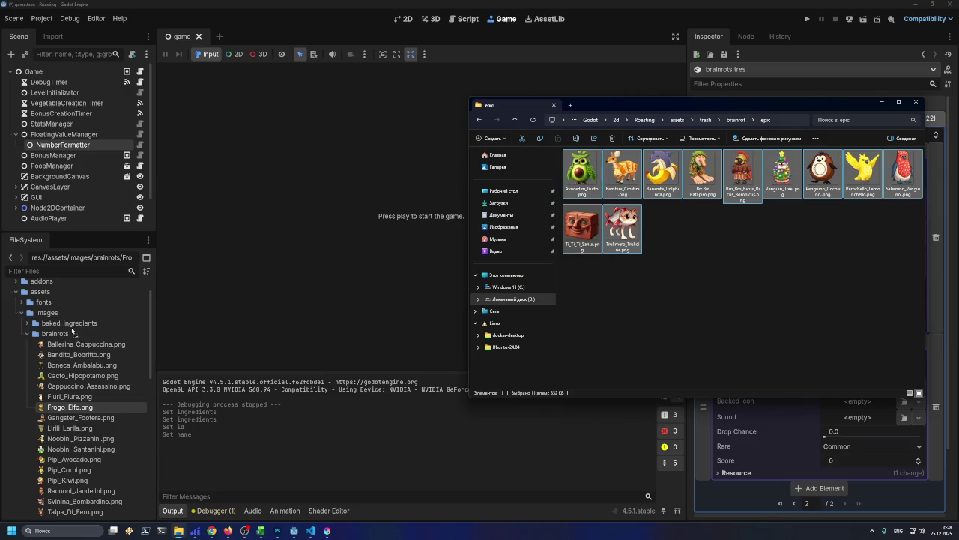
left_click_drag(60, 337, 60, 337)
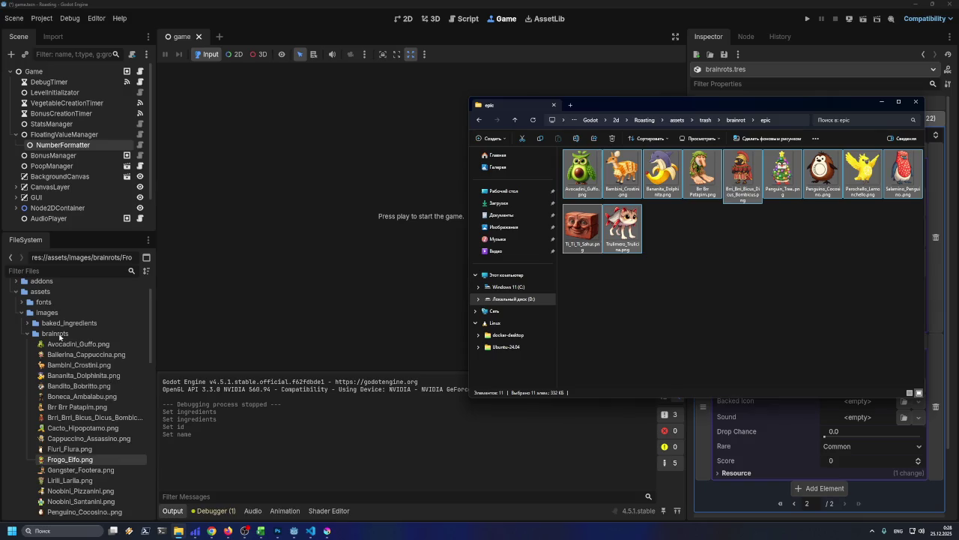
left_click(60, 337)
scroll(60, 340, "down", 1)
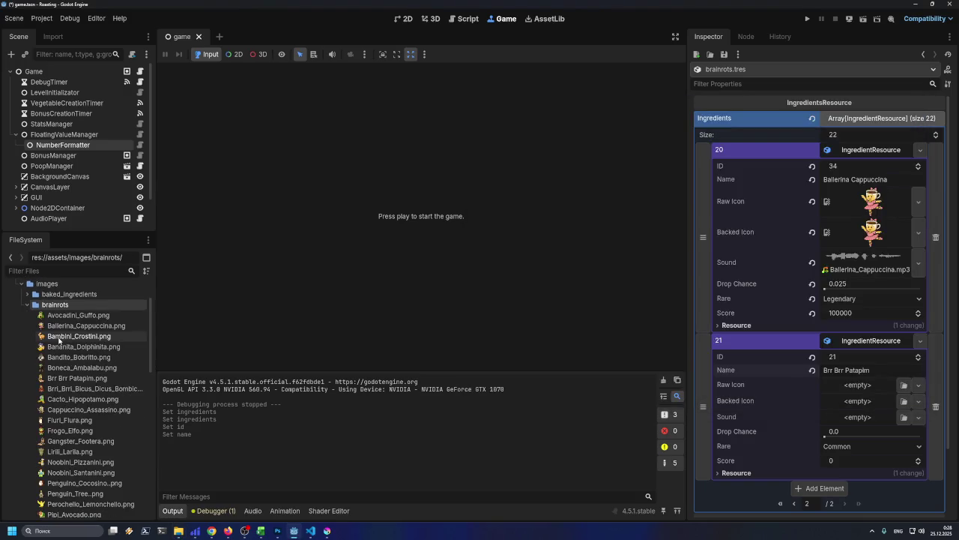
- Assign Brr Brr Patapim.png as ingredient 21's Raw and Backed Icon, then start choosing its sound
left_click(62, 379)
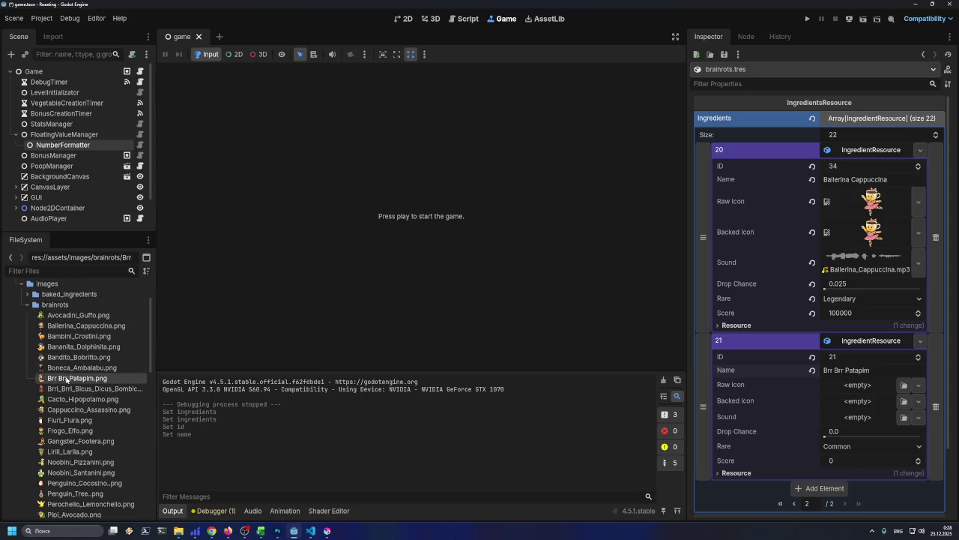
left_click(77, 389)
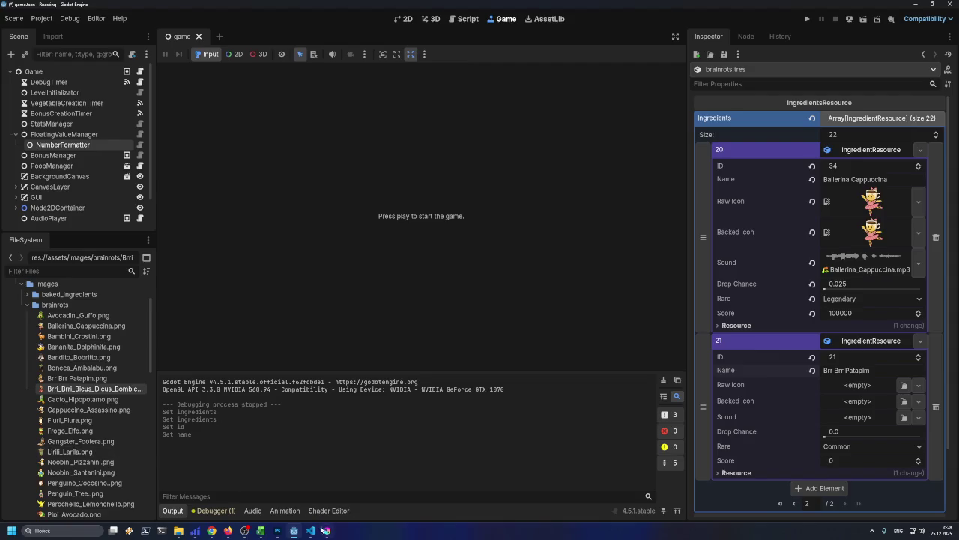
left_click(261, 530)
left_click(264, 532)
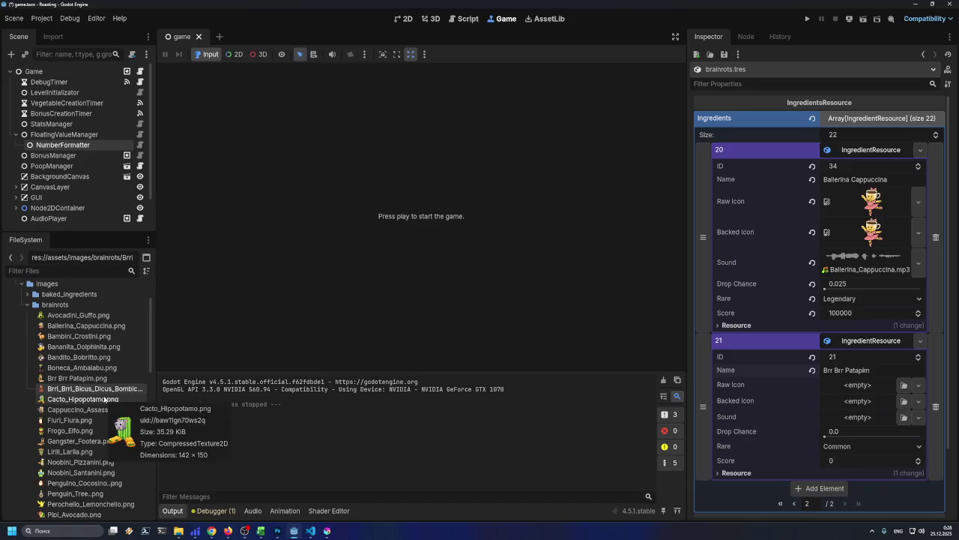
mouse_move(63, 379)
left_mouse_down()
mouse_move(799, 277)
mouse_move(836, 336)
mouse_move(857, 428)
mouse_move(853, 417)
left_mouse_up()
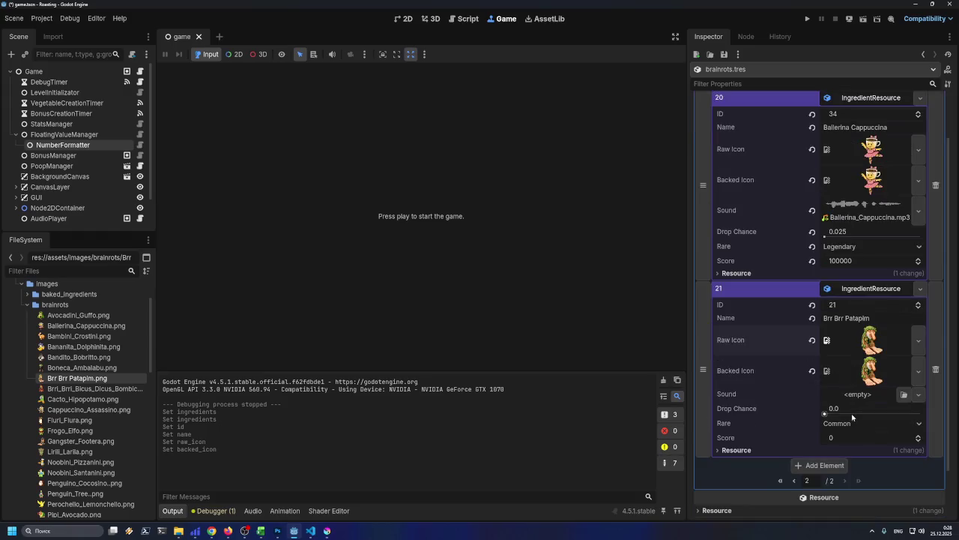
left_click(905, 395)
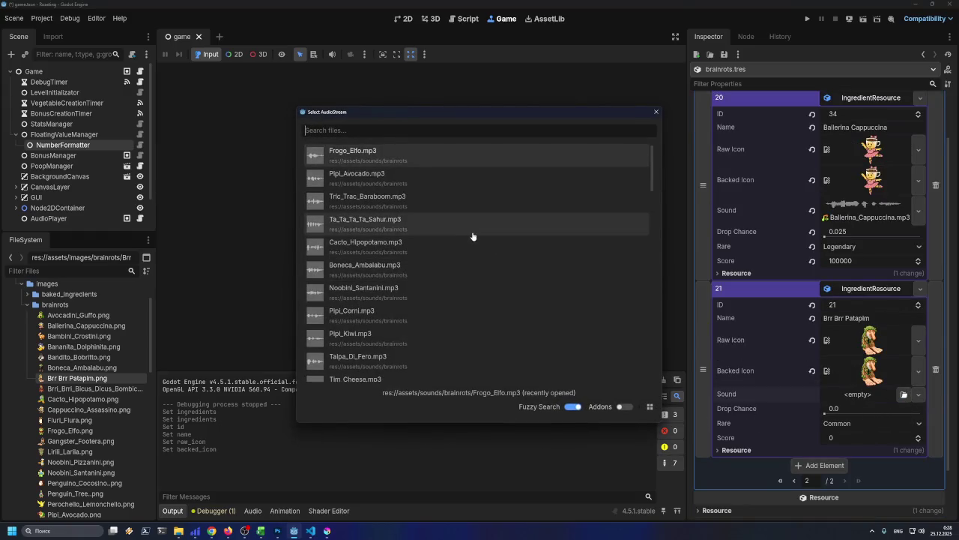
- Filter the AudioStream picker by 'BR' to locate Brr_Brr_Patapim.mp3
type("BR")
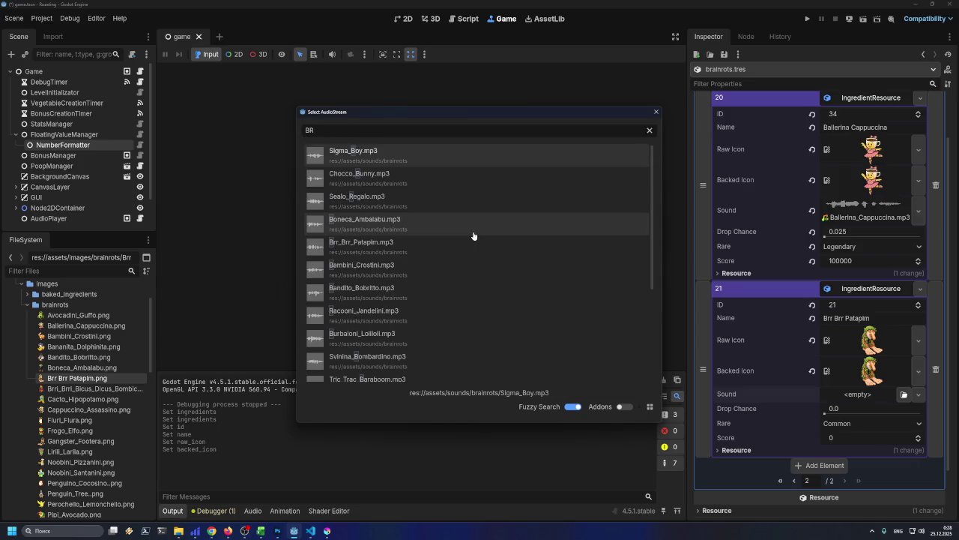
key("BackSpace")
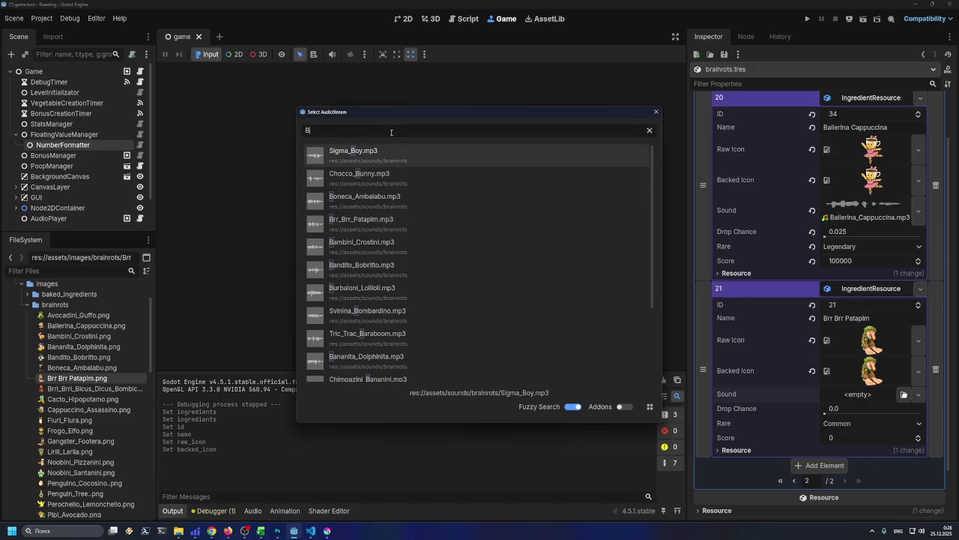
type("RR")
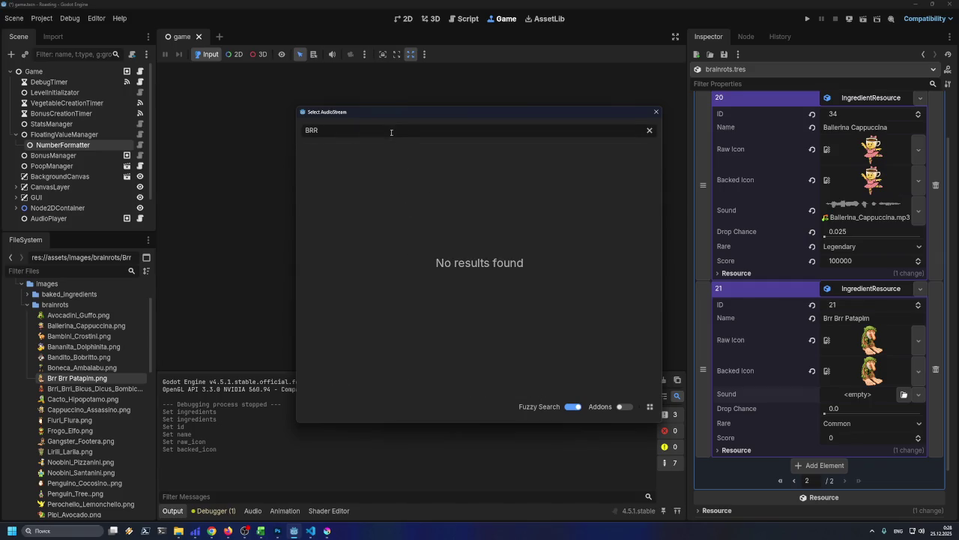
key("BackSpace")
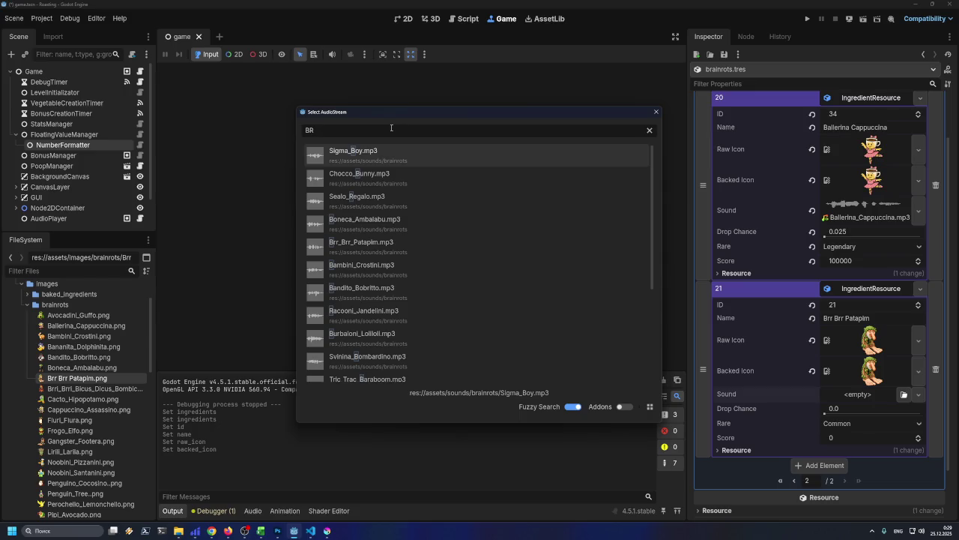
left_click(227, 531)
- In the Yandex Games console, show Приложения income for Ноябрь 2025 г. (Шаурма Раш: 275,52 ₽)
left_click(383, 20)
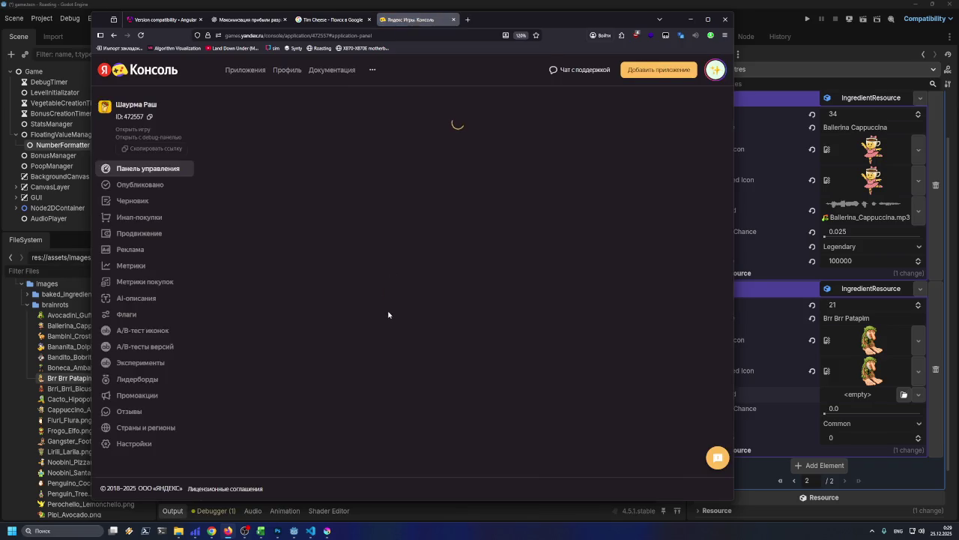
left_click(239, 74)
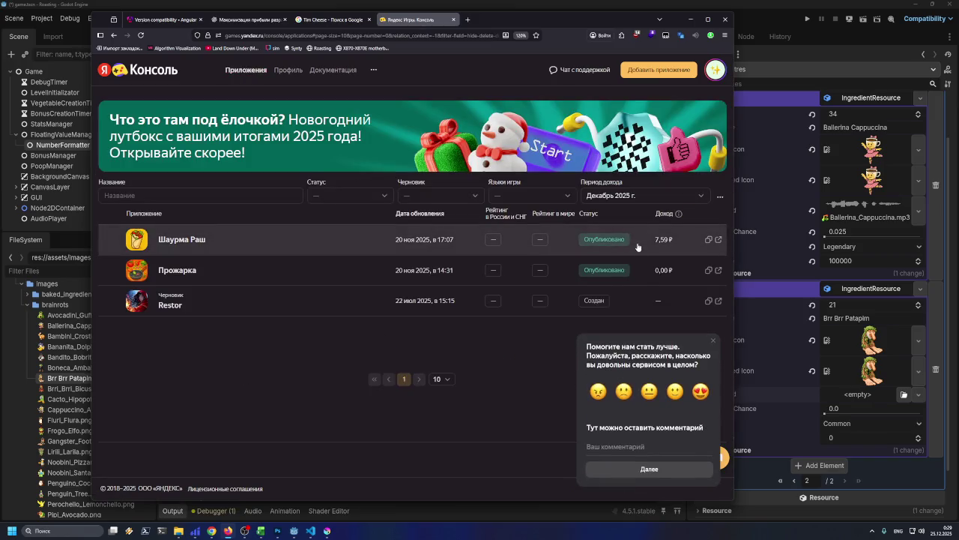
left_click(642, 197)
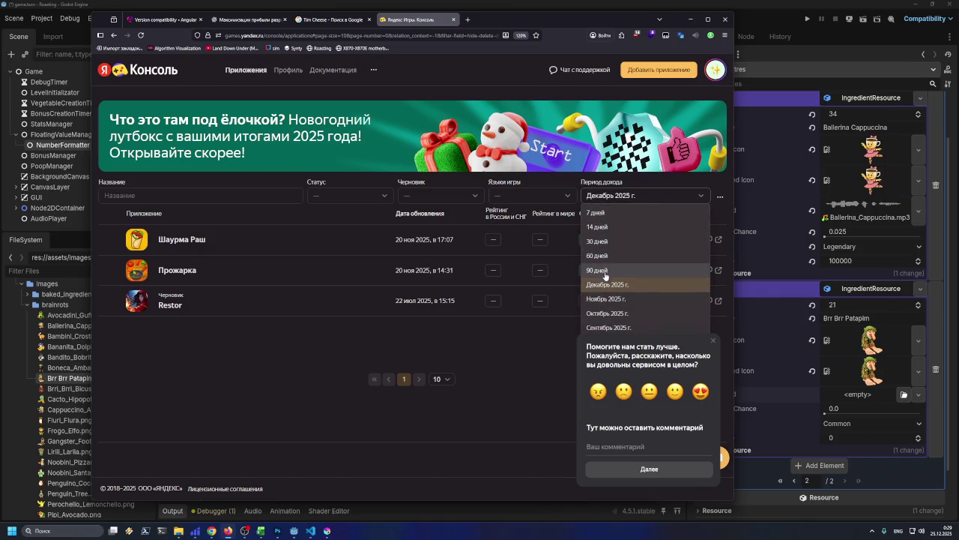
left_click(606, 298)
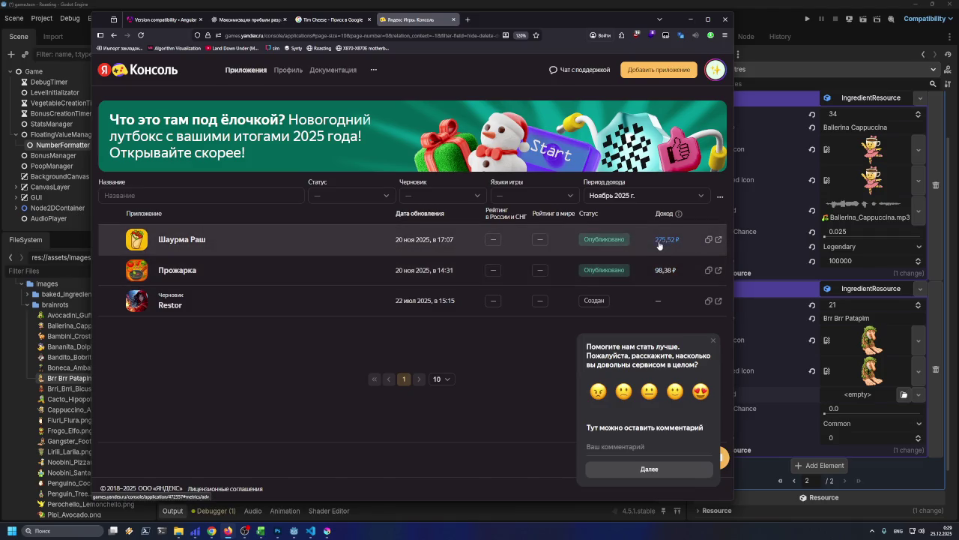
mouse_move(660, 246)
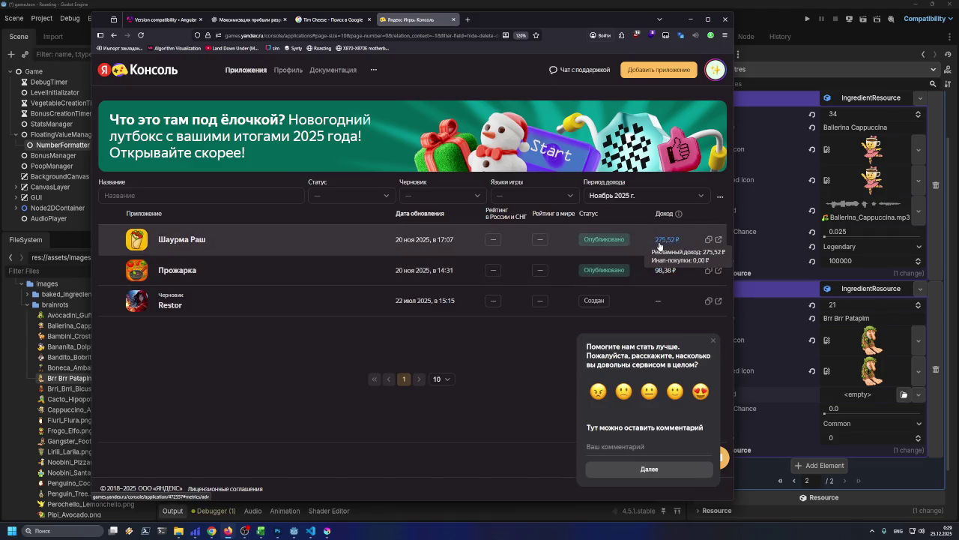
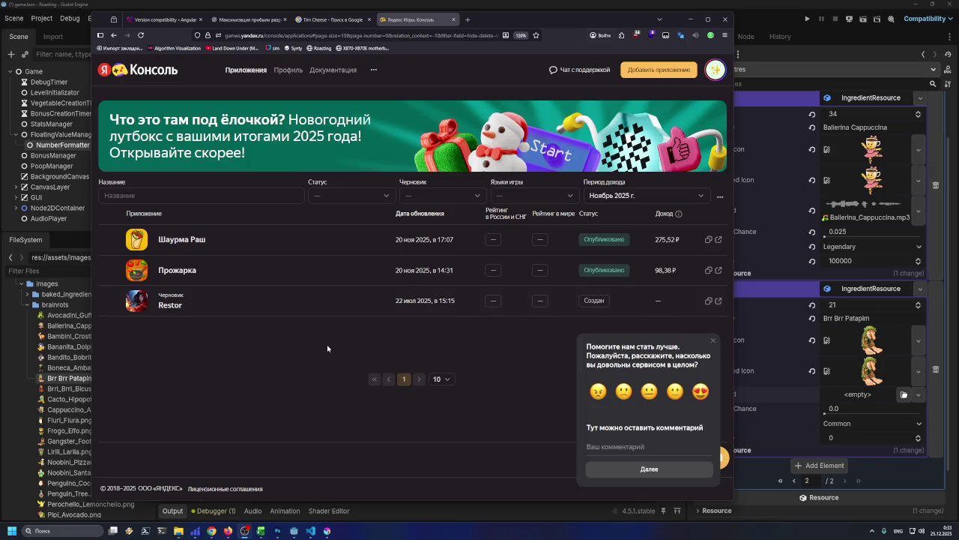
- Dismiss the Yandex Games Console feedback survey and minimize the browser to return to Godot
left_click(712, 340)
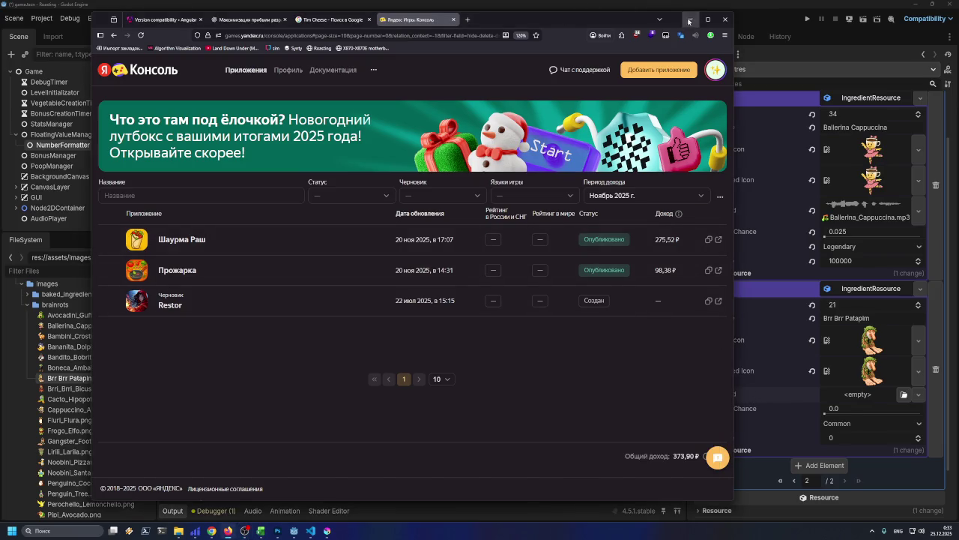
left_click(688, 20)
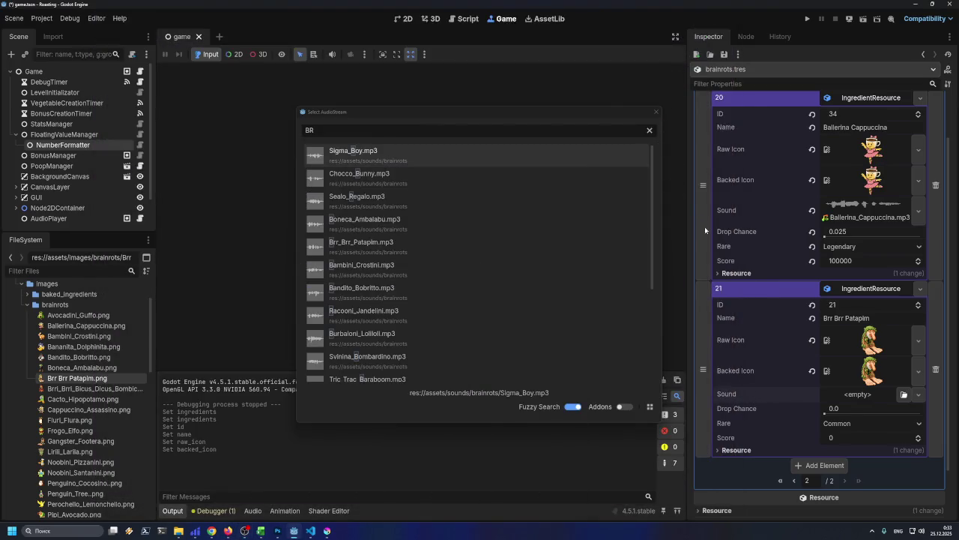
- Assign Brr_Brr_Patapim.mp3 as element 21's sound and set its rarity to Epic
double_click(383, 247)
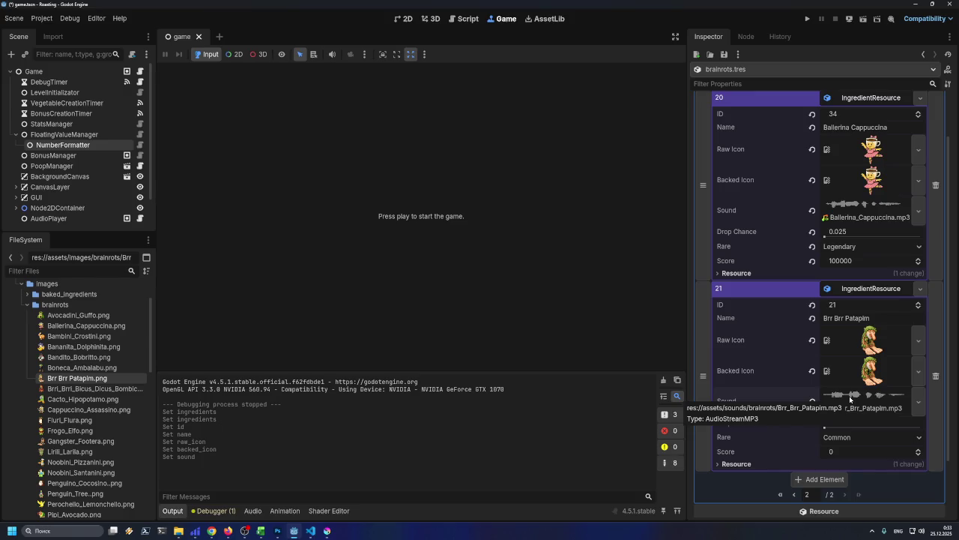
left_click(836, 438)
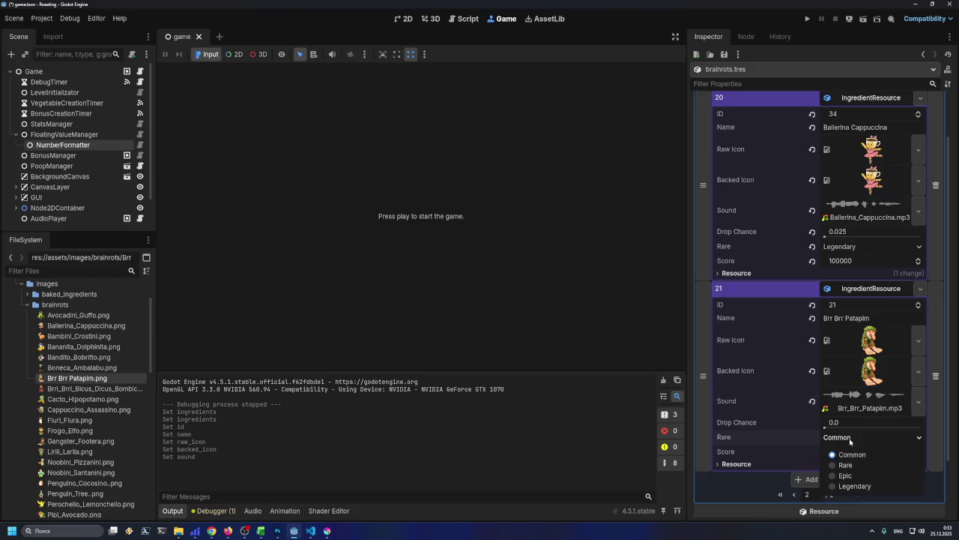
left_click(835, 464)
left_click(834, 441)
left_click(840, 476)
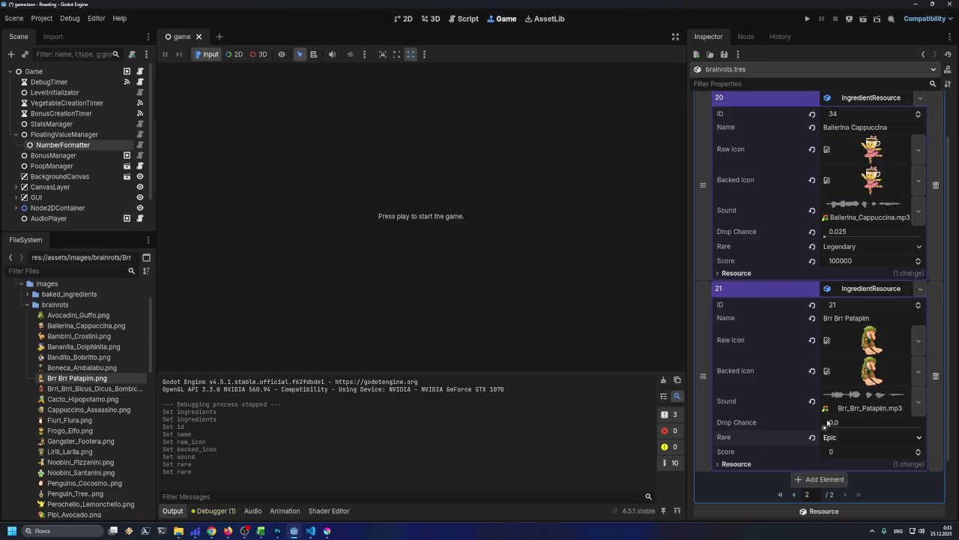
left_click(261, 530)
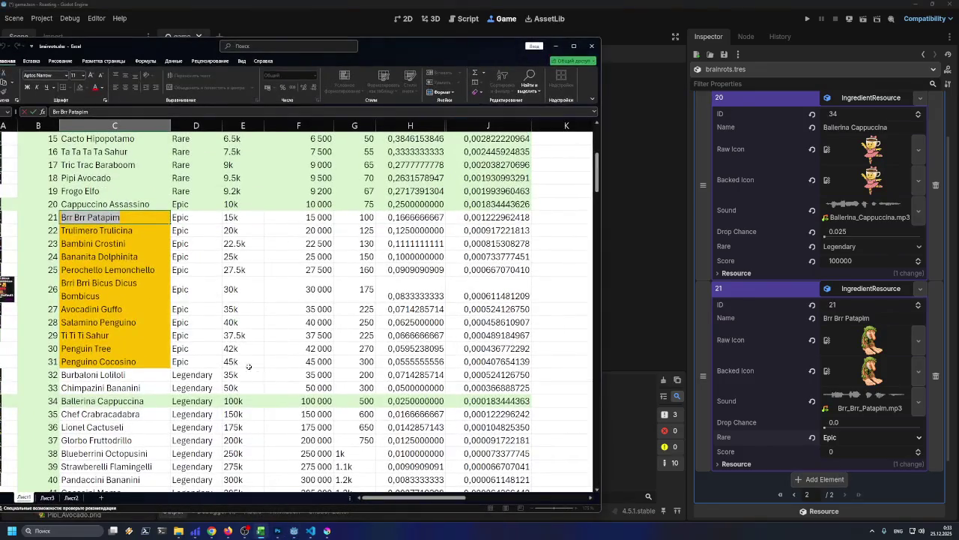
- Copy the F21 score into Brr Brr Patapim's Score field as 15000
left_click(320, 217)
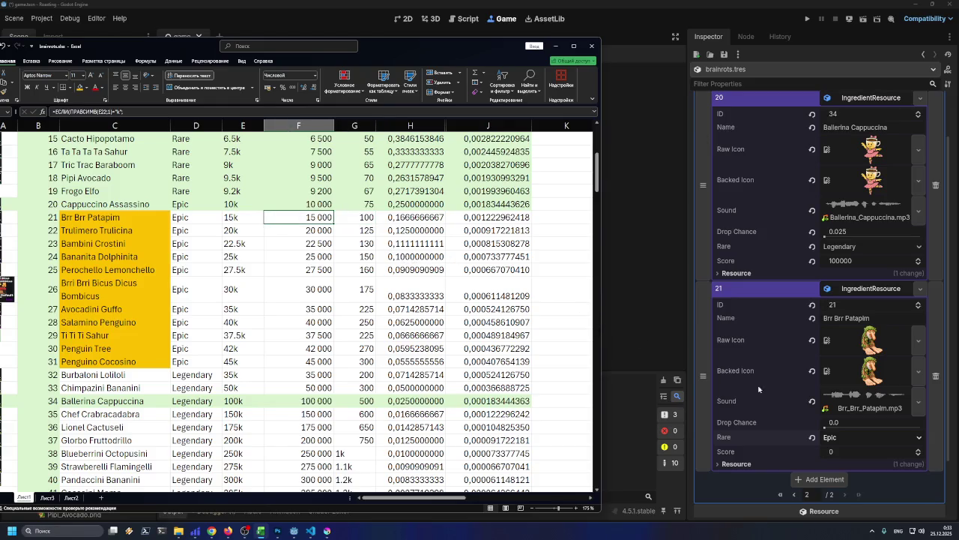
left_click(849, 453)
type("15000")
key("Return")
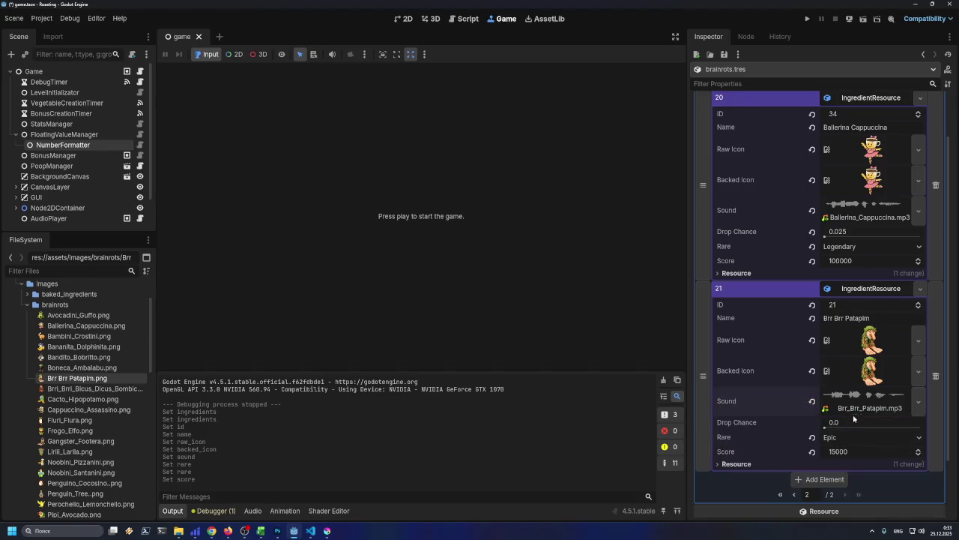
- Set the drop chance to 0.166 from H21 and save the scene
mouse_move(300, 533)
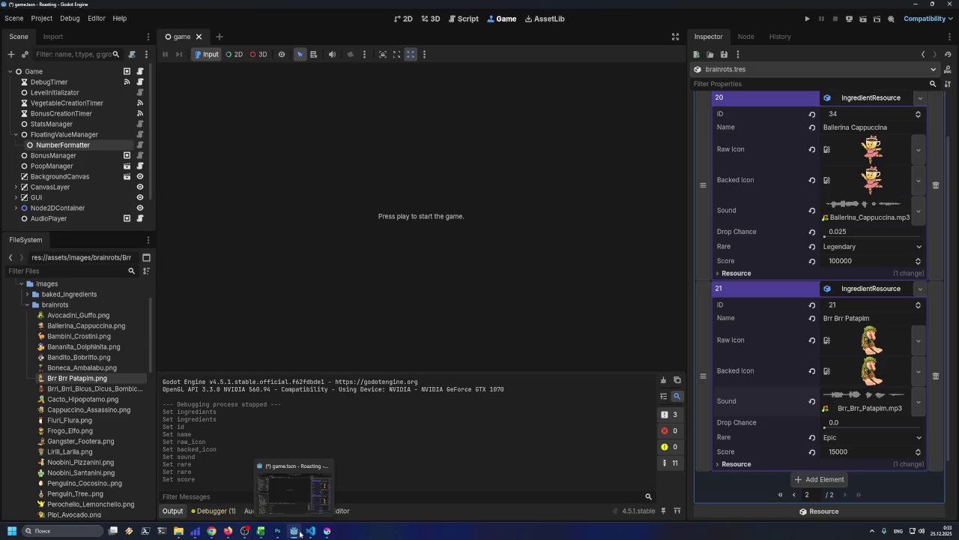
left_click(261, 531)
left_click(417, 217)
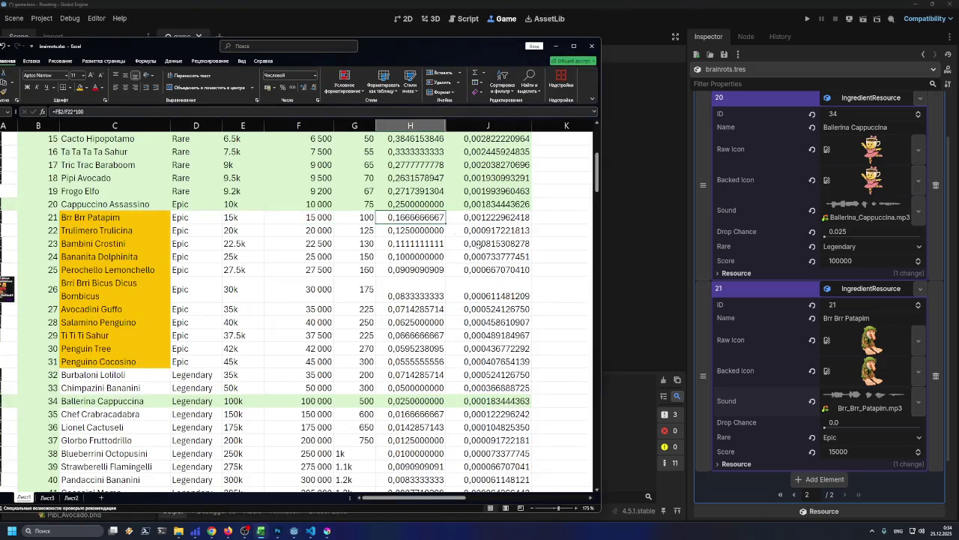
left_click(828, 424)
type("0.166")
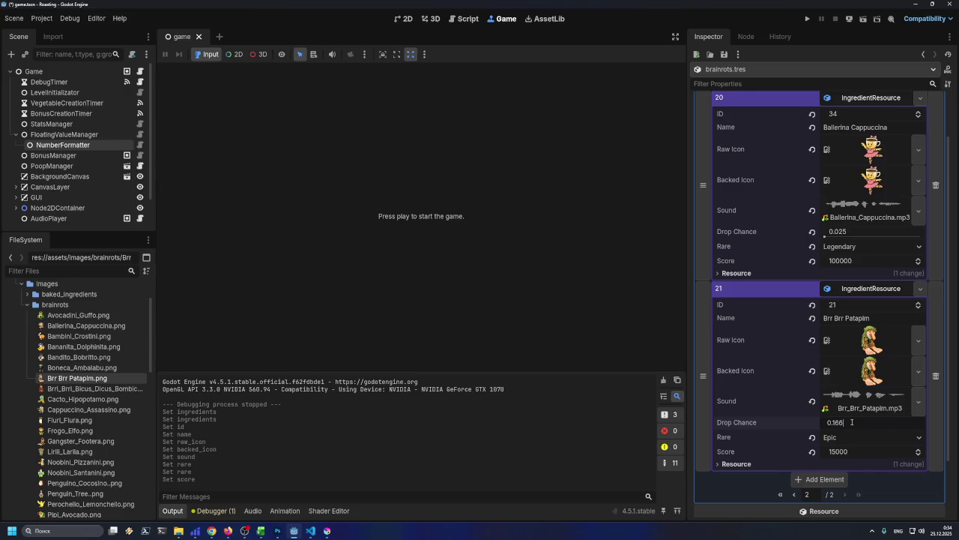
key("Return")
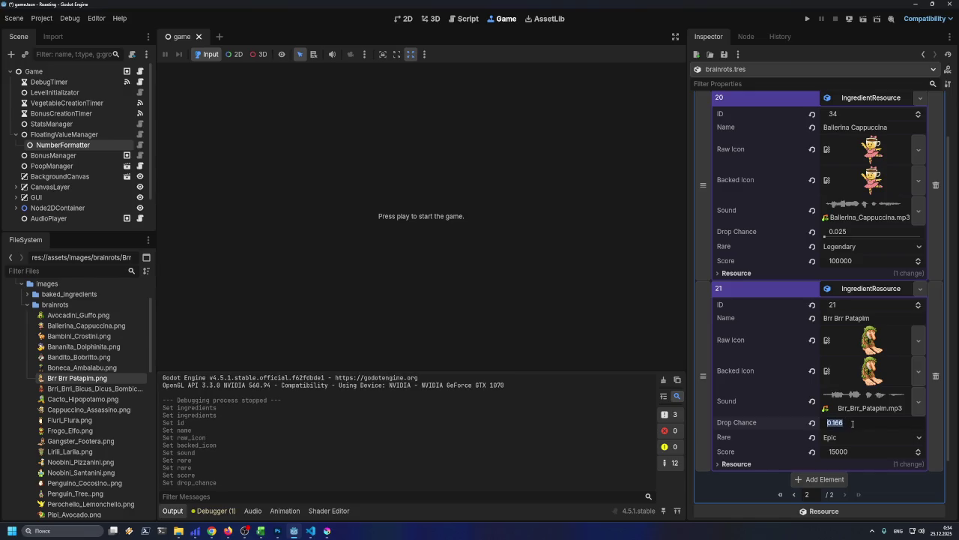
left_click(852, 424)
key("Return")
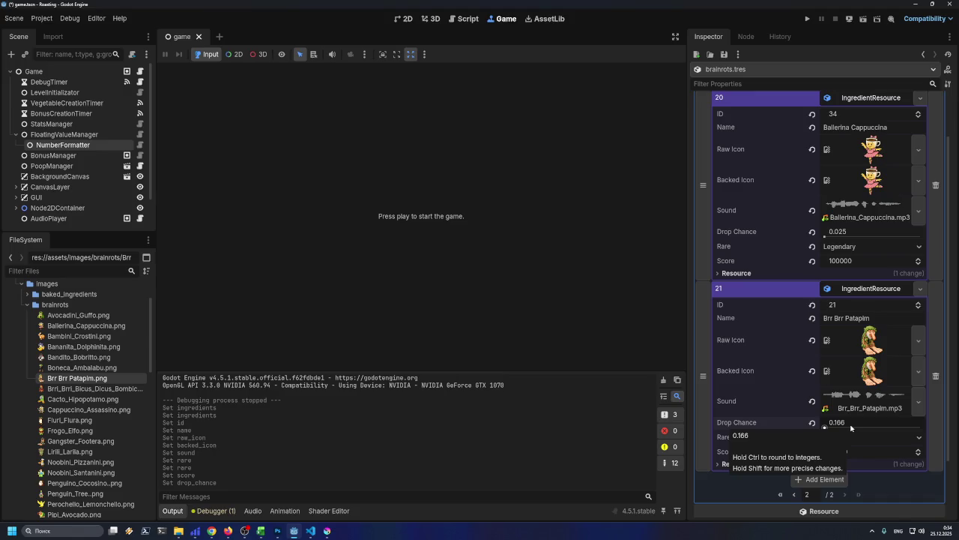
key("ctrl+s")
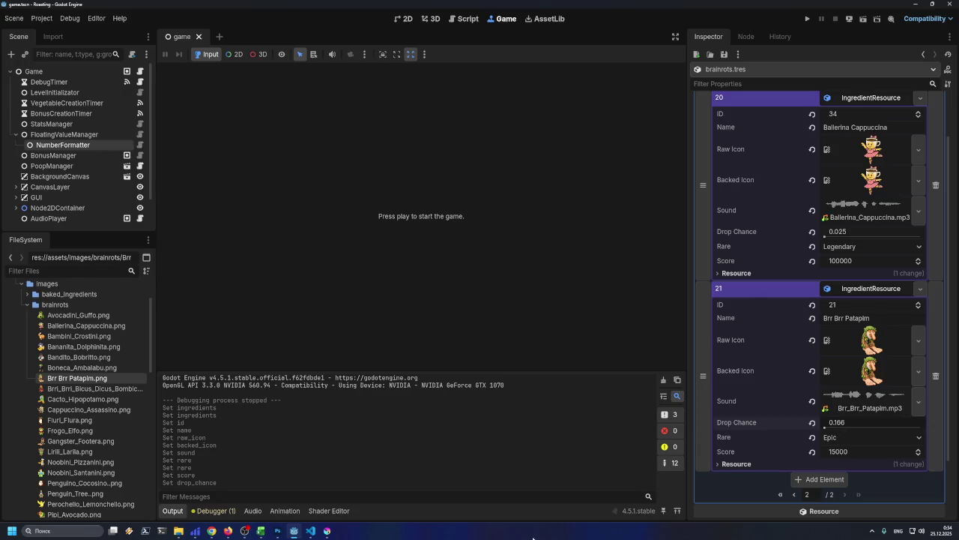
mouse_move(294, 531)
key("ctrl+s")
scroll(764, 422, "down", 2)
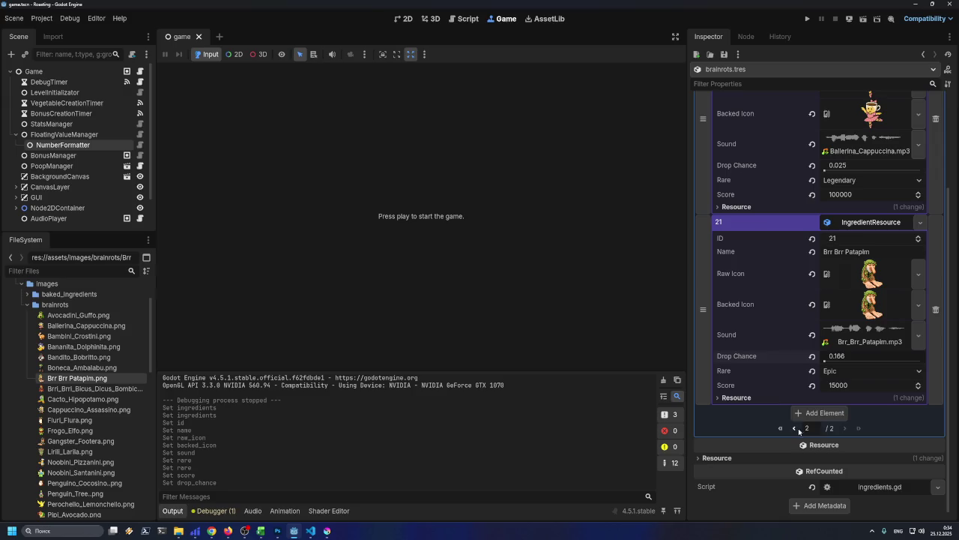
scroll(706, 357, "up", 3)
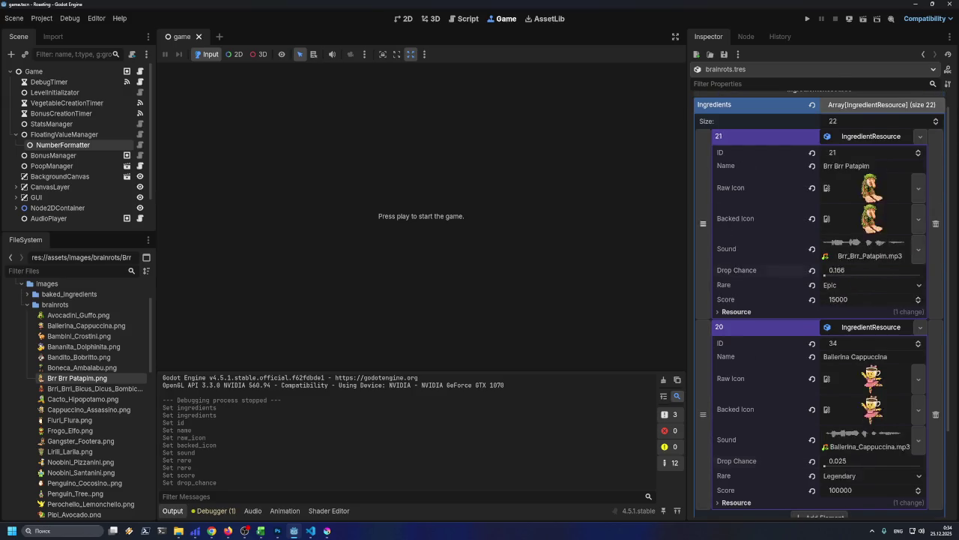
- Drag Brr Brr Patapim to index 20, just before Ballerina Cappuccina, checking neighbouring entries' IDs
left_click_drag(706, 363, 703, 399)
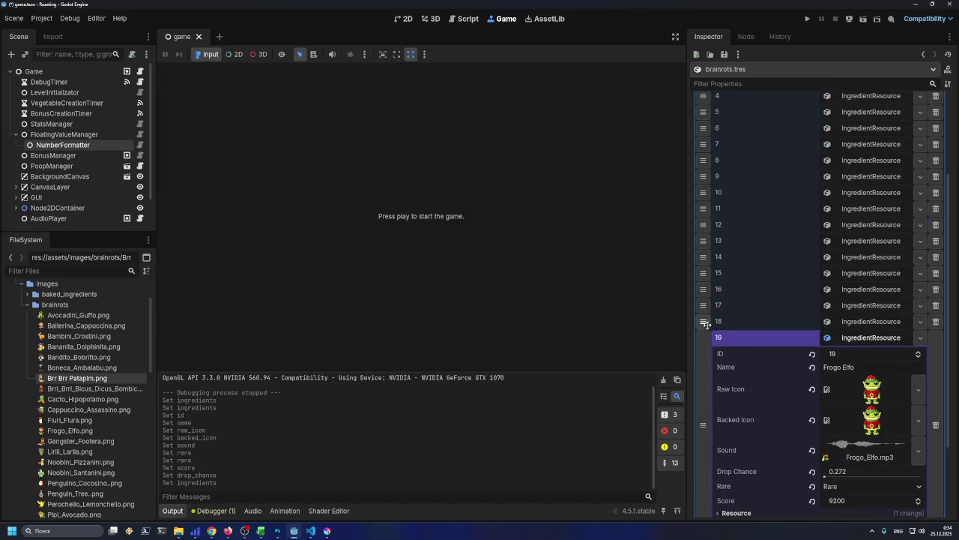
left_click(862, 322)
left_click(865, 307)
scroll(863, 323, "down", 3)
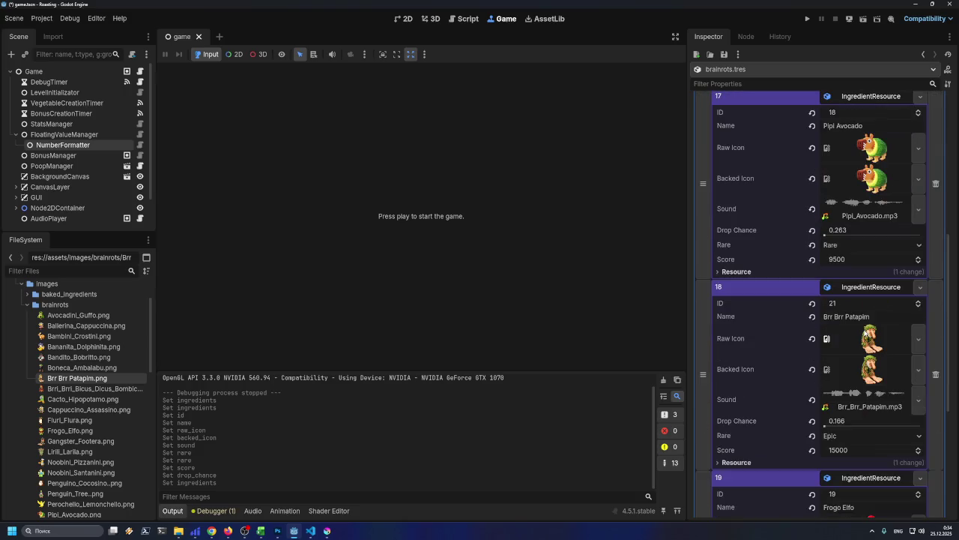
scroll(862, 337, "down", 2)
mouse_move(696, 317)
left_mouse_down()
mouse_move(703, 464)
mouse_move(703, 376)
mouse_move(751, 199)
left_mouse_up()
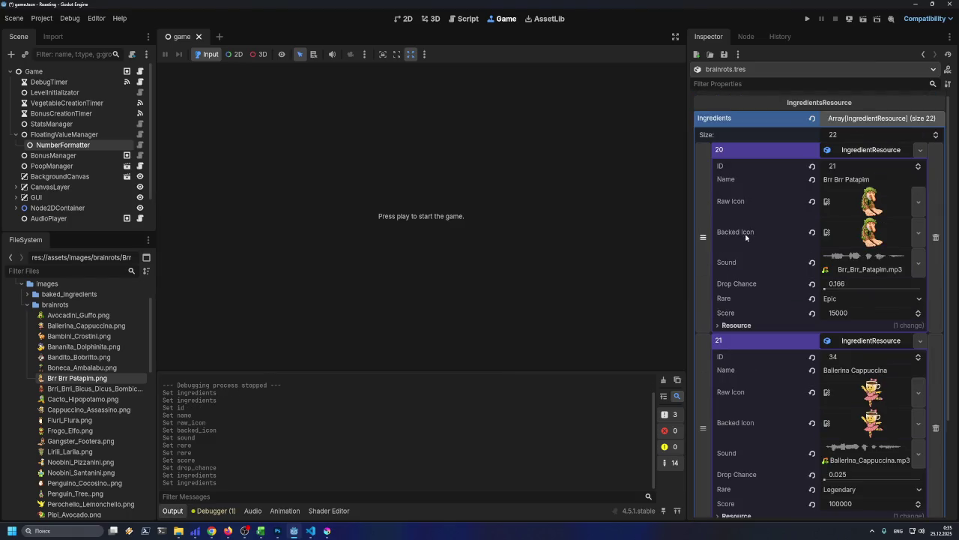
scroll(742, 251, "down", 3)
scroll(780, 425, "up", 10)
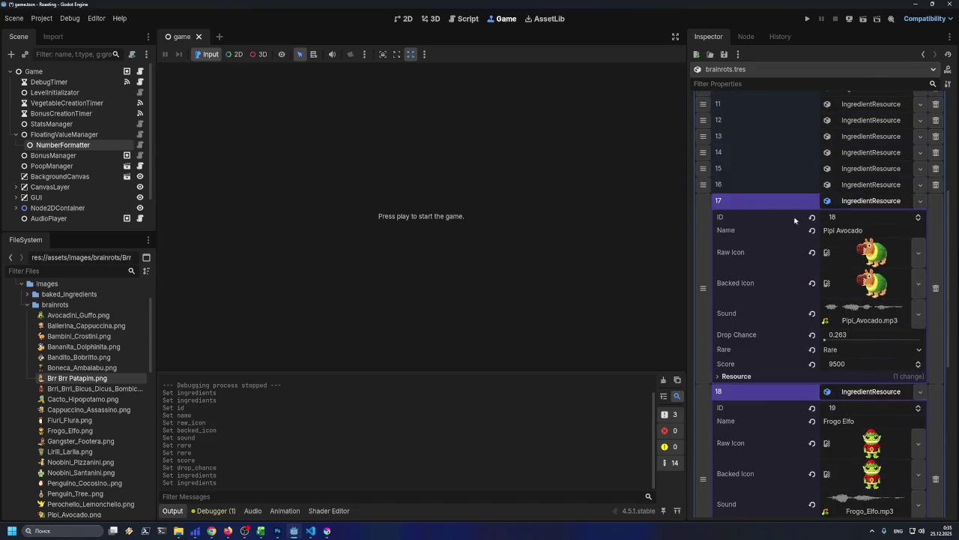
left_click(876, 186)
left_click(876, 186)
left_click(874, 200)
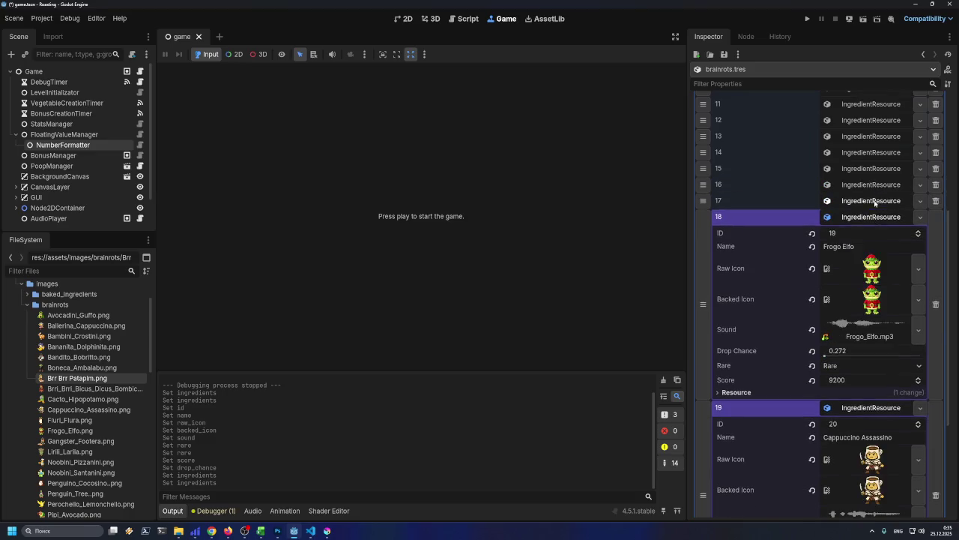
left_click(871, 219)
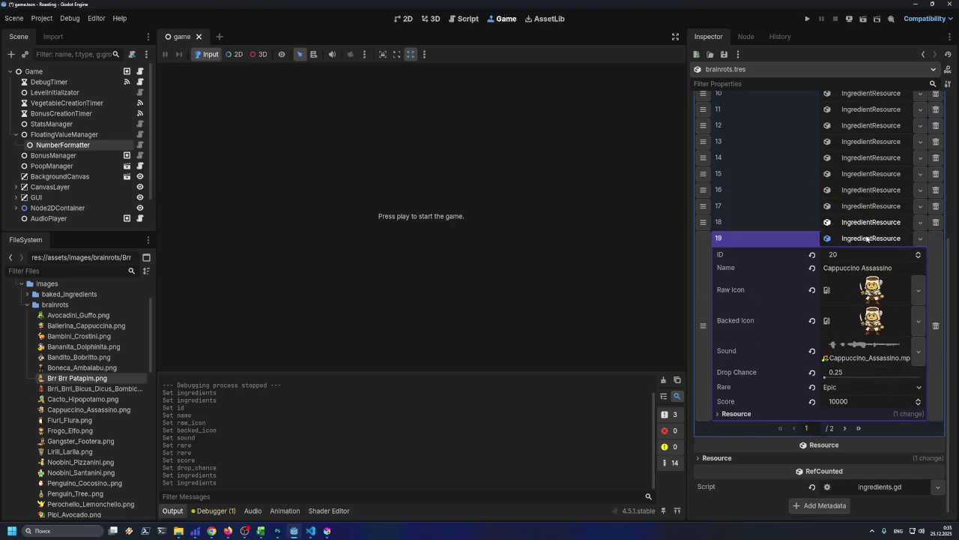
- Check both pages of the array for correct ID order and save the scene
left_click(844, 428)
scroll(847, 361, "up", 3)
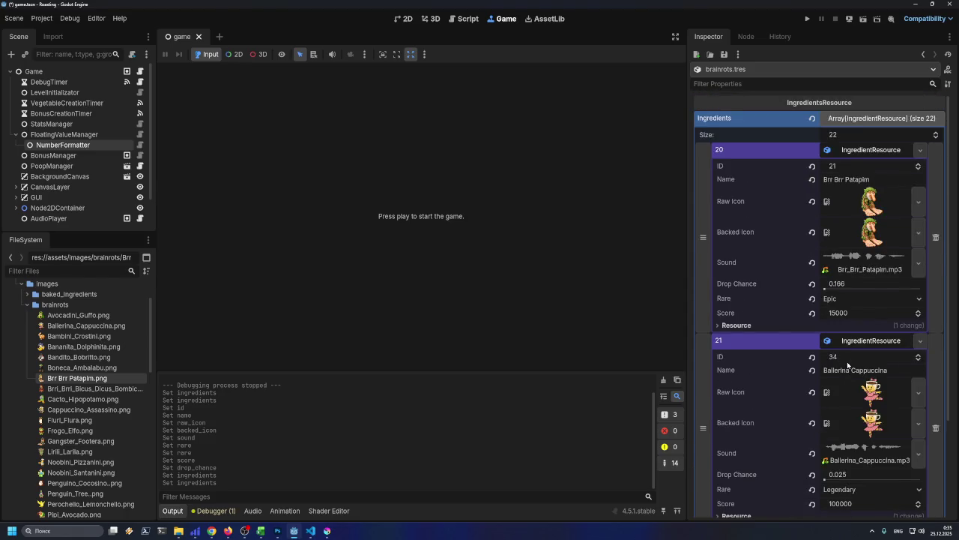
scroll(847, 361, "down", 4)
left_click(797, 431)
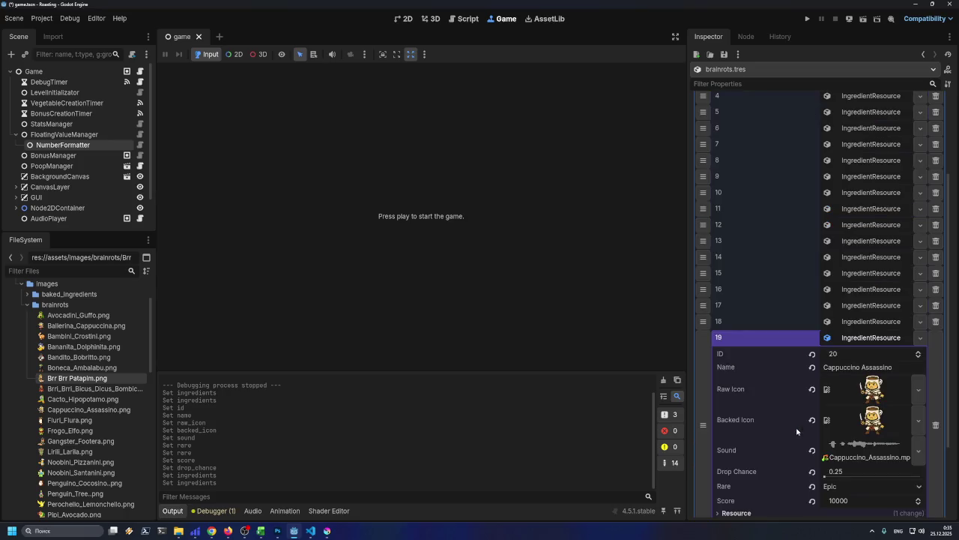
scroll(797, 432, "down", 3)
left_click(846, 429)
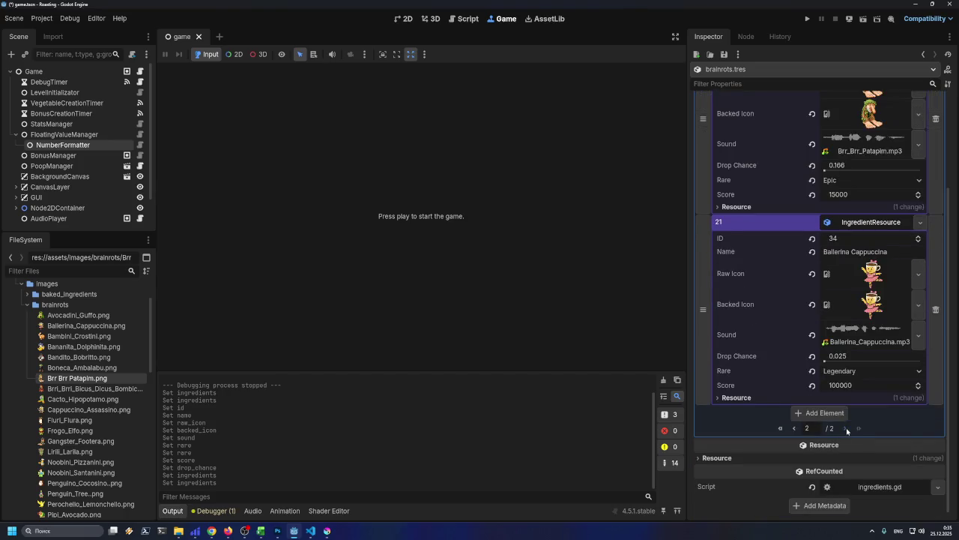
scroll(847, 409, "up", 3)
key("ctrl+s")
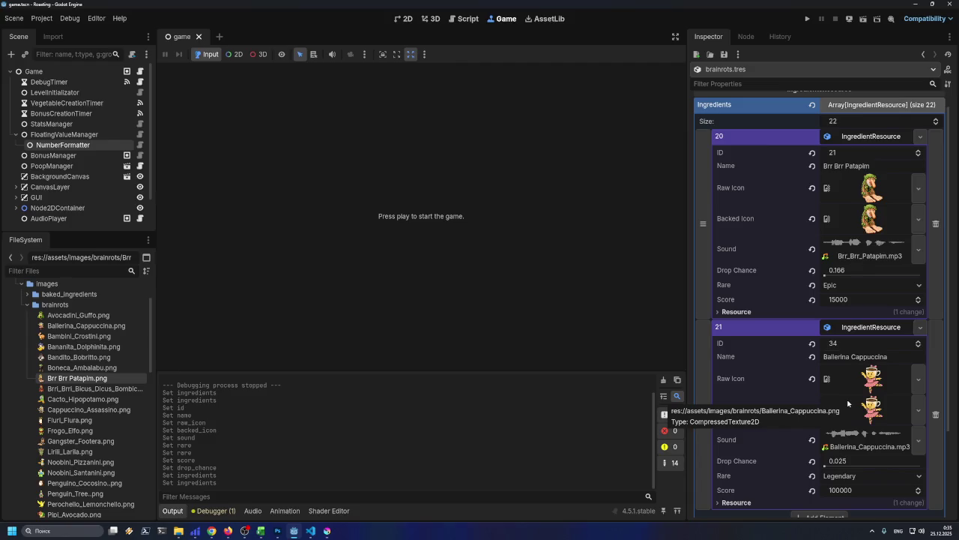
scroll(720, 300, "down", 3)
scroll(736, 307, "up", 3)
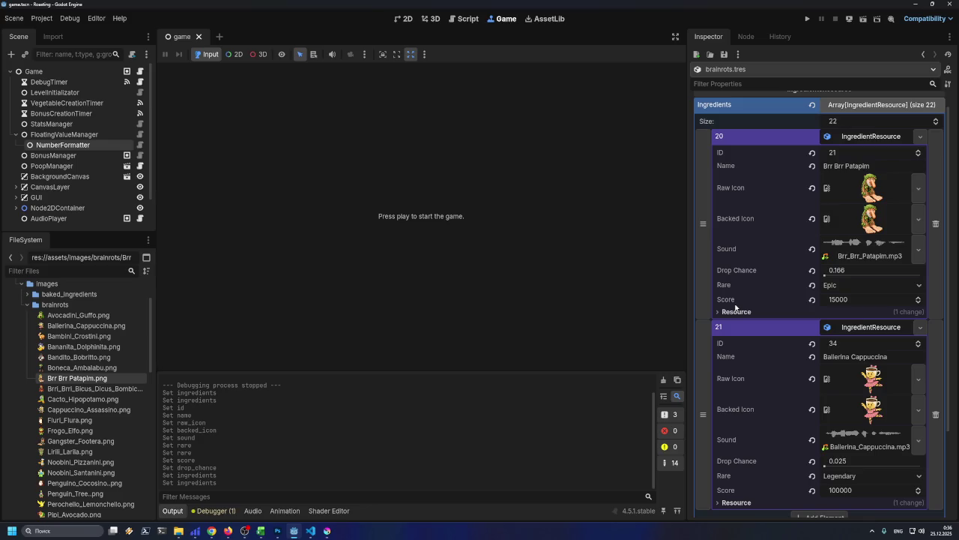
scroll(772, 279, "down", 3)
scroll(771, 278, "up", 3)
scroll(771, 337, "down", 2)
scroll(765, 365, "down", 2)
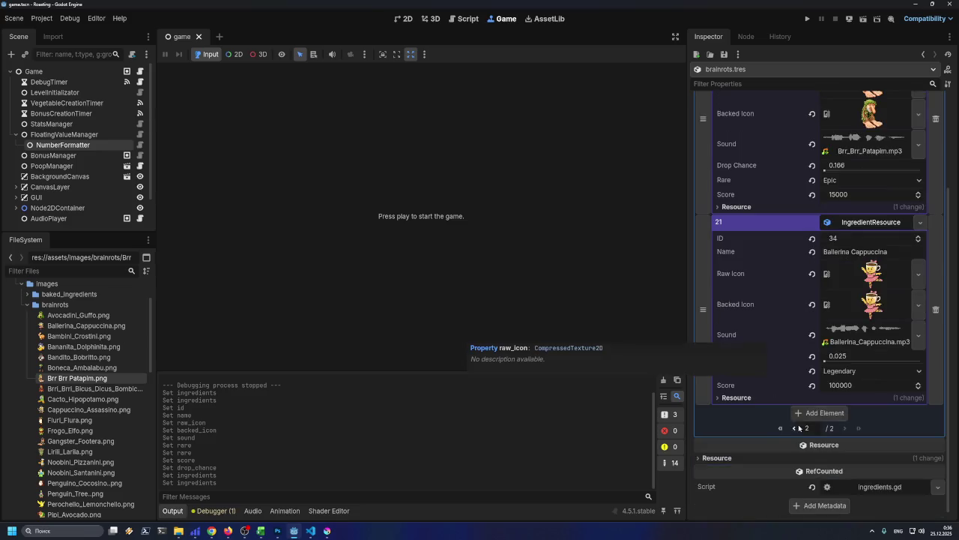
- Add a new IngredientResource as element 22 of the ingredients array and expand it
left_click(819, 412)
scroll(798, 405, "down", 1)
left_click(919, 397)
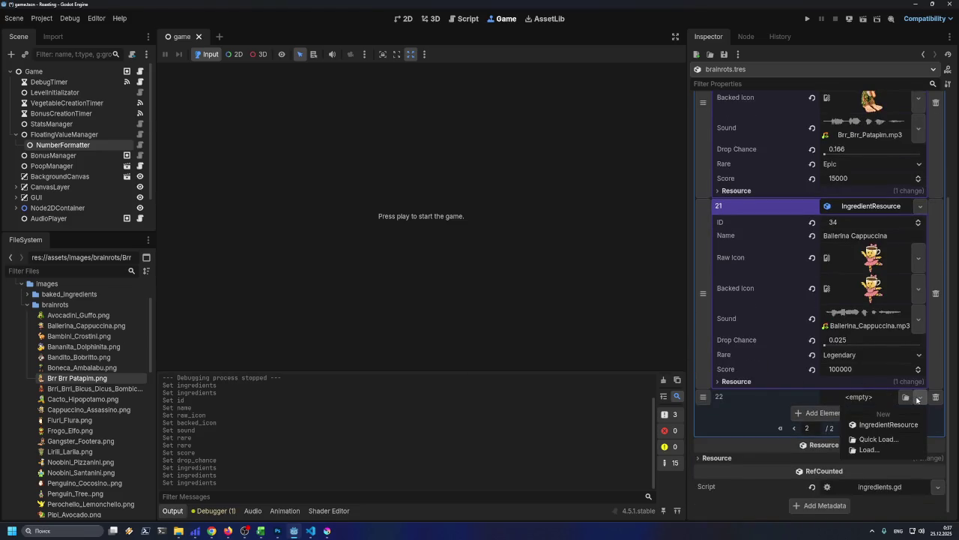
left_click(888, 424)
left_click(855, 397)
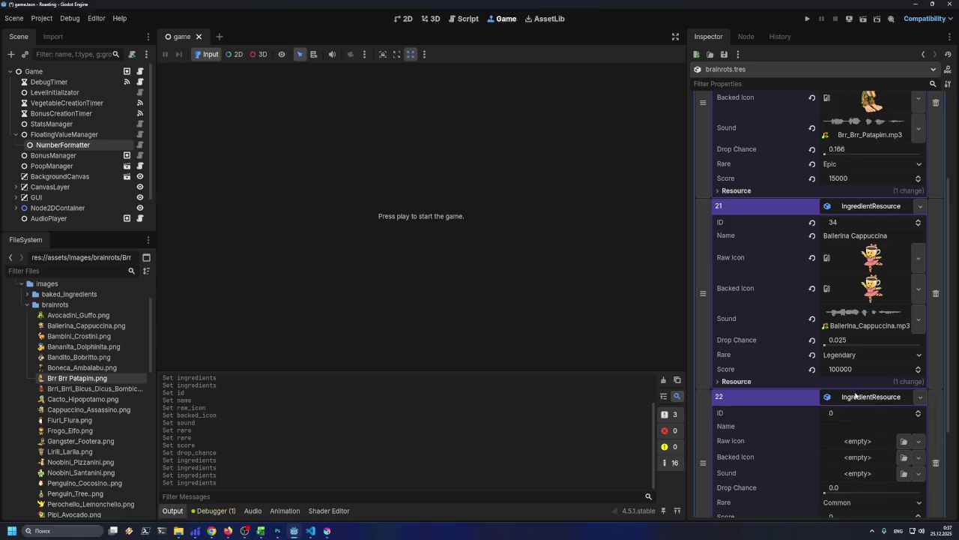
scroll(851, 382, "down", 2)
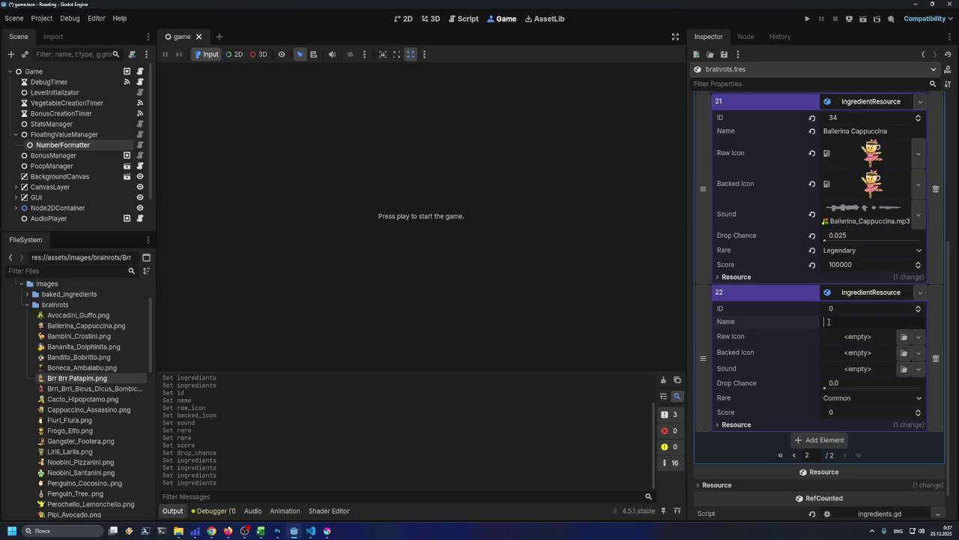
scroll(829, 322, "up", 3)
scroll(847, 352, "down", 2)
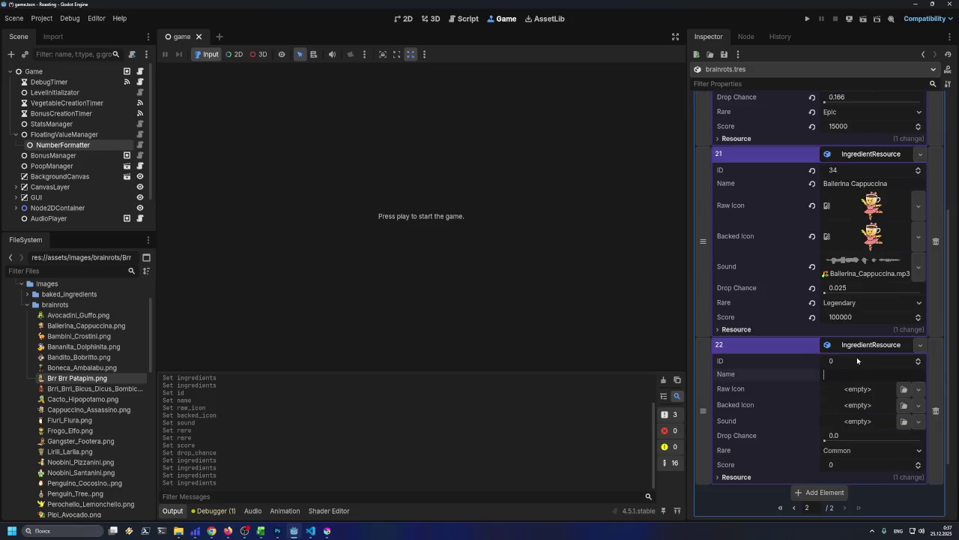
- Set element 22's ID to 22 and select Trulimero Trulicina's name in Excel C22
left_click(853, 362)
type("22")
left_click(852, 373)
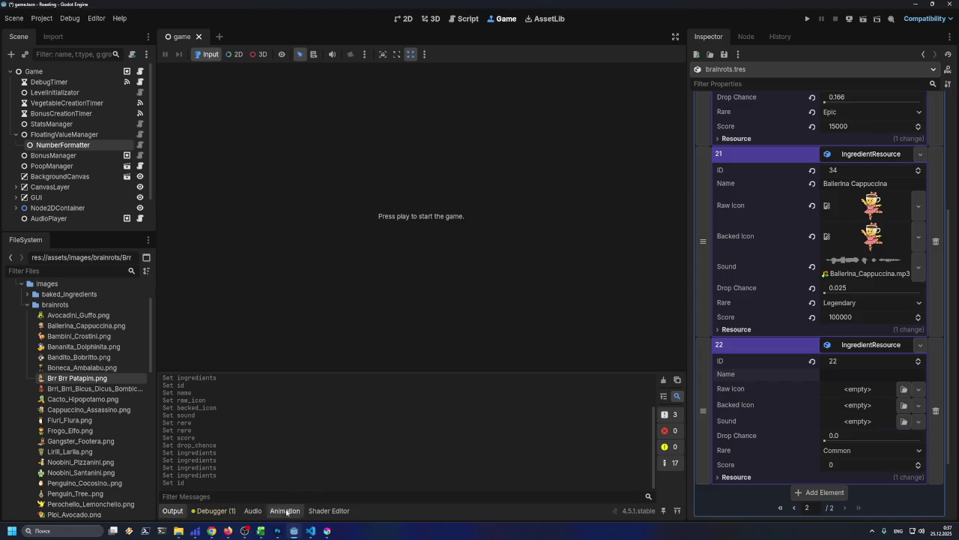
left_click(261, 531)
left_click(114, 232)
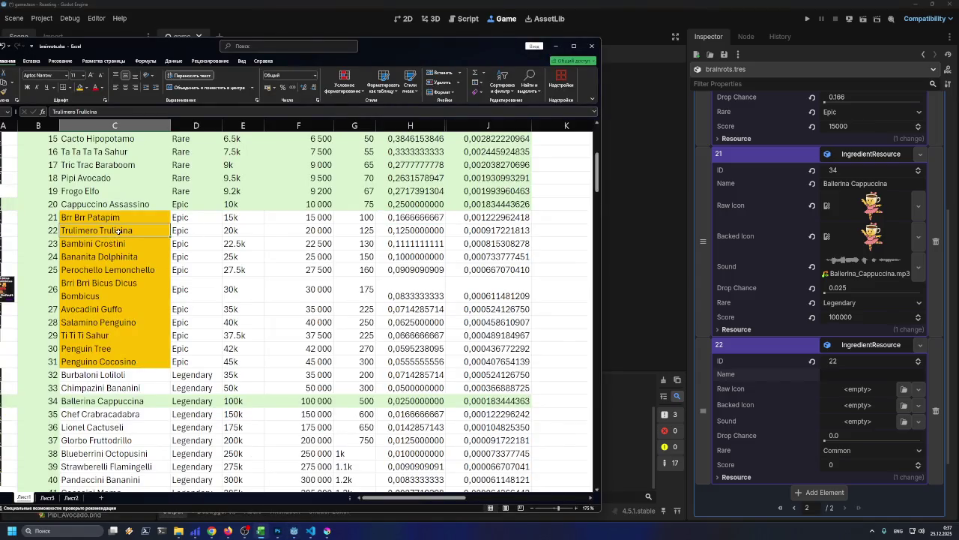
- Copy 'Trulimero Trulicina' from C22 into element 22's Name field
scroll(803, 278, "up", 5)
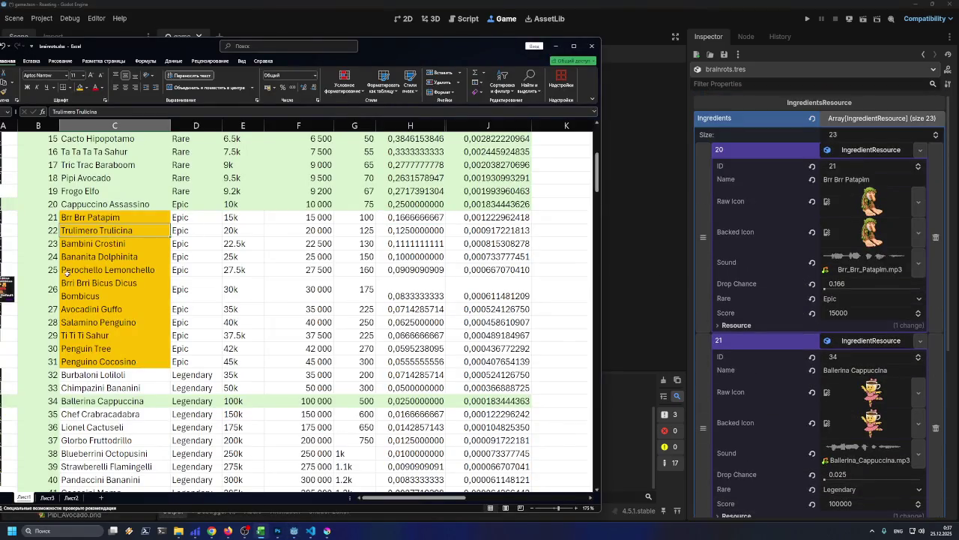
double_click(153, 230)
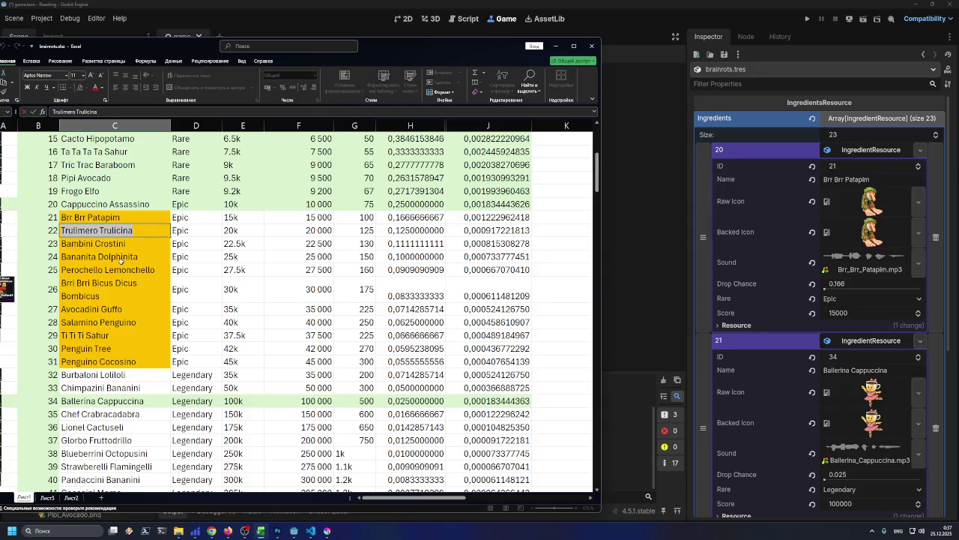
left_click(127, 259)
scroll(878, 365, "down", 4)
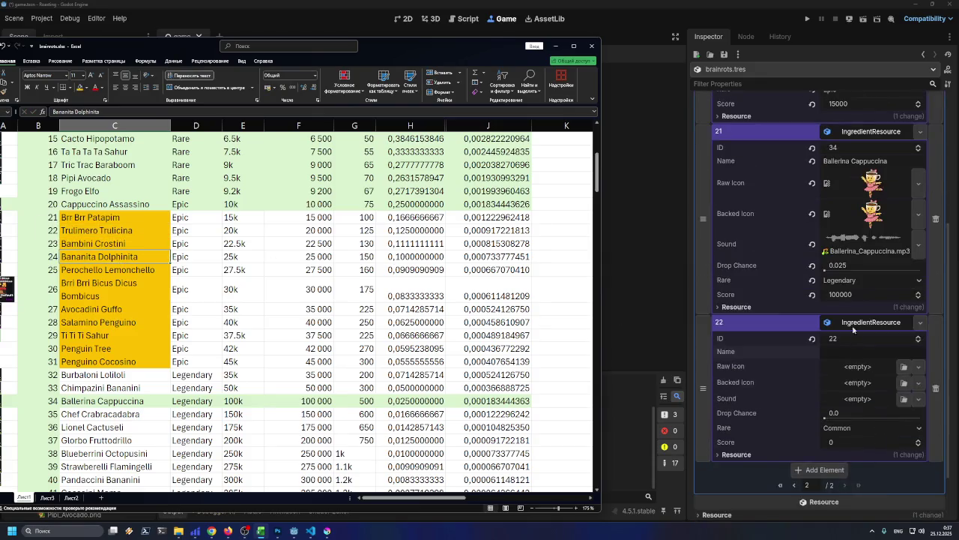
left_click(847, 349)
type("Trulimero Trulicina")
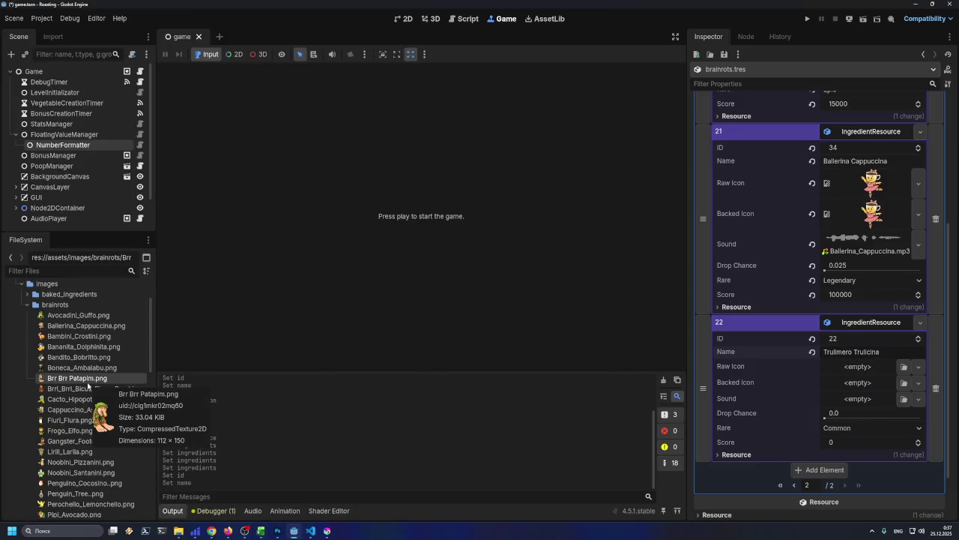
- Set Trulimero_Trulicina.png as the icon and Trulimero_Trulicina.mp3 as the sound, then save
scroll(84, 412, "down", 5)
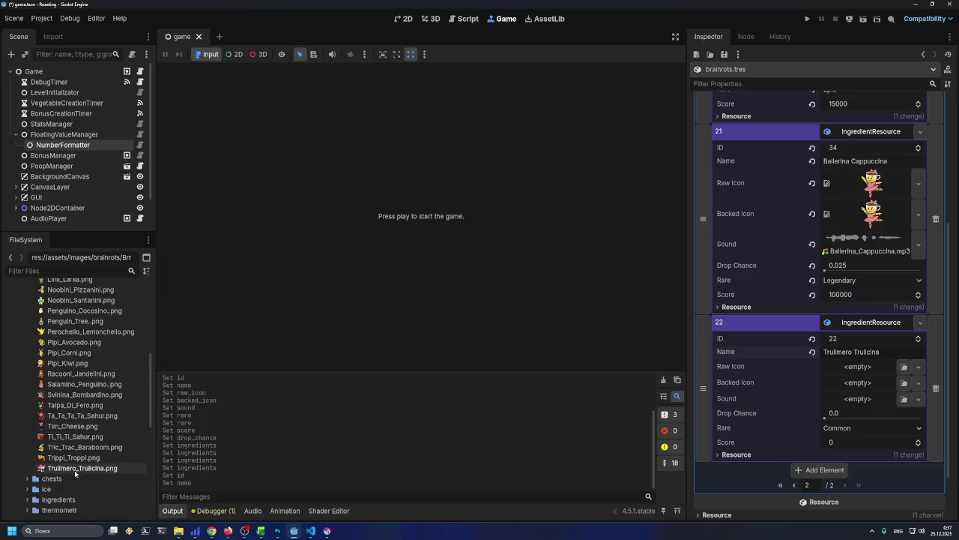
mouse_move(62, 470)
left_mouse_down()
mouse_move(398, 456)
mouse_move(873, 368)
mouse_move(862, 371)
mouse_move(865, 397)
left_mouse_up()
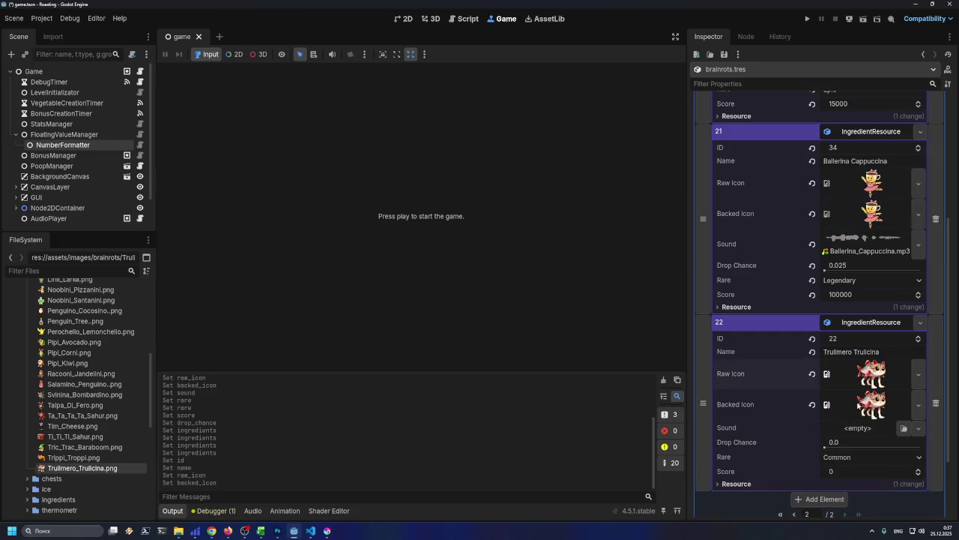
scroll(869, 405, "down", 2)
left_click(904, 342)
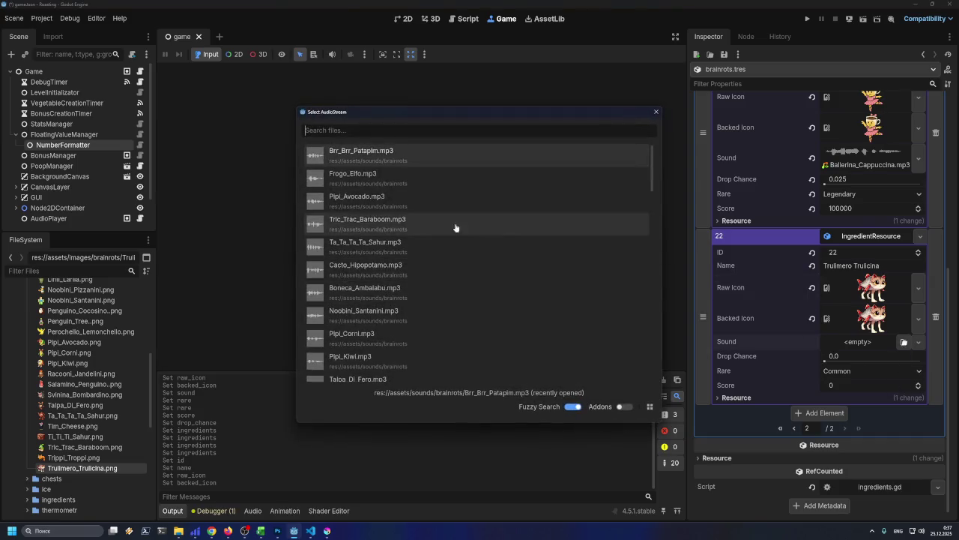
type("Trulimero Trulicina")
double_click(398, 153)
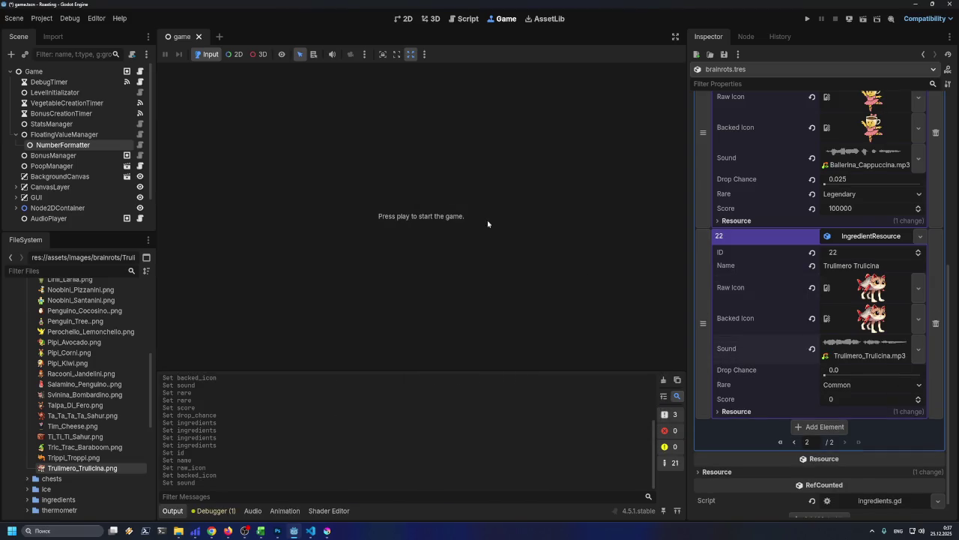
key("ctrl+s")
- Inspect Trulimero Trulicina's E22, F22 and H22 values and formulas in Excel, then switch to Firefox
left_click(261, 531)
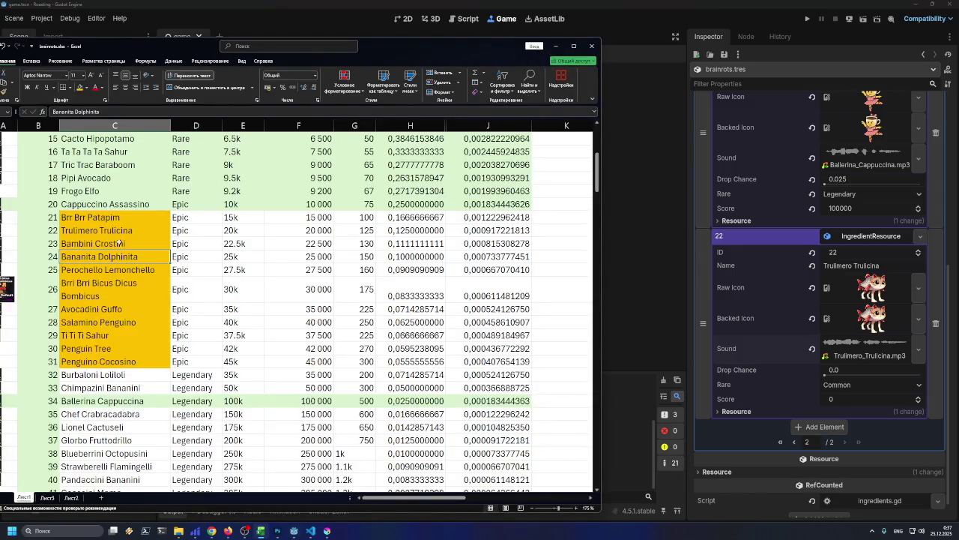
left_click(247, 233)
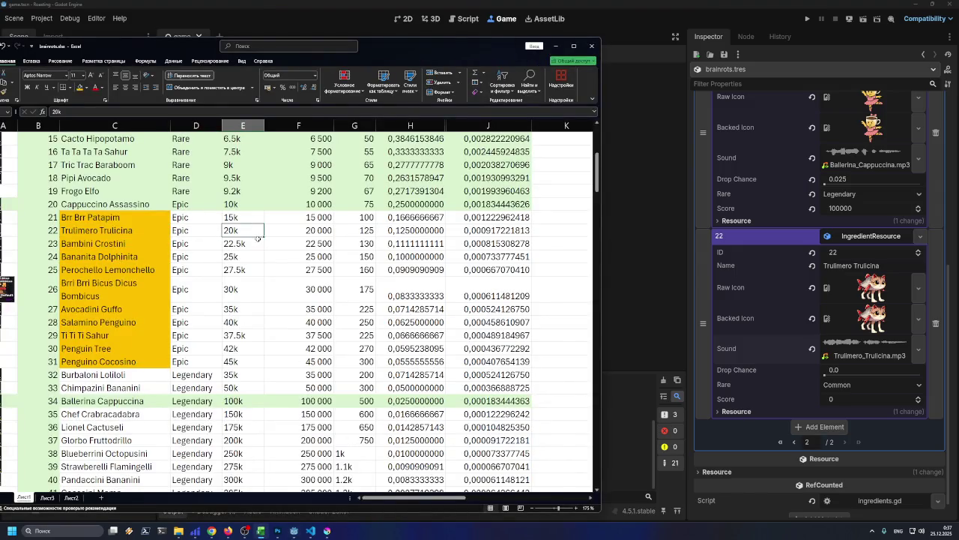
left_click(327, 233)
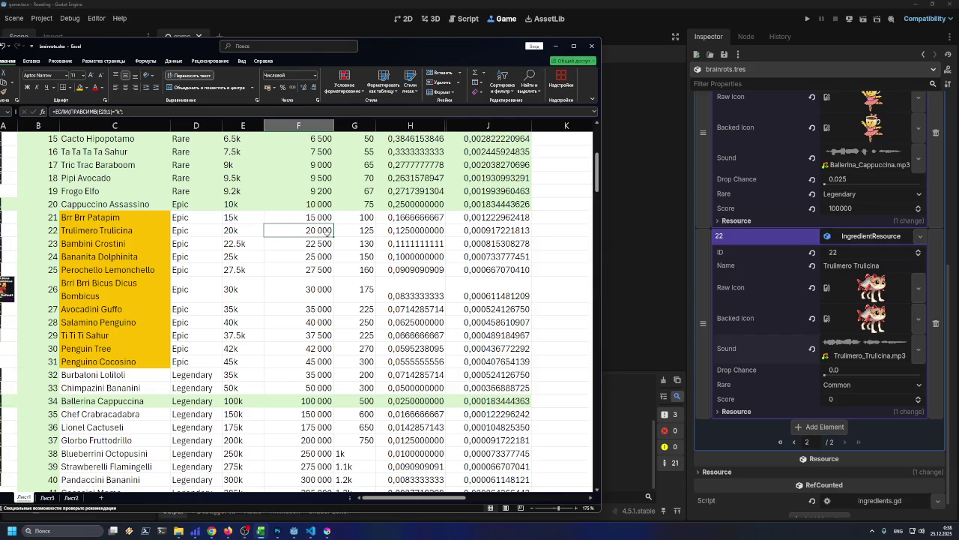
scroll(328, 232, "up", 1)
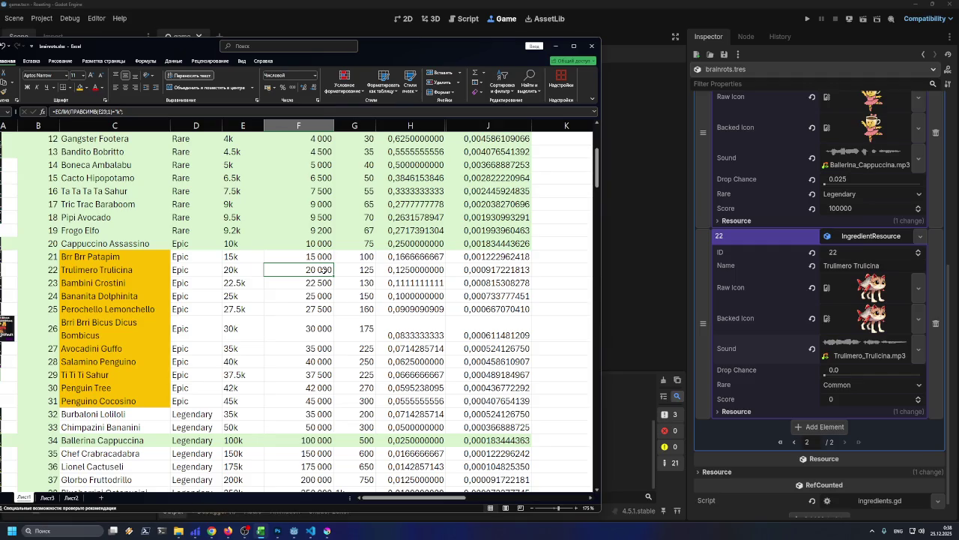
mouse_move(296, 272)
left_mouse_down()
mouse_move(238, 275)
mouse_move(297, 270)
left_mouse_up()
left_click(389, 269)
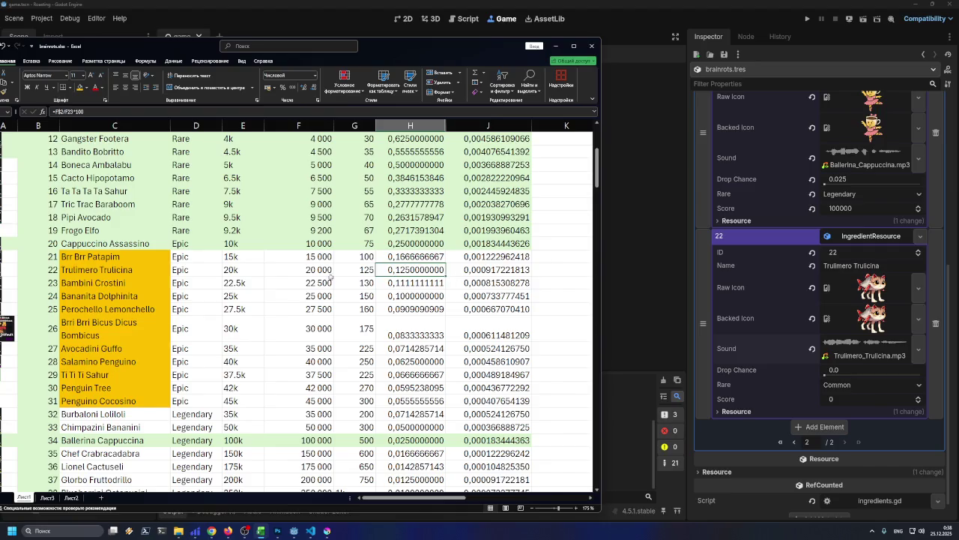
left_click(324, 270)
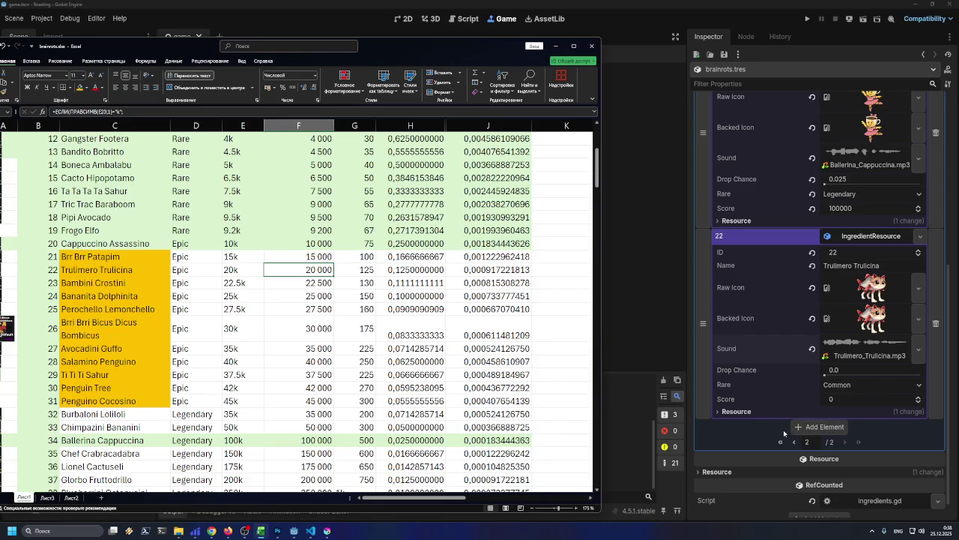
left_click(228, 530)
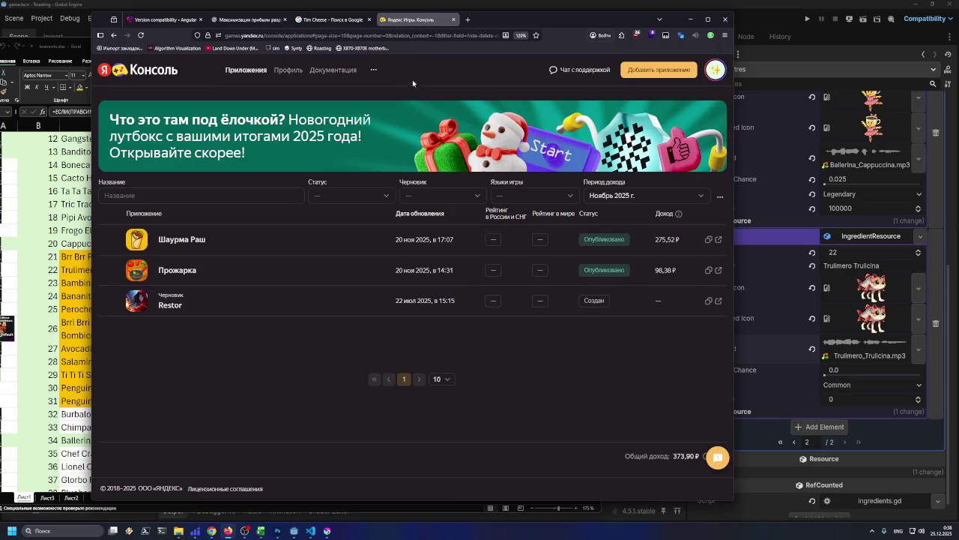
- In a new tab, search Google for 'яндекс ИГРЫ' and open the Yandex Games result
left_click(468, 20)
type("яндекс")
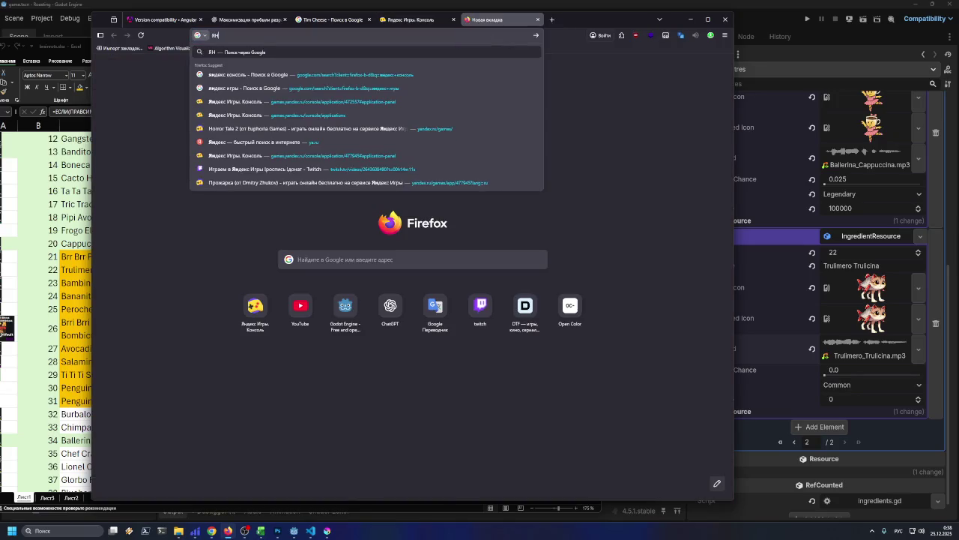
type(" ПОЛОЧКИ")
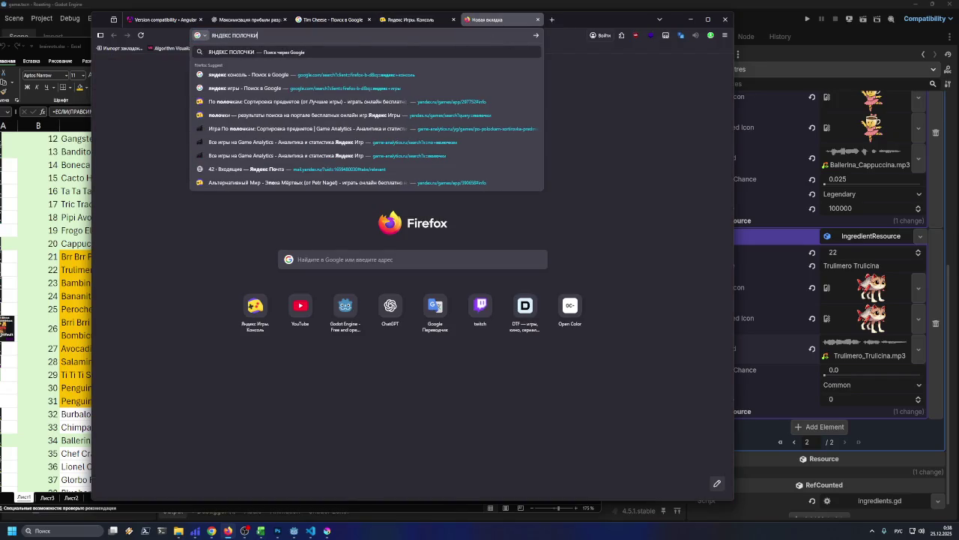
key("Return")
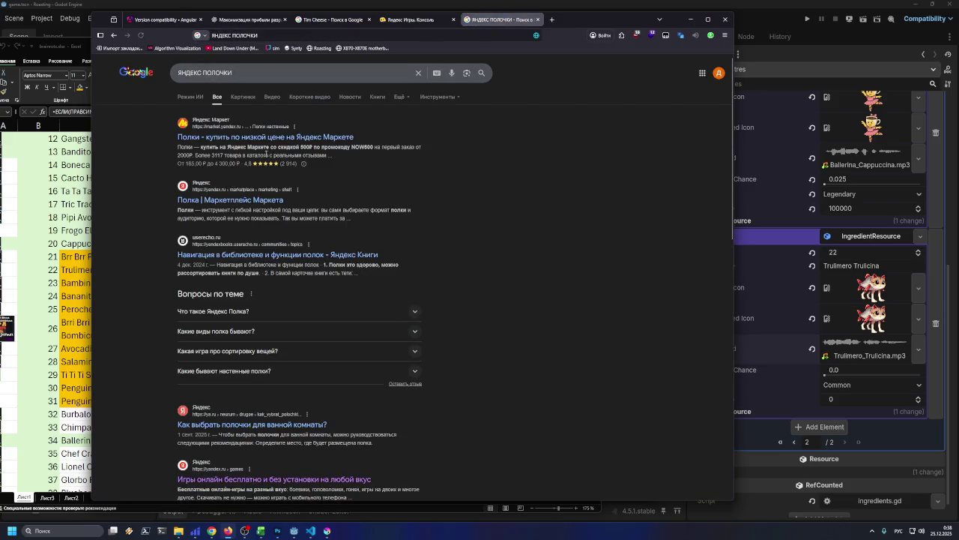
left_click(218, 72)
double_click(217, 73)
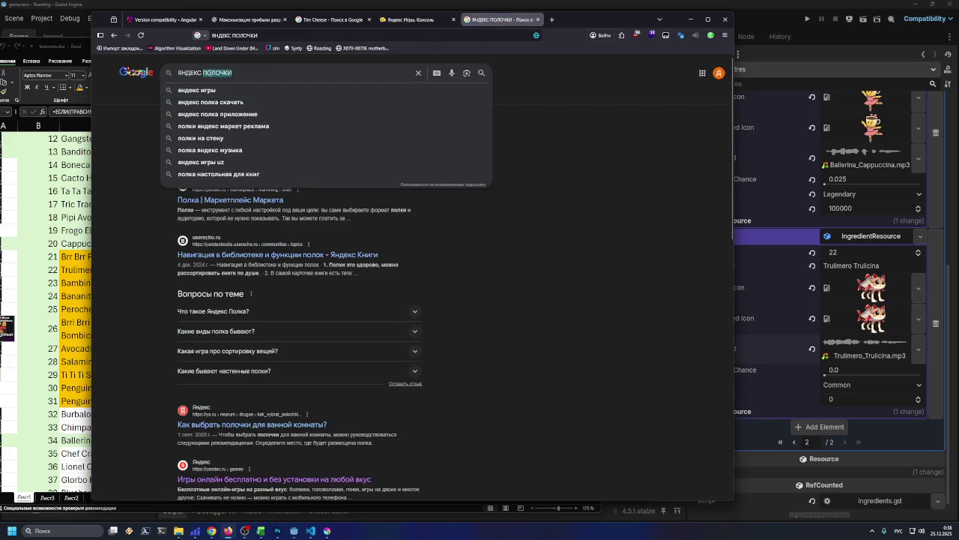
type("ИГРЫ")
key("Return")
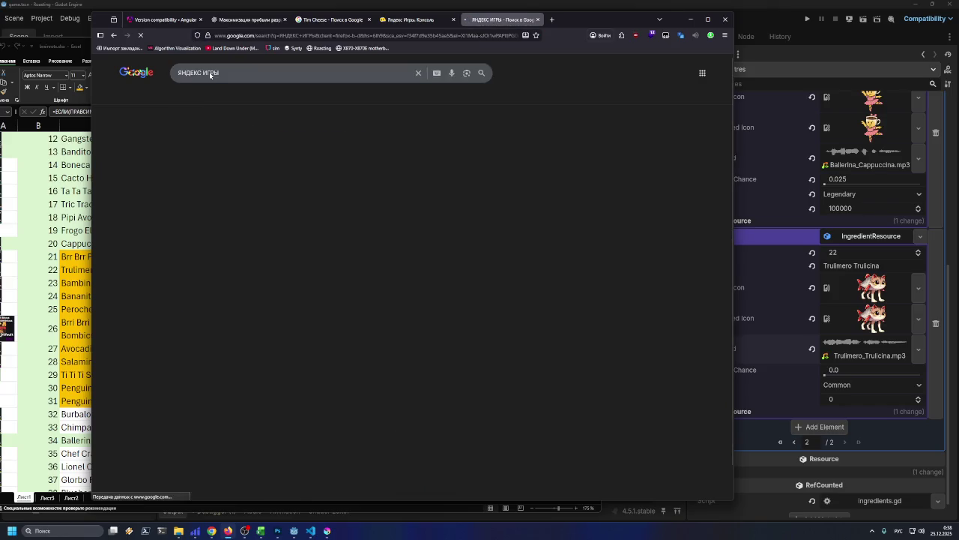
left_click(258, 137)
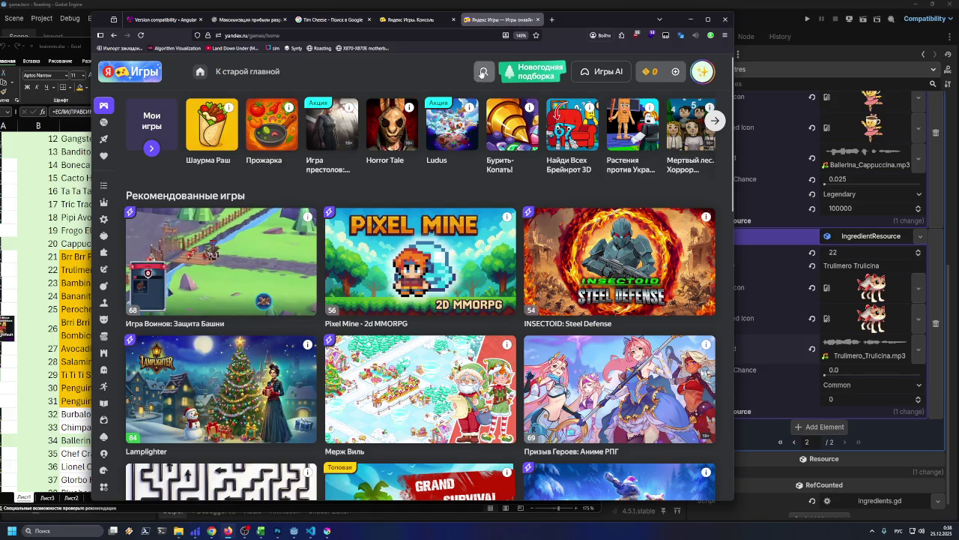
- Search Yandex Games for 'пОЛОЧКИ' and open По полочкам: Сортировка предметов
left_click(484, 71)
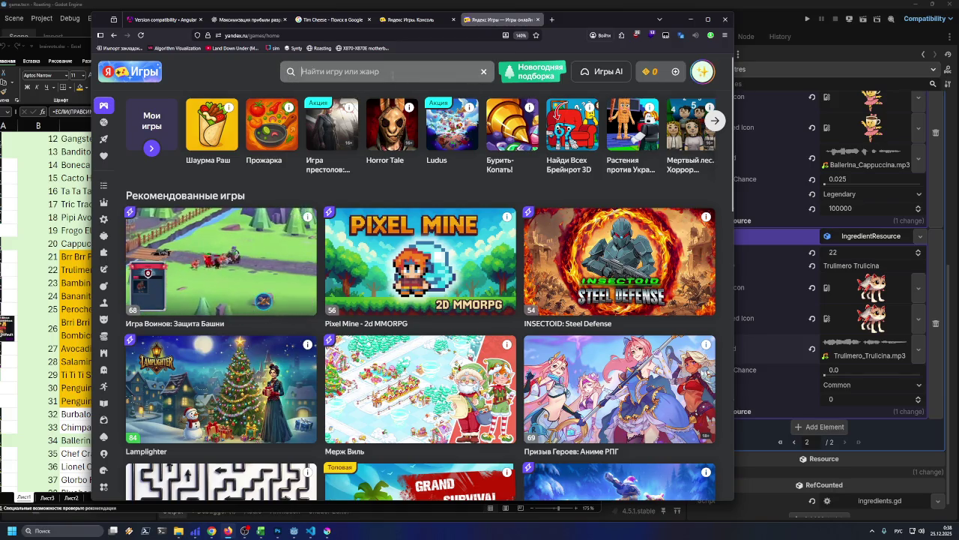
left_click(392, 74)
type("skbd")
key("BackSpace")
key("BackSpace")
key("BackSpace")
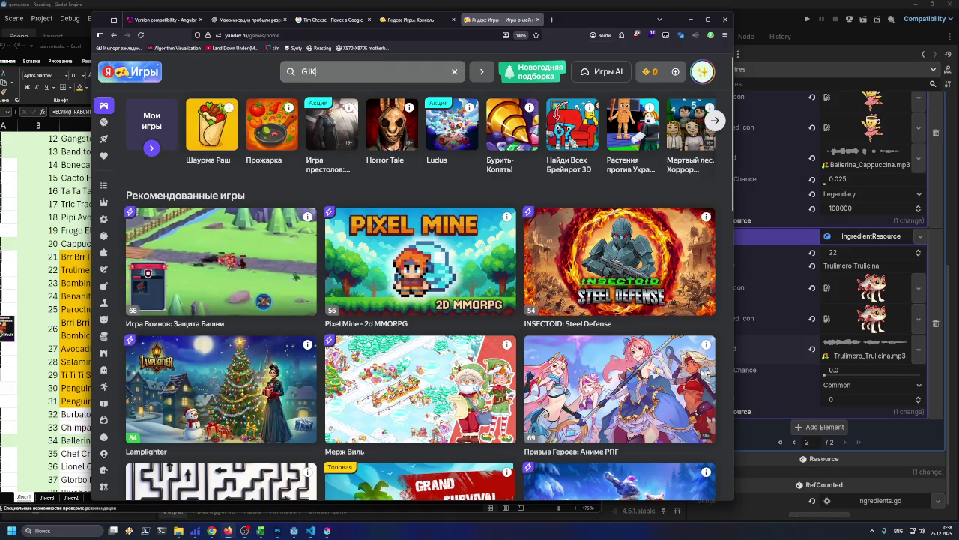
key("alt+shift")
type("пОЛОЧКИ")
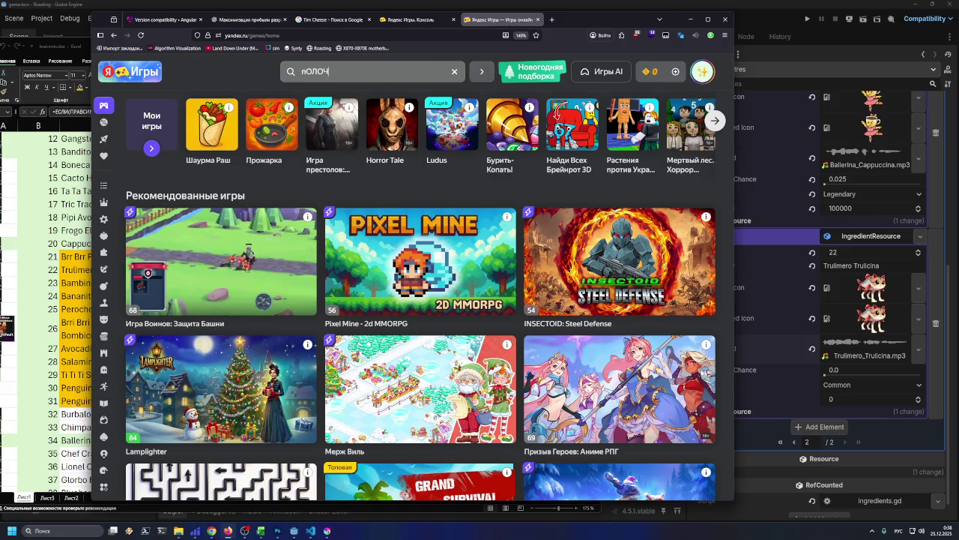
key("Return")
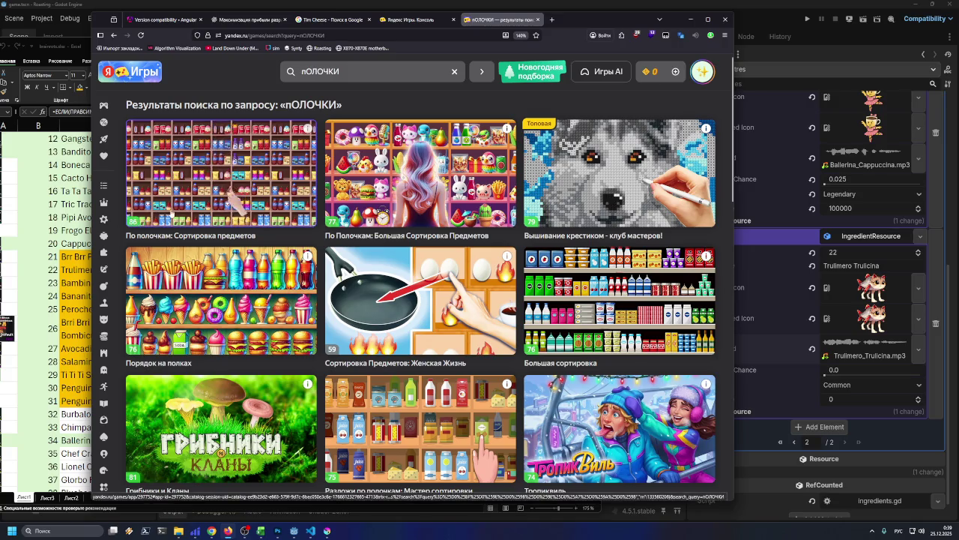
left_click(282, 208)
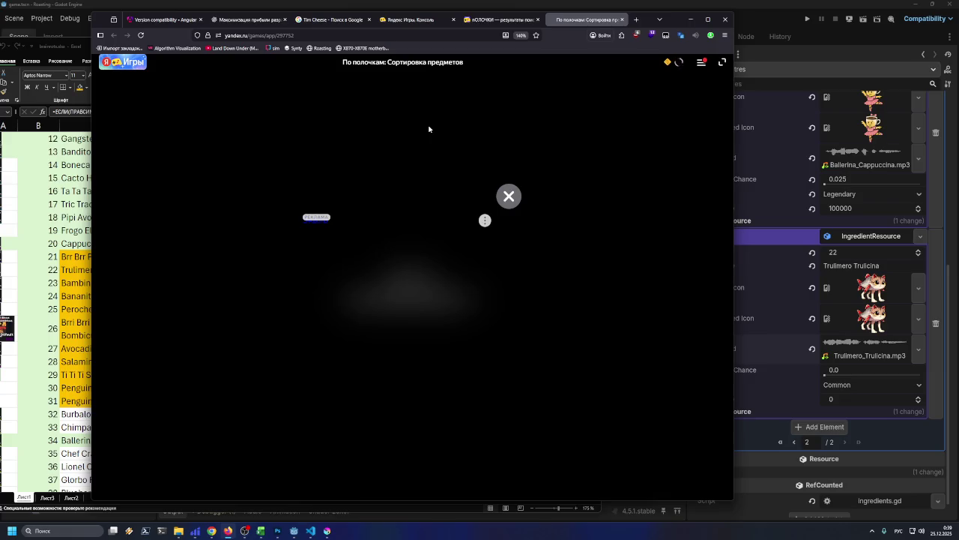
- Close the ad and switch on the game's sounds and music from the pause menu
left_click(516, 197)
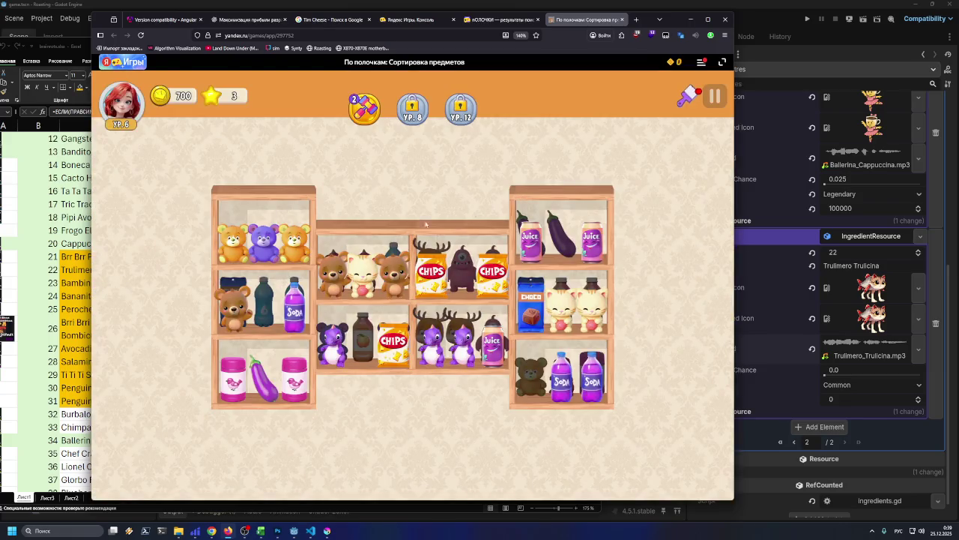
mouse_move(361, 281)
left_mouse_down()
mouse_move(266, 304)
mouse_move(333, 277)
left_mouse_up()
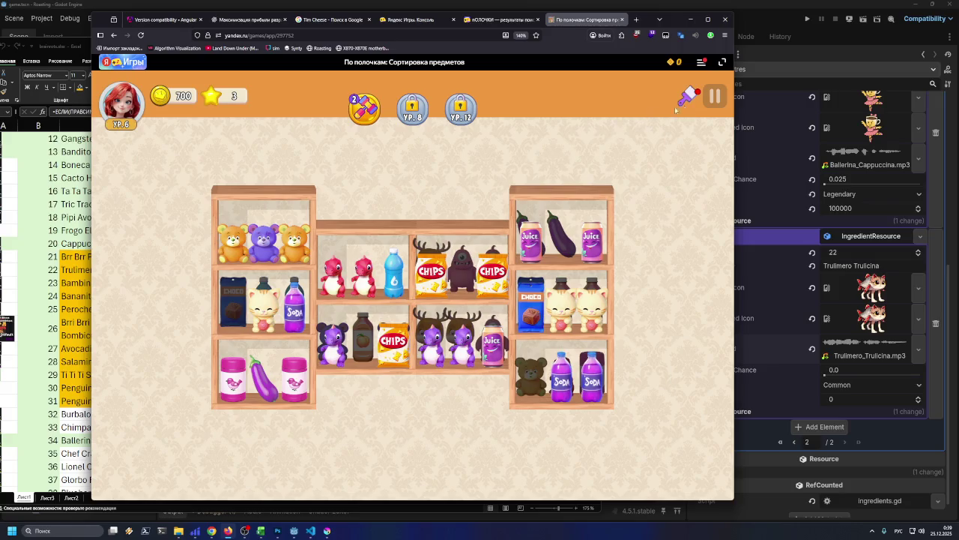
left_click(714, 96)
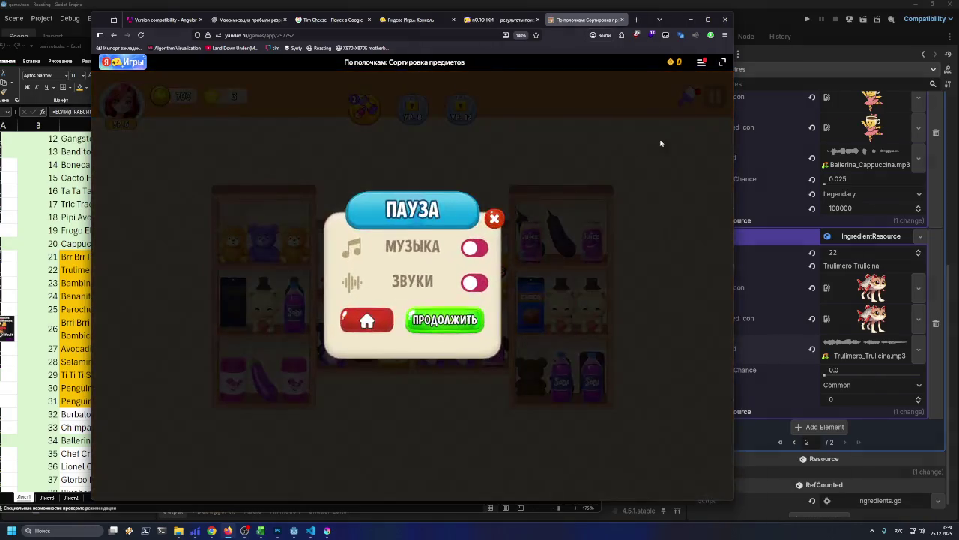
left_click(480, 282)
left_click(480, 248)
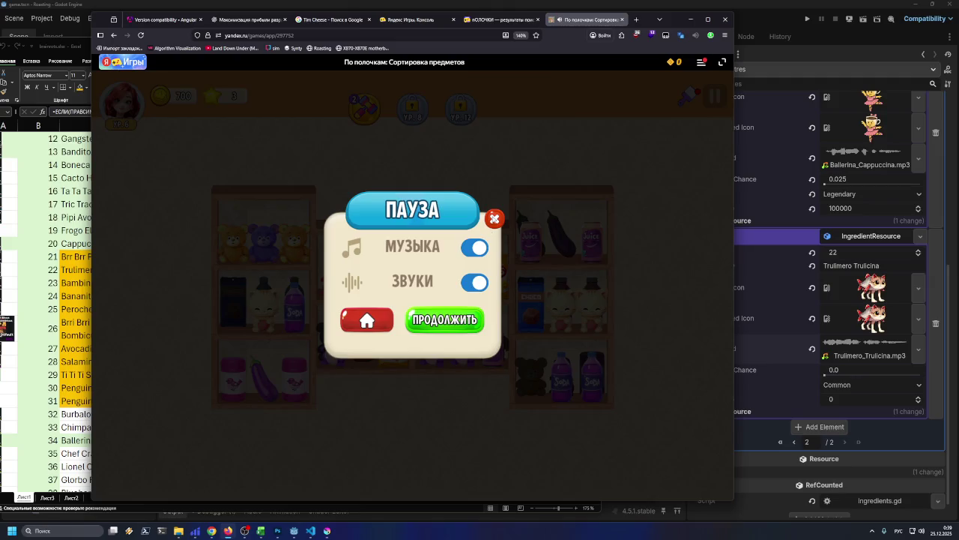
left_click(493, 218)
- Clear triples of sodas, bears and red dinosaurs, then open the game's info panel
mouse_move(394, 282)
left_mouse_down()
mouse_move(304, 330)
mouse_move(286, 394)
left_mouse_up()
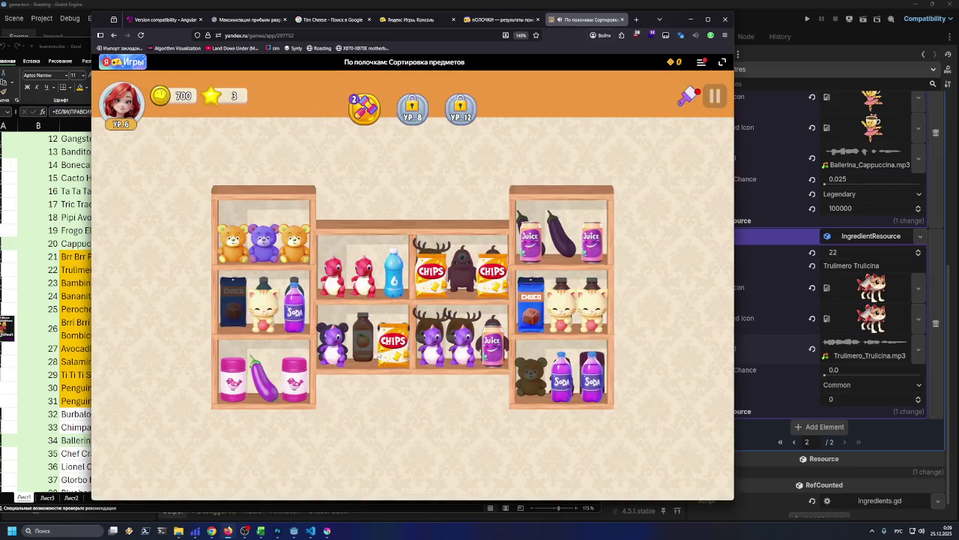
mouse_move(491, 346)
left_mouse_down()
mouse_move(389, 341)
mouse_move(338, 362)
left_mouse_up()
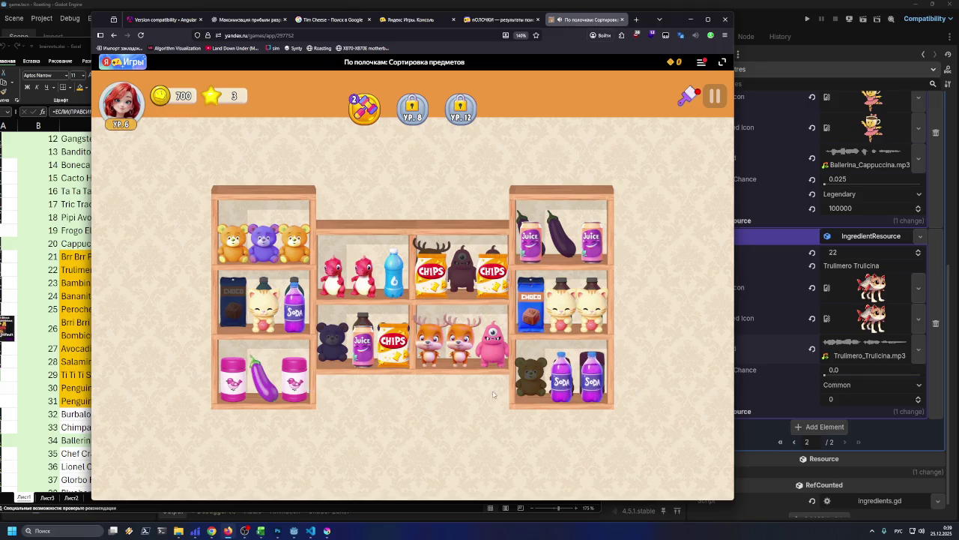
mouse_move(296, 304)
left_mouse_down()
mouse_move(332, 339)
mouse_move(536, 386)
left_mouse_up()
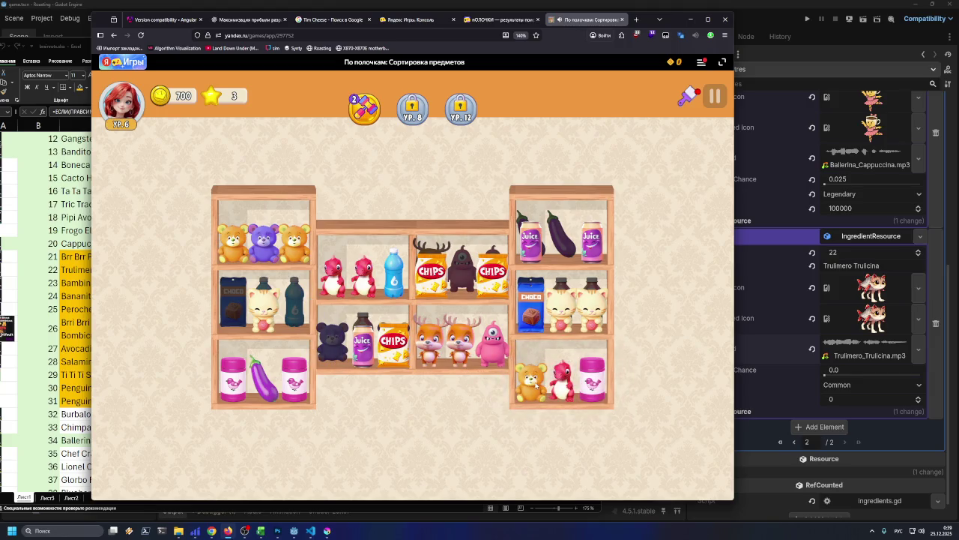
mouse_move(253, 249)
left_mouse_down()
mouse_move(285, 234)
mouse_move(243, 299)
left_mouse_up()
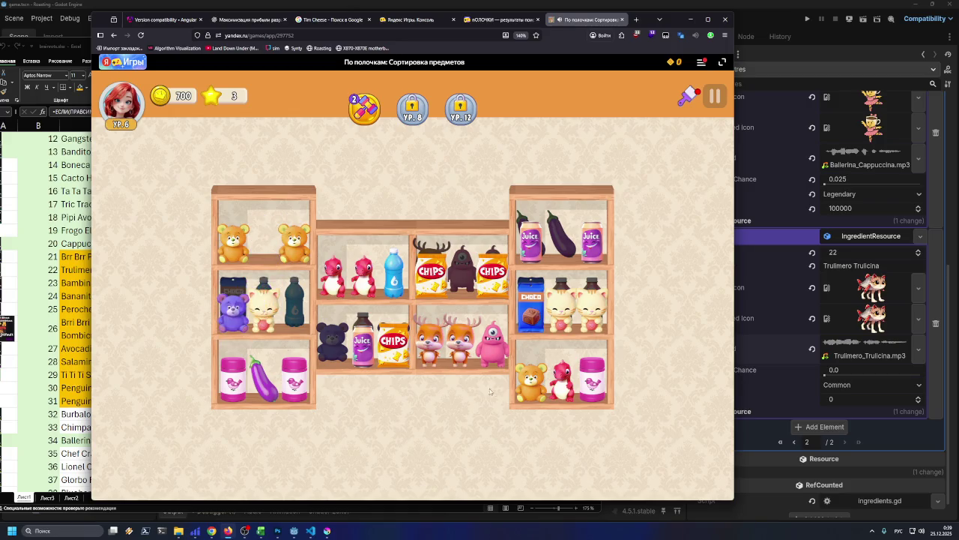
left_click_drag(530, 381, 259, 238)
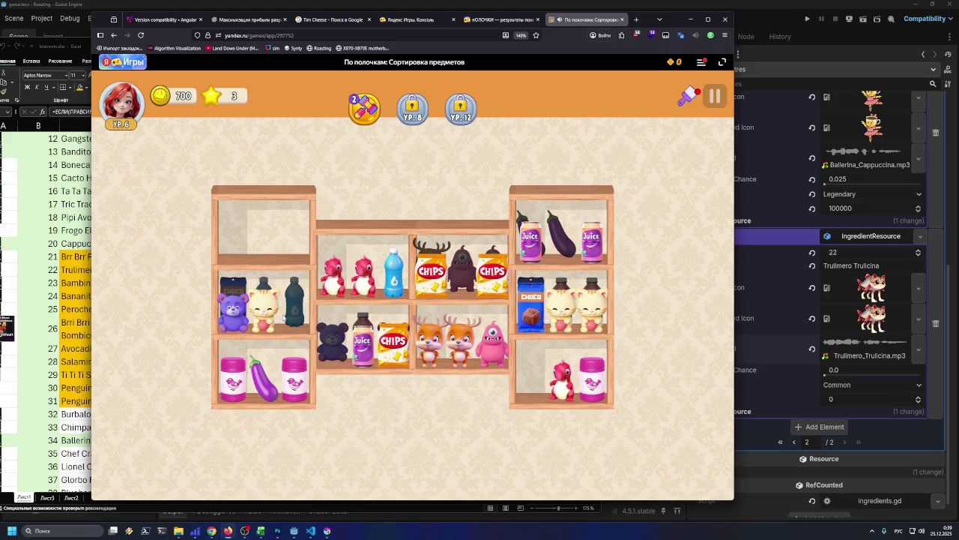
mouse_move(385, 286)
left_mouse_down()
mouse_move(289, 221)
mouse_move(292, 240)
left_mouse_up()
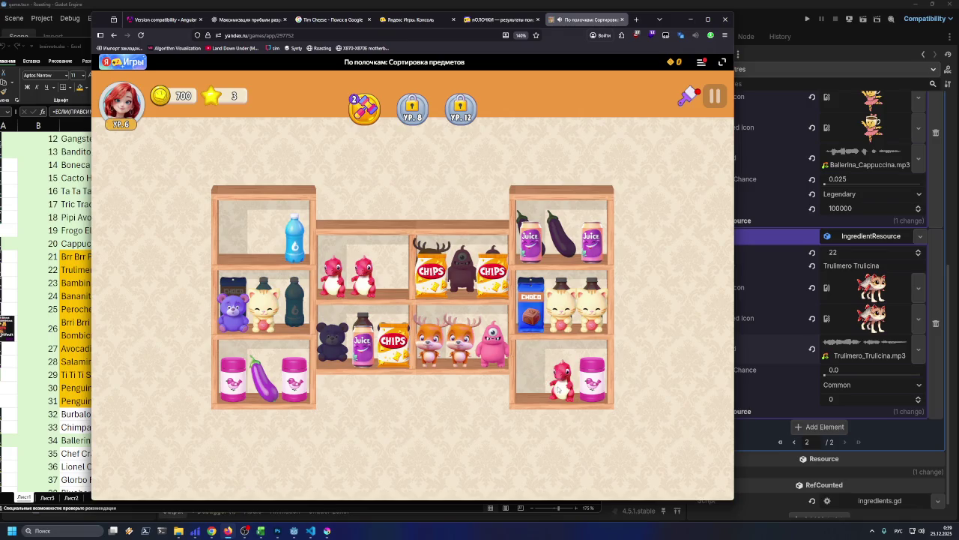
left_click_drag(557, 388, 413, 281)
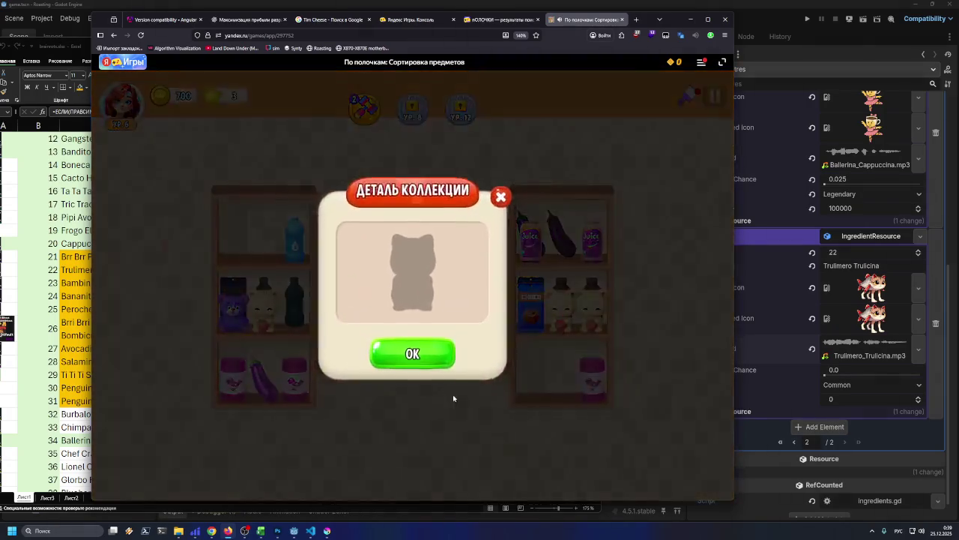
left_click(420, 351)
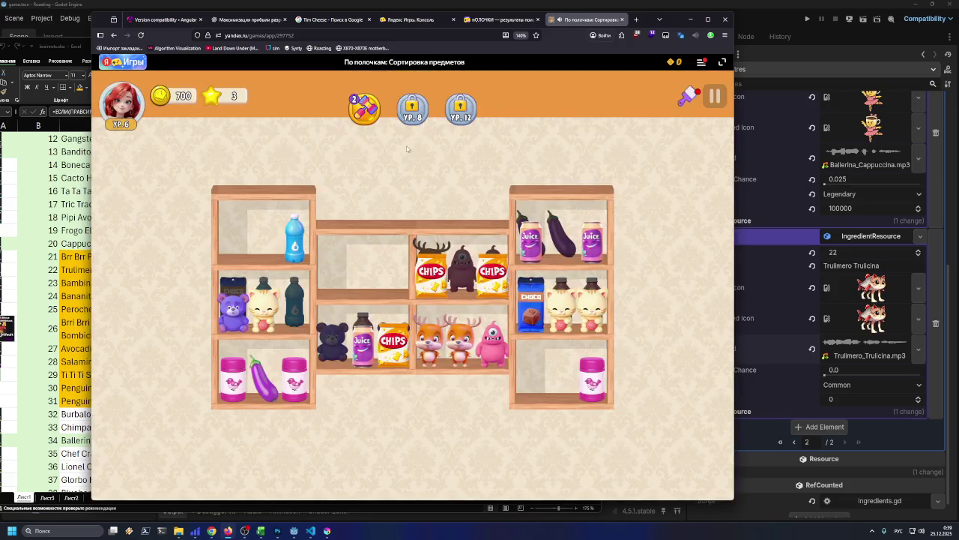
left_click(383, 64)
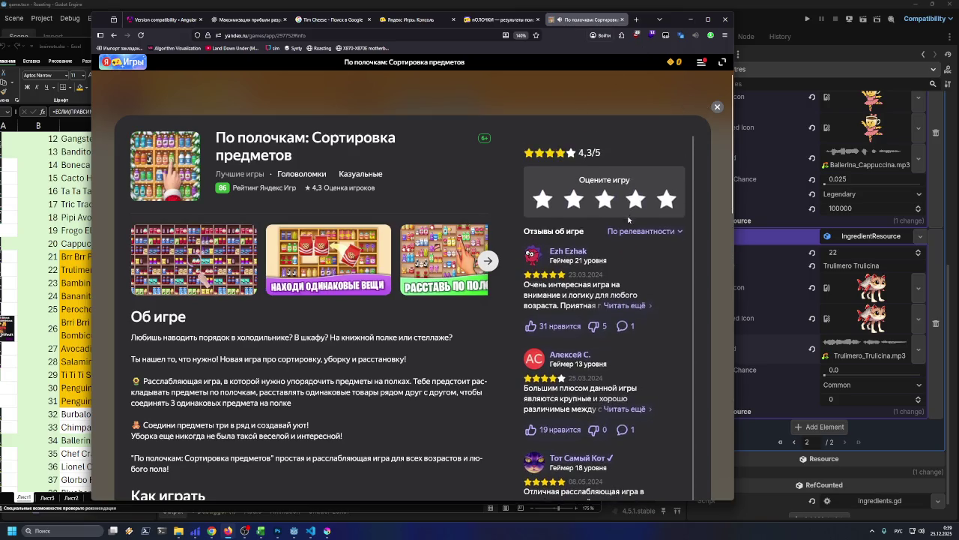
scroll(622, 225, "down", 15)
scroll(613, 228, "down", 1)
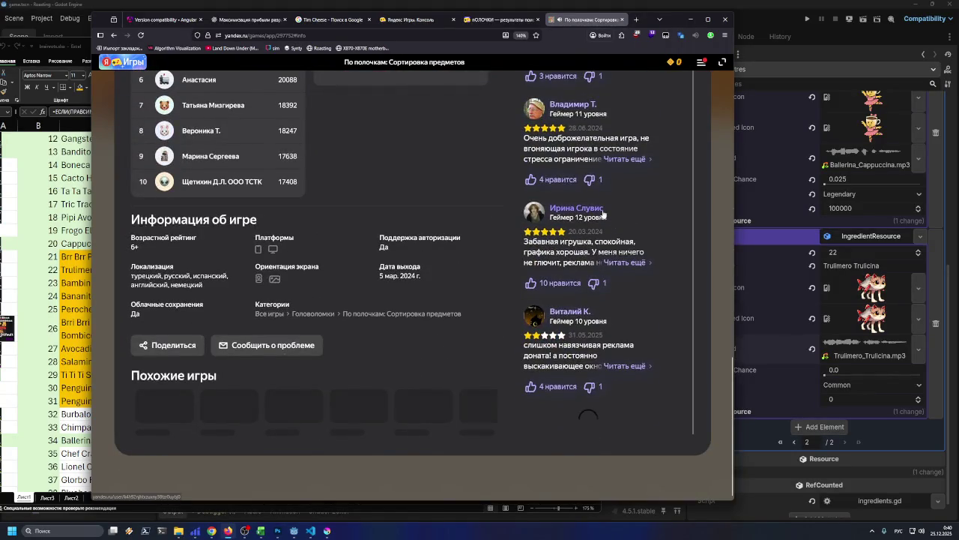
scroll(678, 158, "up", 16)
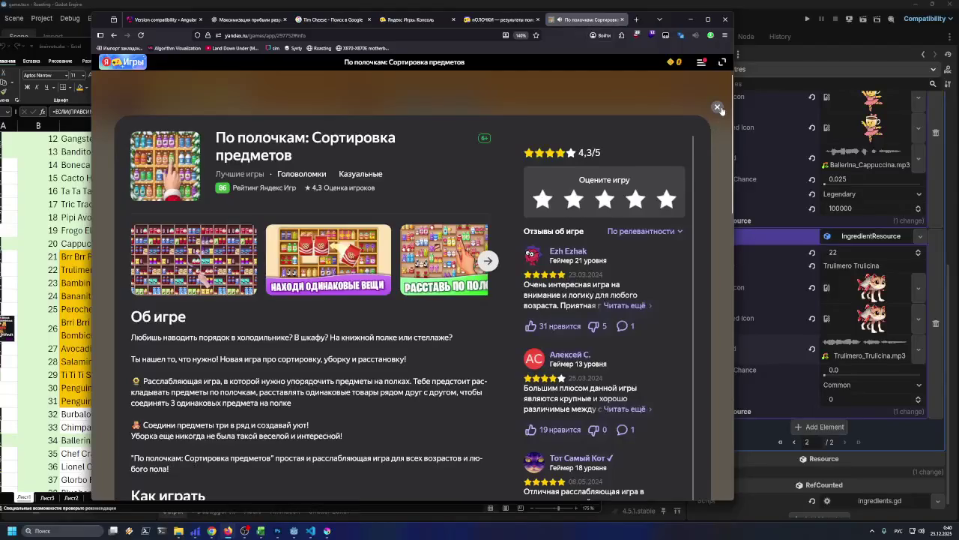
left_click(718, 107)
left_click(712, 96)
left_click(475, 247)
left_click(474, 282)
left_click(495, 218)
left_click(376, 66)
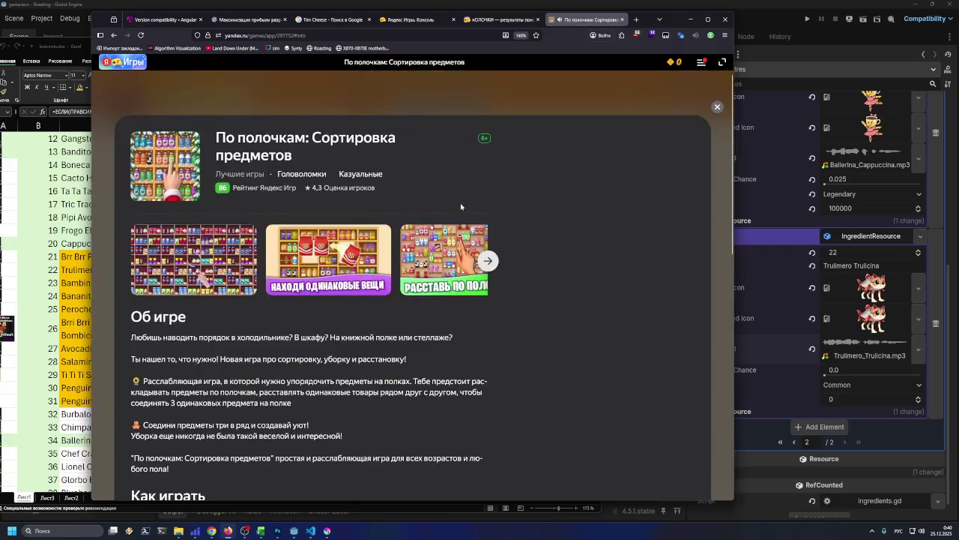
scroll(609, 262, "down", 6)
scroll(608, 261, "down", 5)
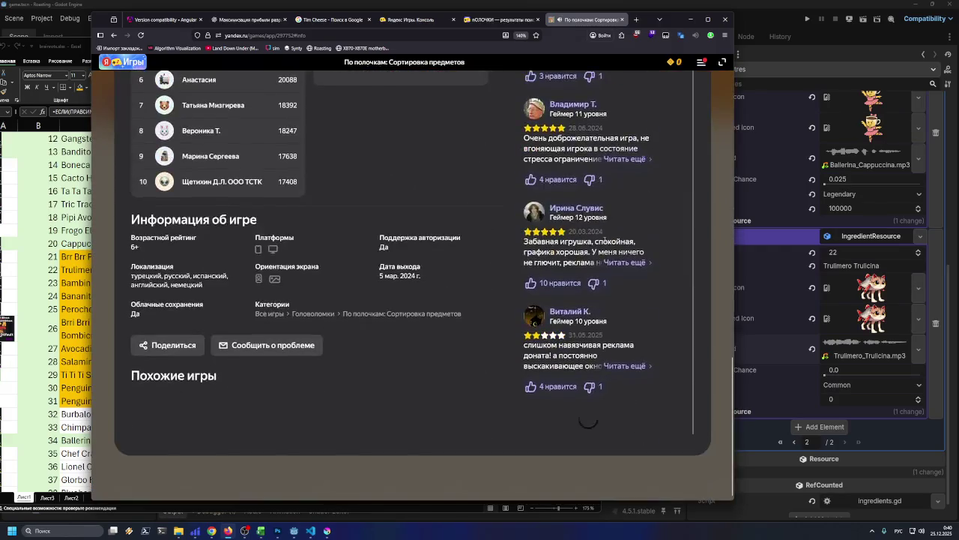
scroll(600, 225, "down", 5)
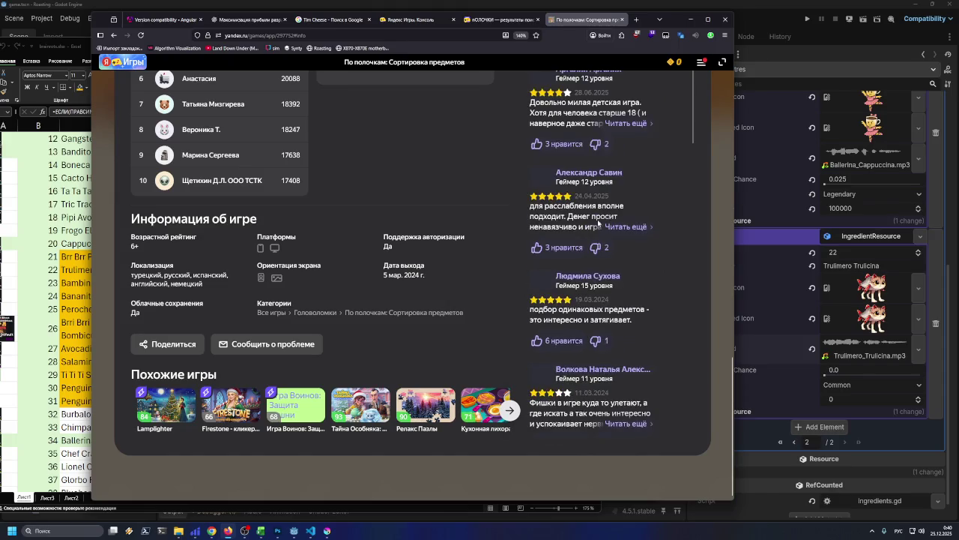
scroll(599, 220, "down", 5)
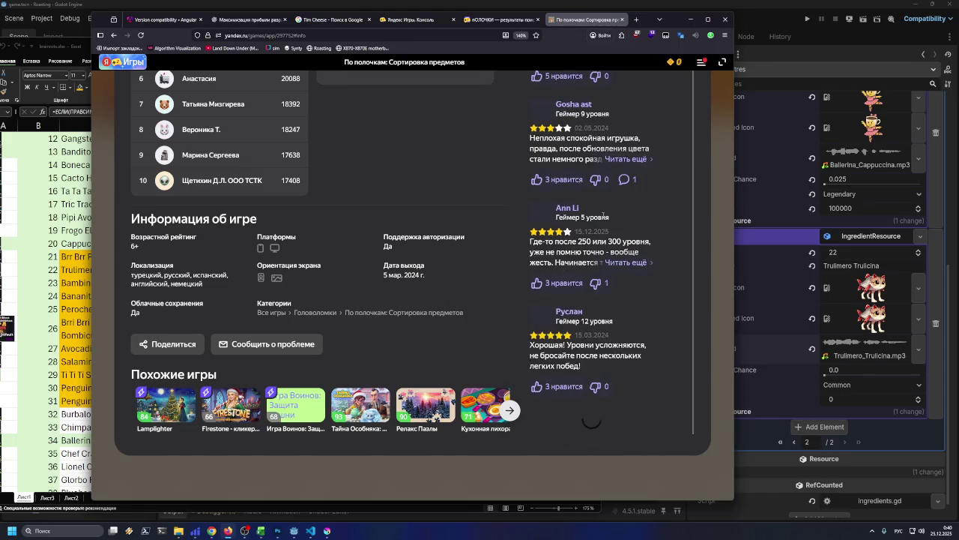
scroll(603, 212, "down", 5)
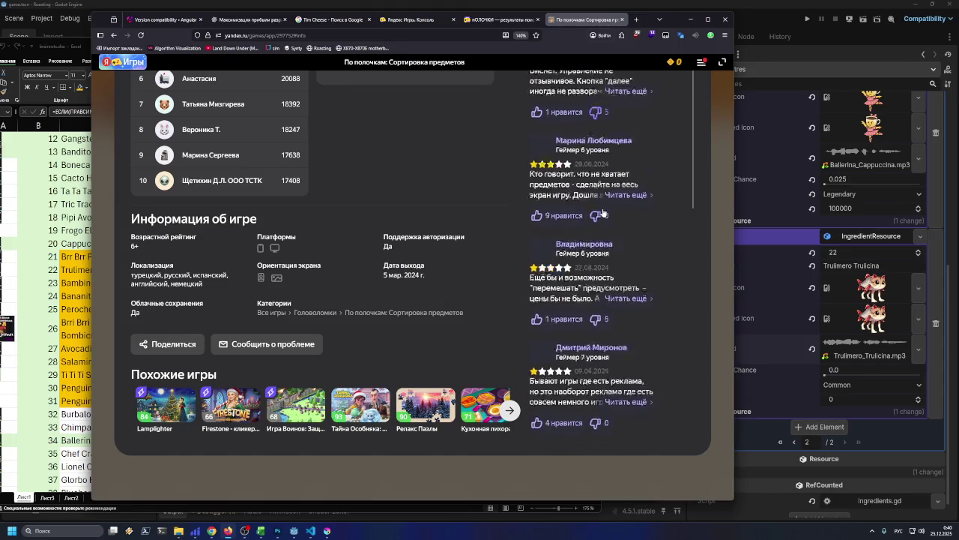
scroll(604, 210, "down", 4)
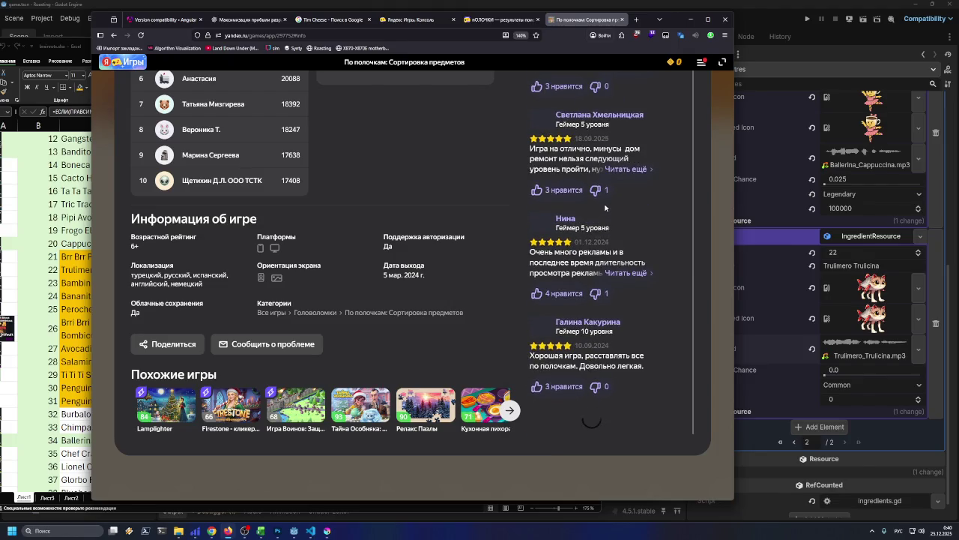
scroll(605, 208, "down", 8)
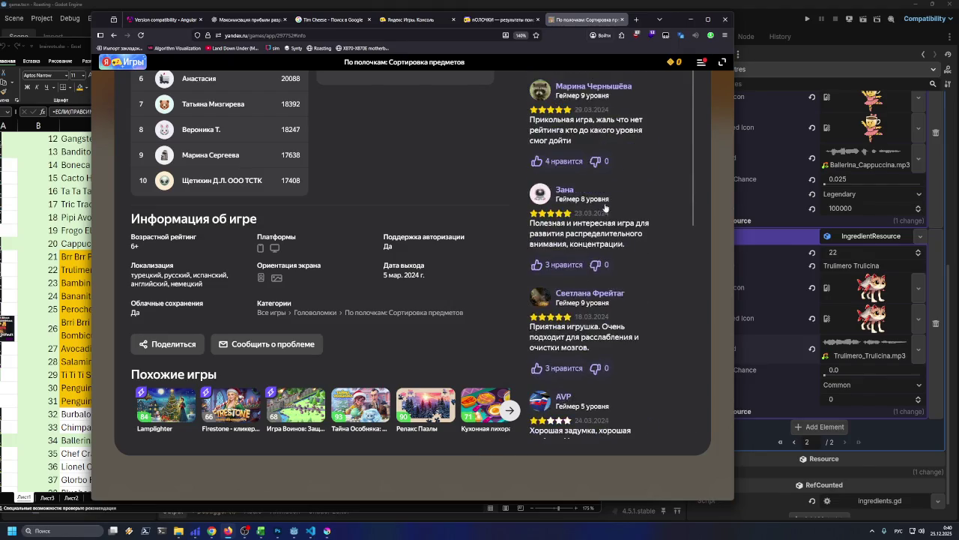
scroll(605, 204, "down", 10)
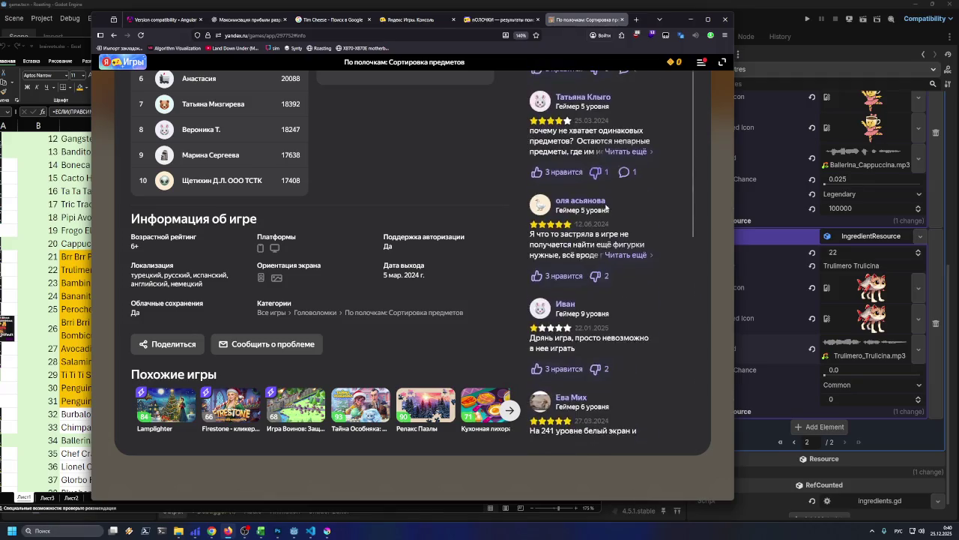
scroll(606, 208, "down", 10)
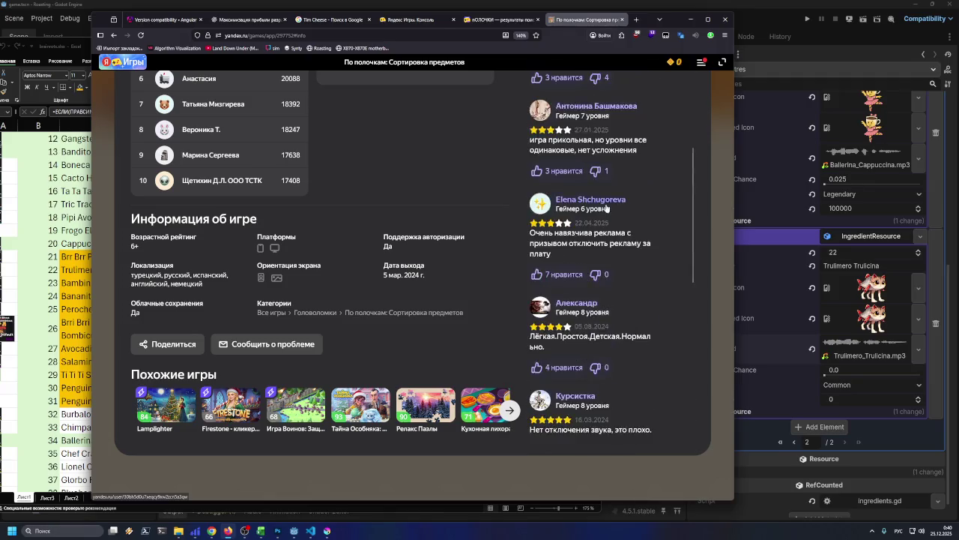
scroll(607, 206, "down", 10)
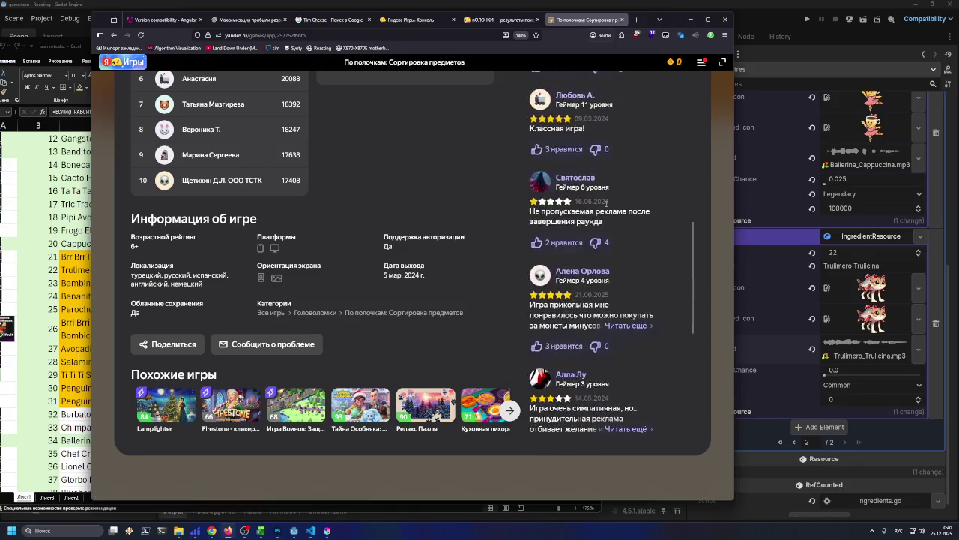
scroll(607, 206, "down", 10)
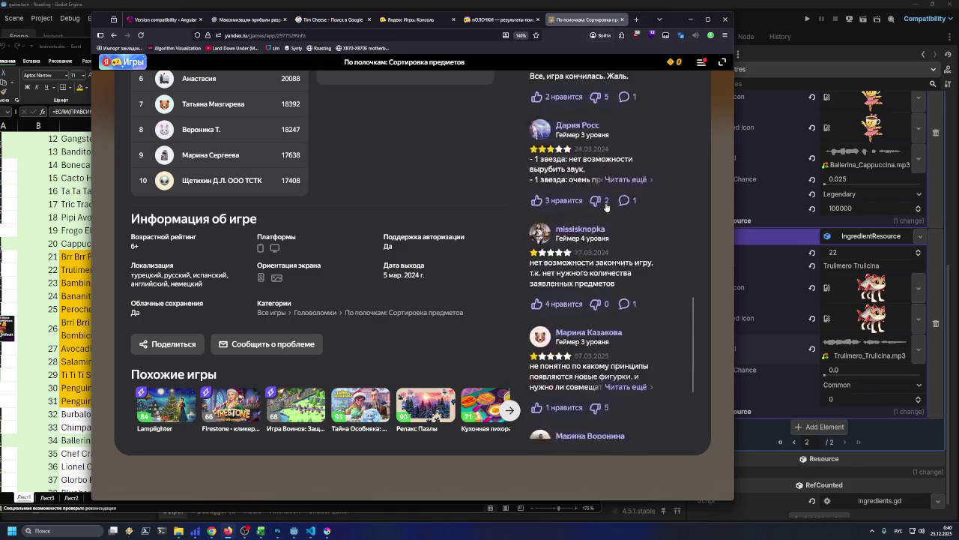
scroll(607, 204, "down", 10)
scroll(607, 206, "down", 10)
scroll(608, 204, "down", 5)
scroll(607, 204, "down", 10)
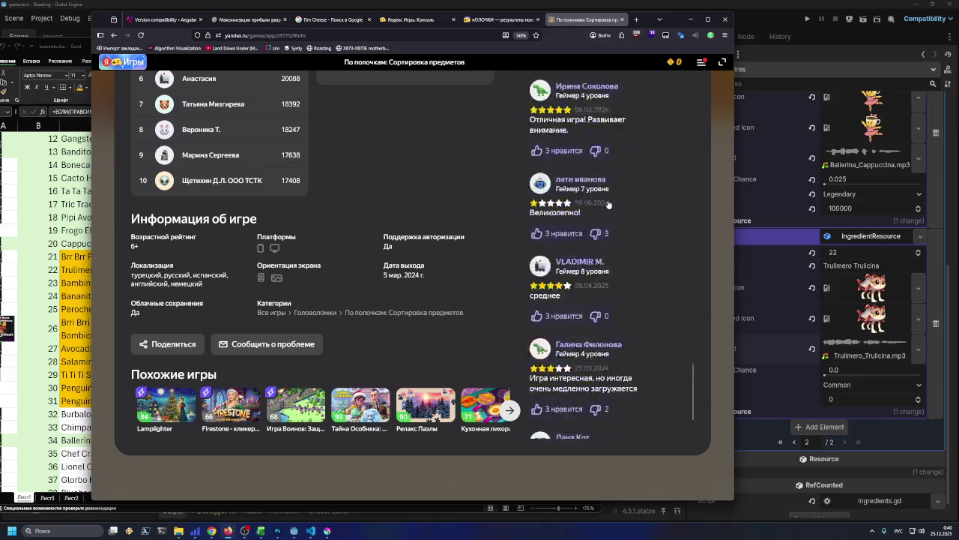
scroll(608, 203, "down", 5)
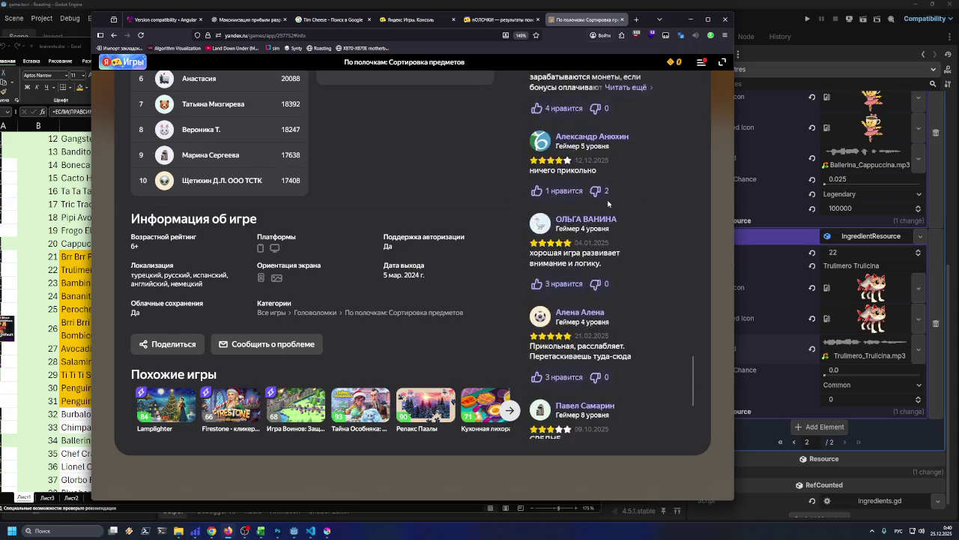
scroll(608, 204, "down", 10)
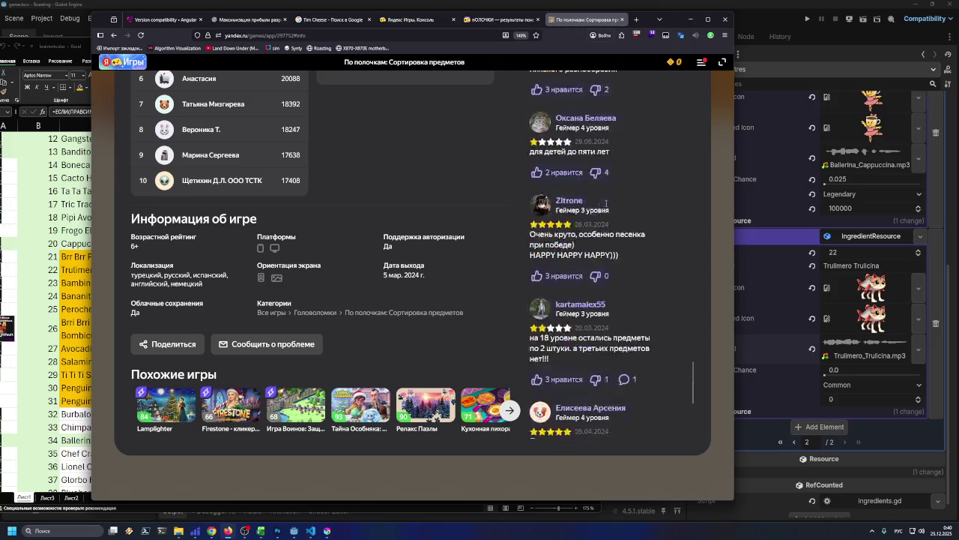
- Scroll down the game's reviews and highlight the review 'много рекламы ужас'
scroll(606, 201, "down", 15)
scroll(606, 204, "down", 15)
scroll(604, 211, "down", 15)
scroll(603, 210, "down", 15)
scroll(603, 211, "down", 15)
scroll(604, 210, "down", 15)
scroll(603, 208, "down", 15)
scroll(606, 206, "down", 15)
scroll(608, 204, "down", 15)
scroll(607, 206, "down", 10)
scroll(631, 223, "up", 2)
scroll(637, 230, "up", 5)
scroll(639, 231, "down", 3)
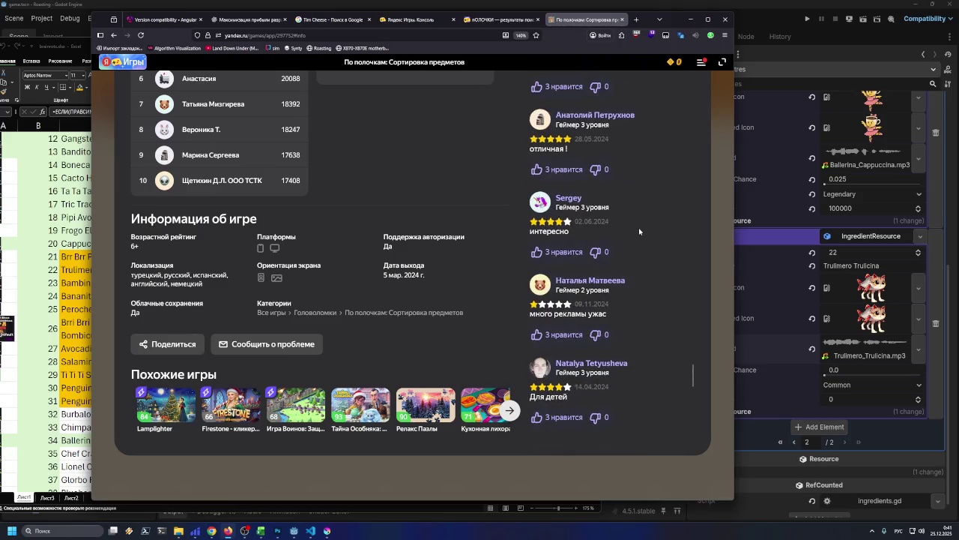
left_click_drag(530, 316, 609, 318)
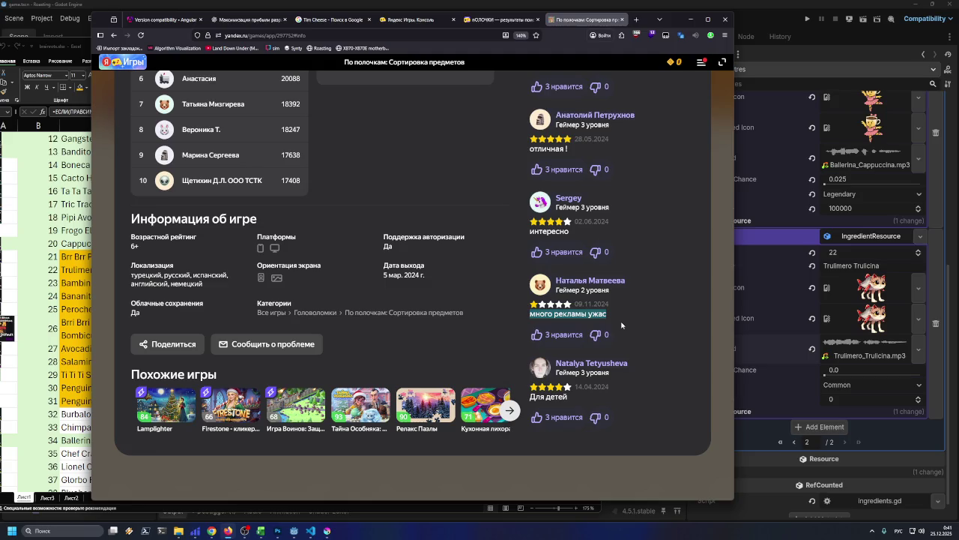
- Scroll further and highlight the review 'Косячная игра'
scroll(622, 325, "down", 5)
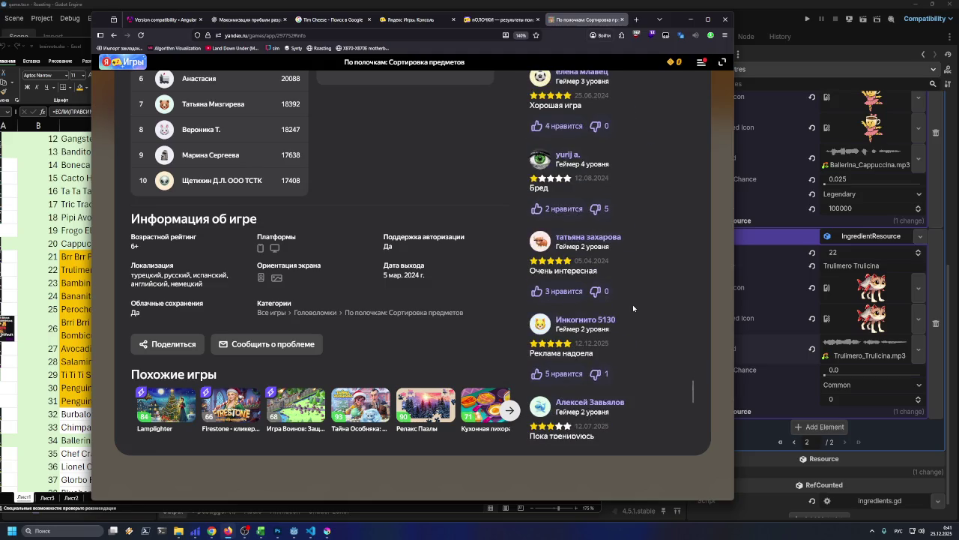
scroll(632, 307, "down", 3)
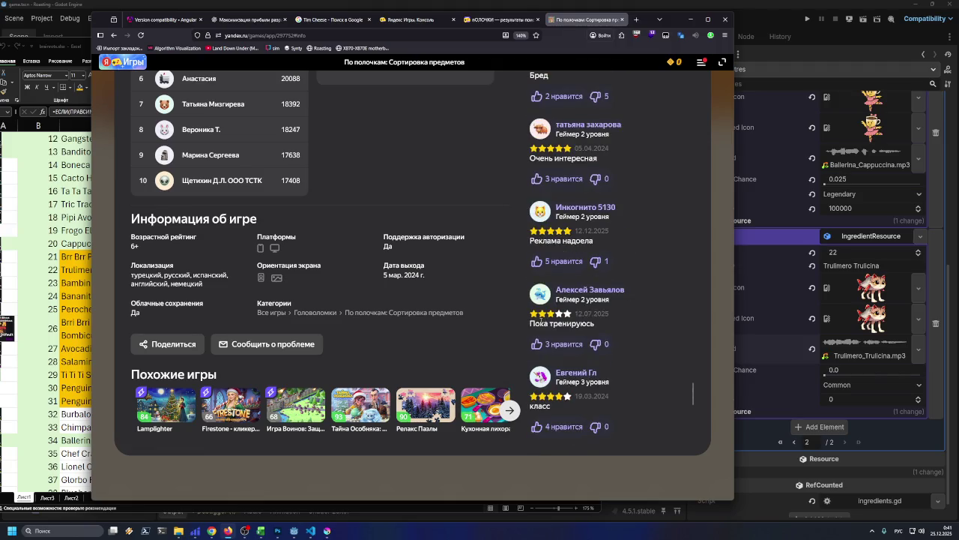
scroll(546, 324, "down", 5)
scroll(549, 327, "down", 10)
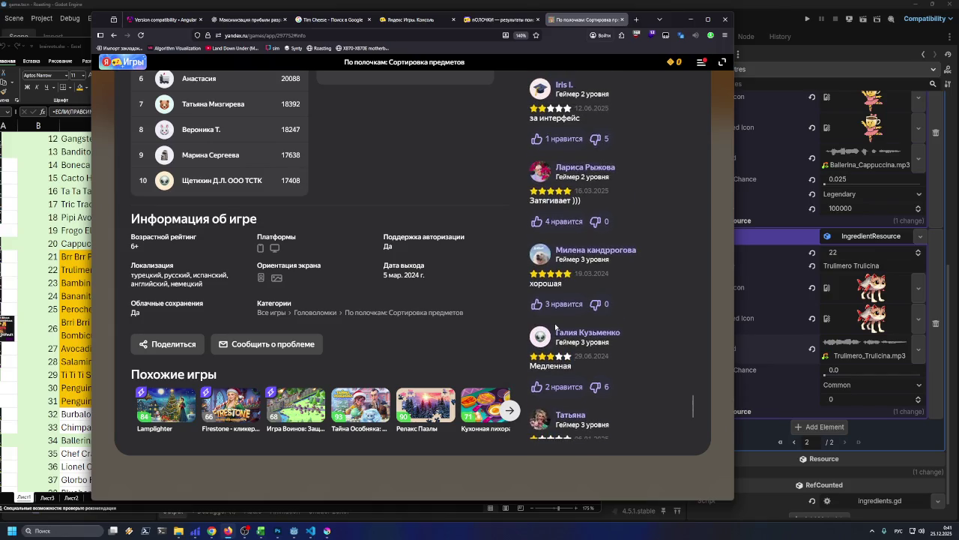
scroll(555, 322, "down", 5)
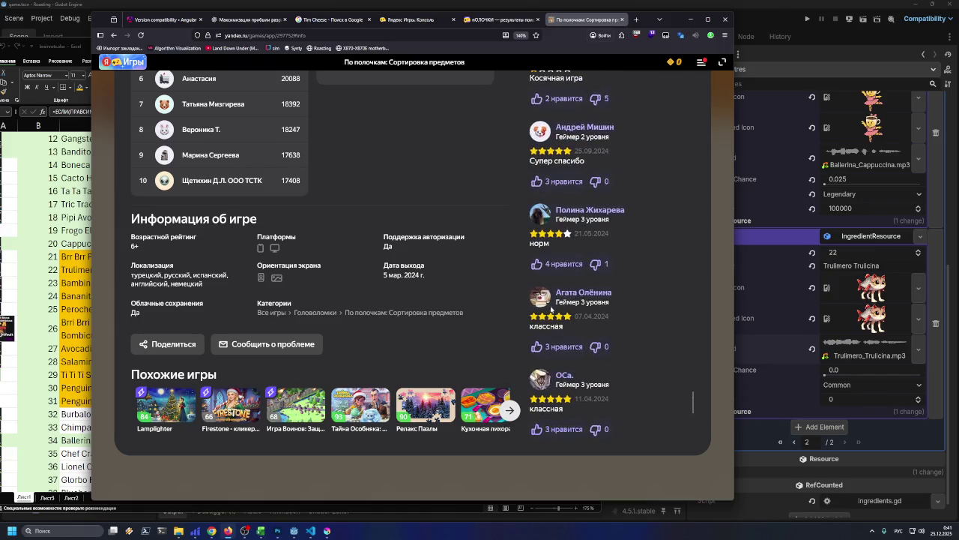
scroll(543, 259, "up", 3)
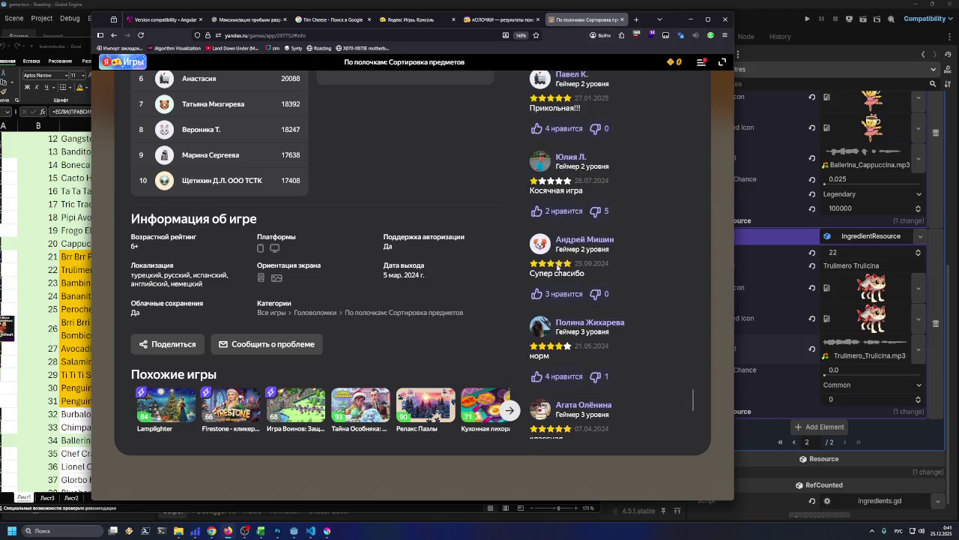
left_click_drag(529, 190, 589, 192)
- Browse the remaining reviews, then close the game's info page tab
scroll(597, 251, "down", 8)
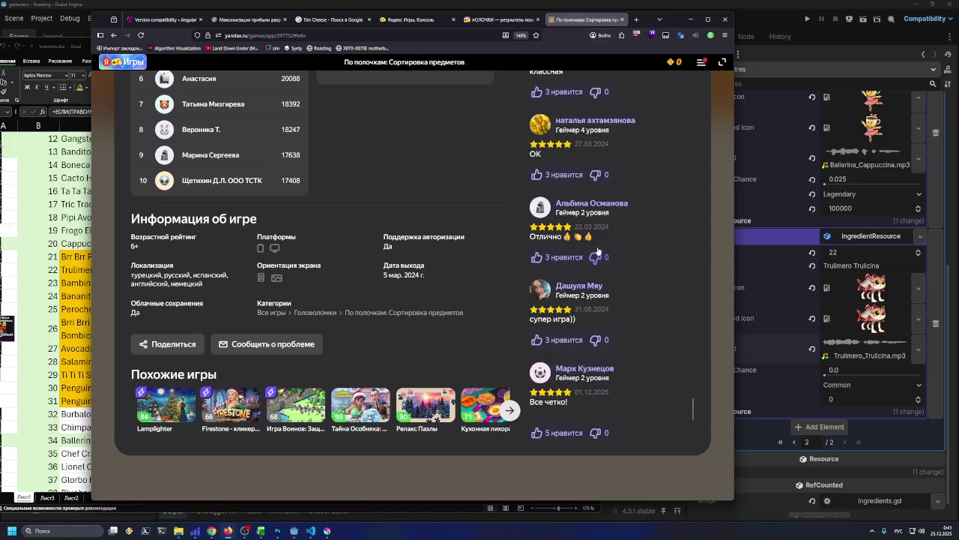
scroll(597, 251, "down", 3)
scroll(599, 250, "down", 3)
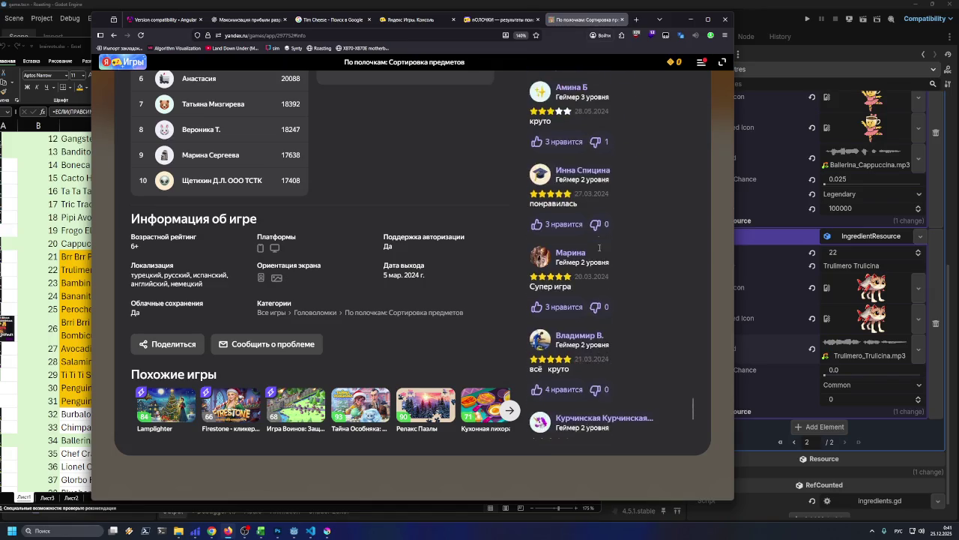
scroll(599, 250, "down", 15)
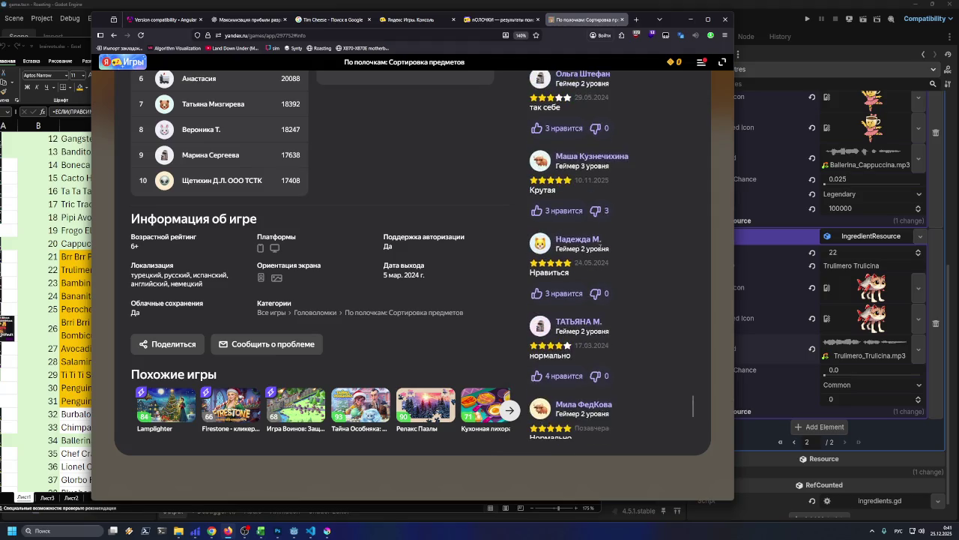
scroll(599, 252, "down", 12)
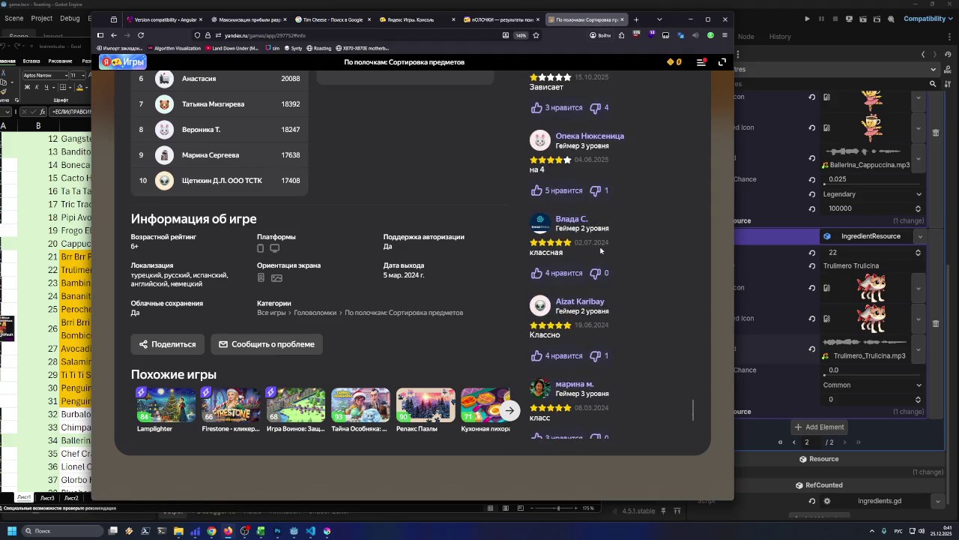
scroll(600, 251, "down", 15)
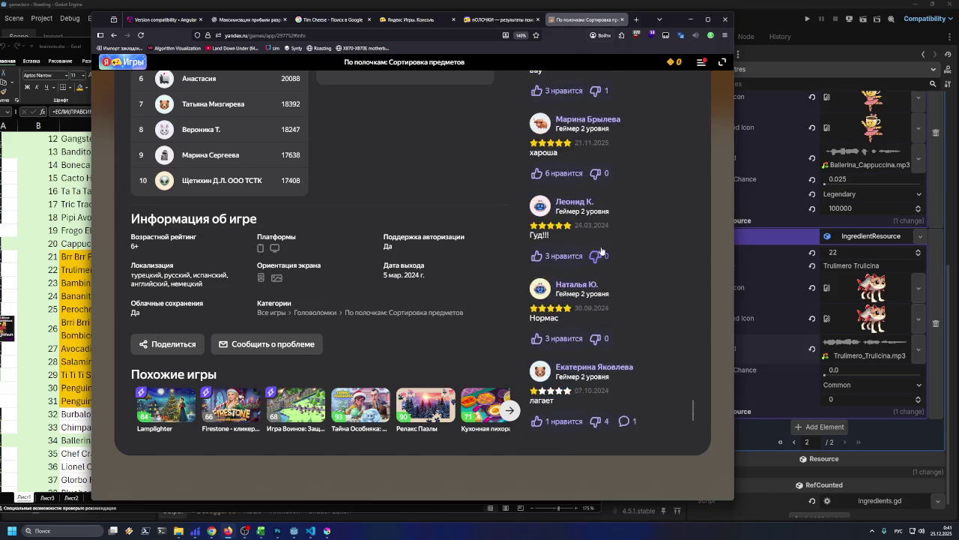
scroll(602, 250, "down", 10)
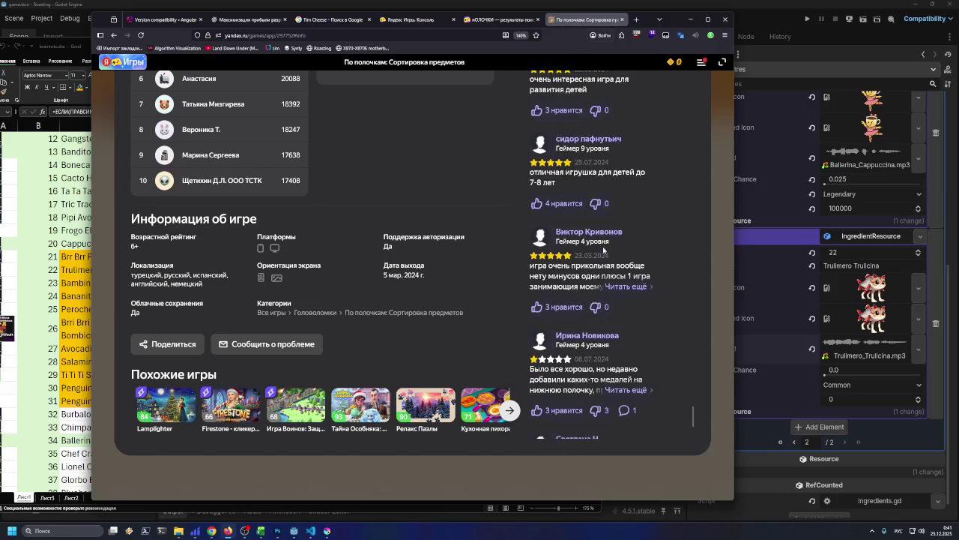
scroll(603, 250, "down", 10)
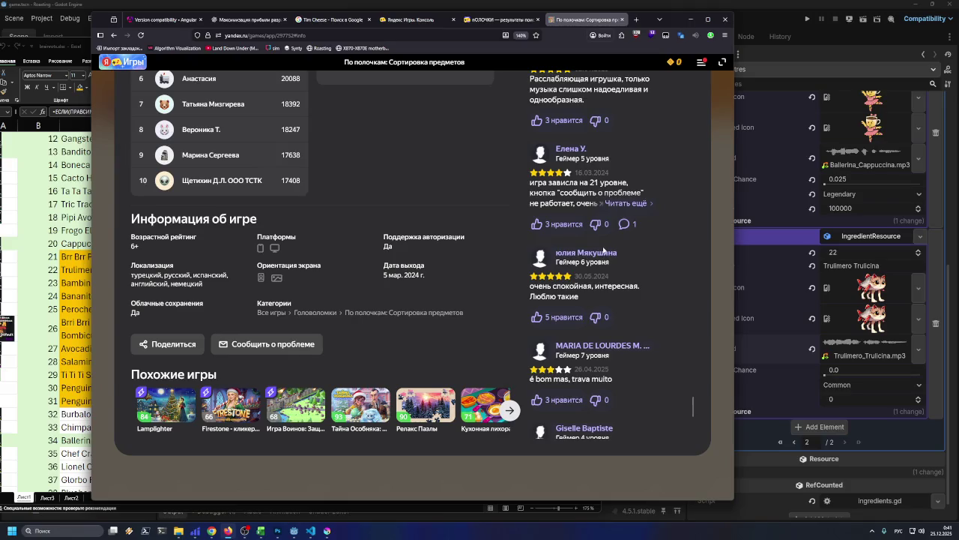
scroll(604, 251, "down", 10)
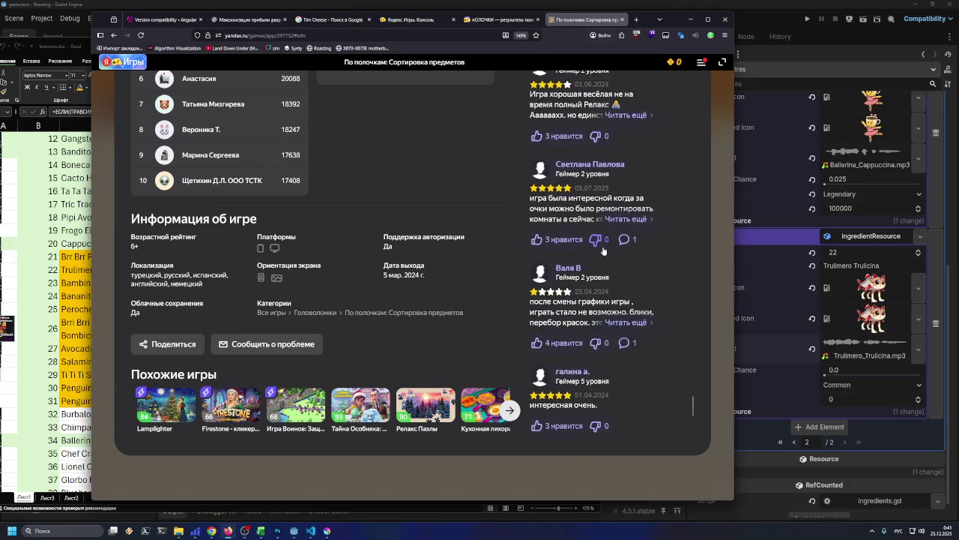
scroll(604, 247, "down", 1)
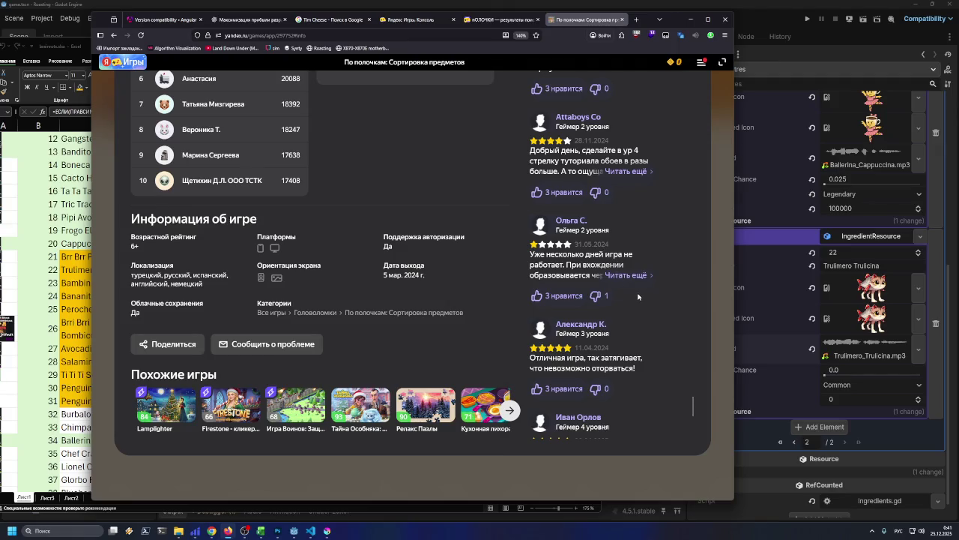
scroll(638, 297, "down", 10)
scroll(640, 297, "down", 10)
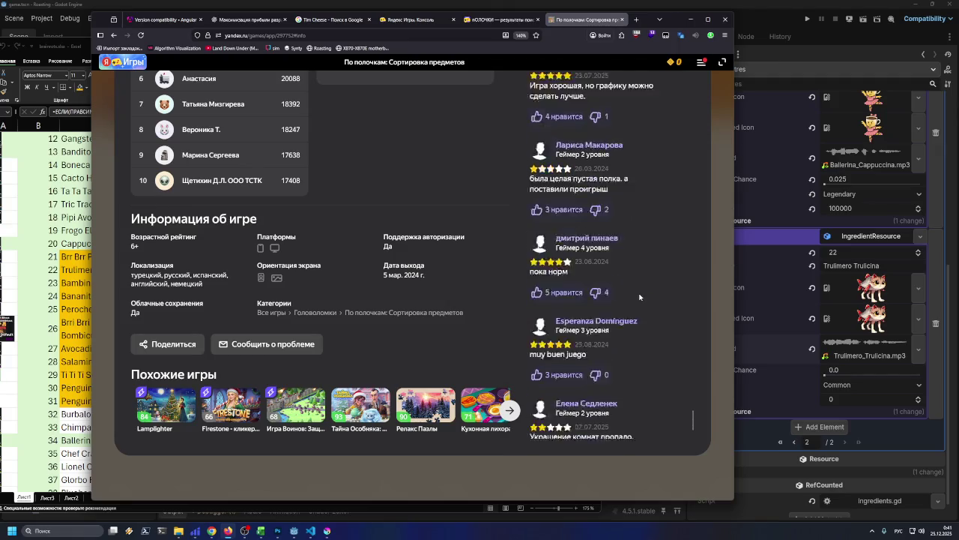
scroll(642, 292, "up", 5)
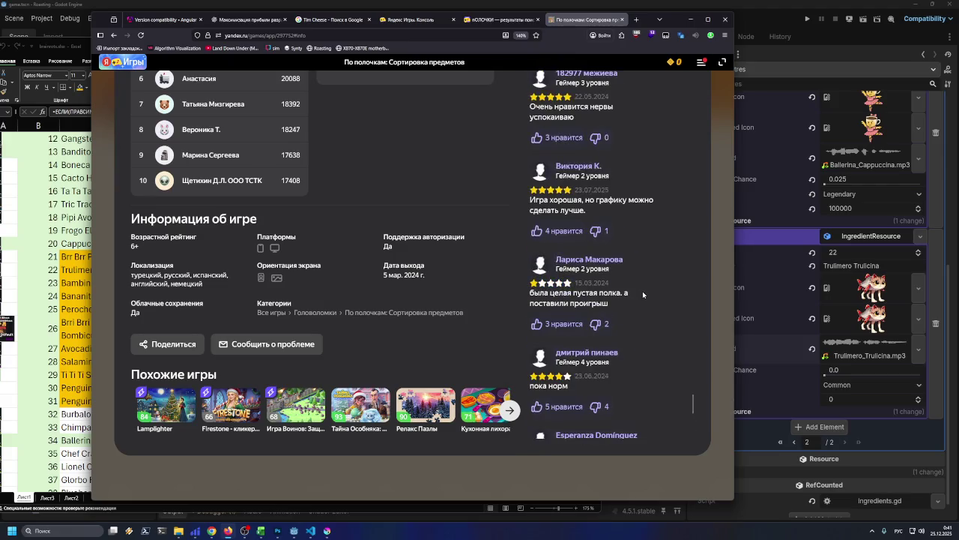
scroll(643, 293, "up", 5)
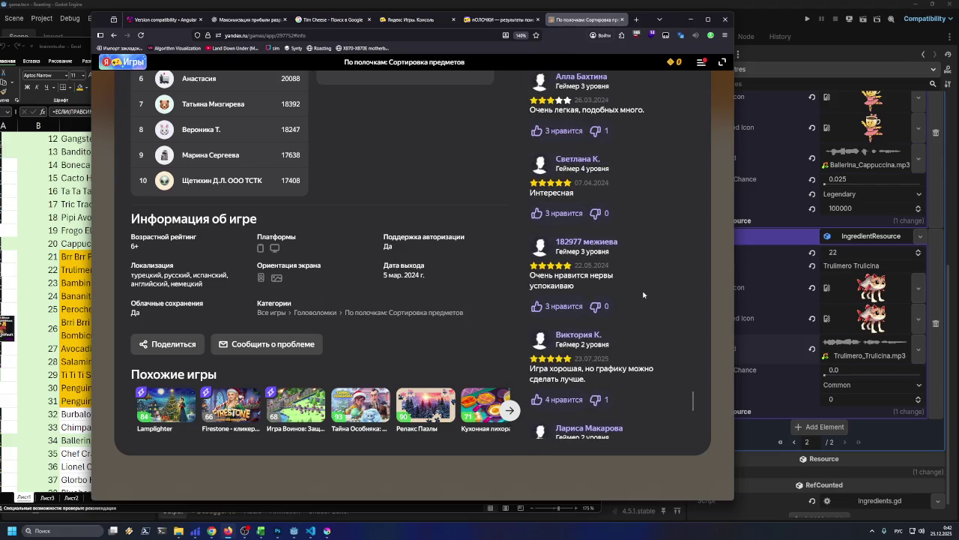
scroll(643, 295, "up", 3)
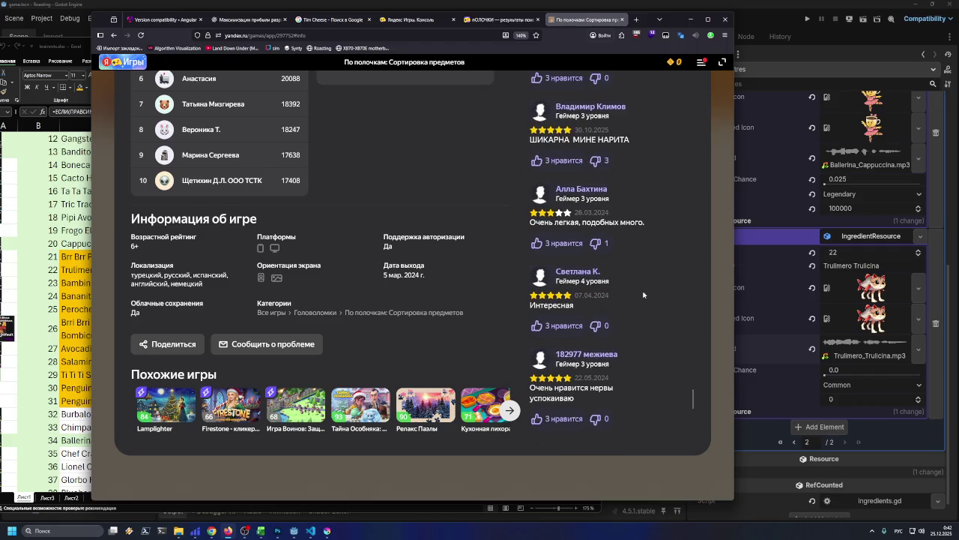
scroll(643, 294, "up", 7)
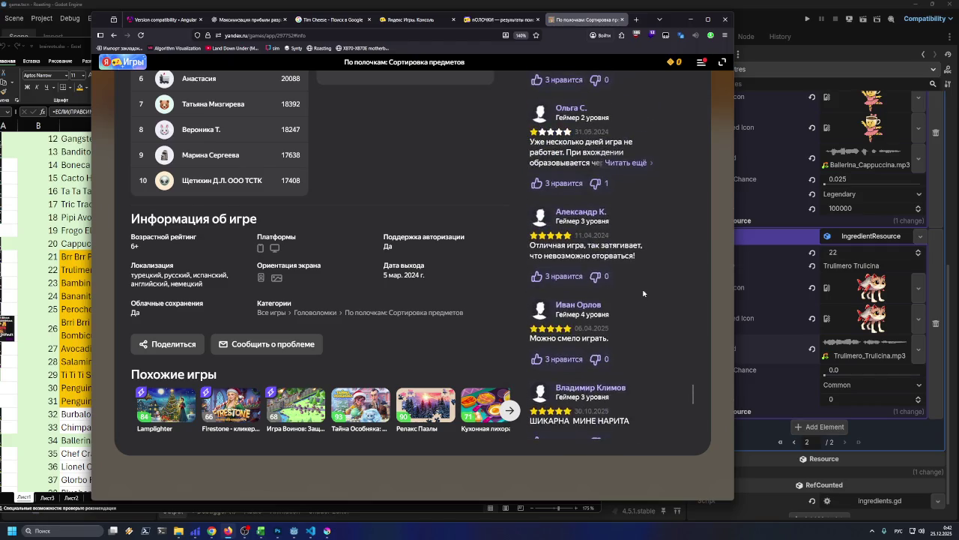
scroll(644, 293, "up", 3)
scroll(646, 296, "down", 8)
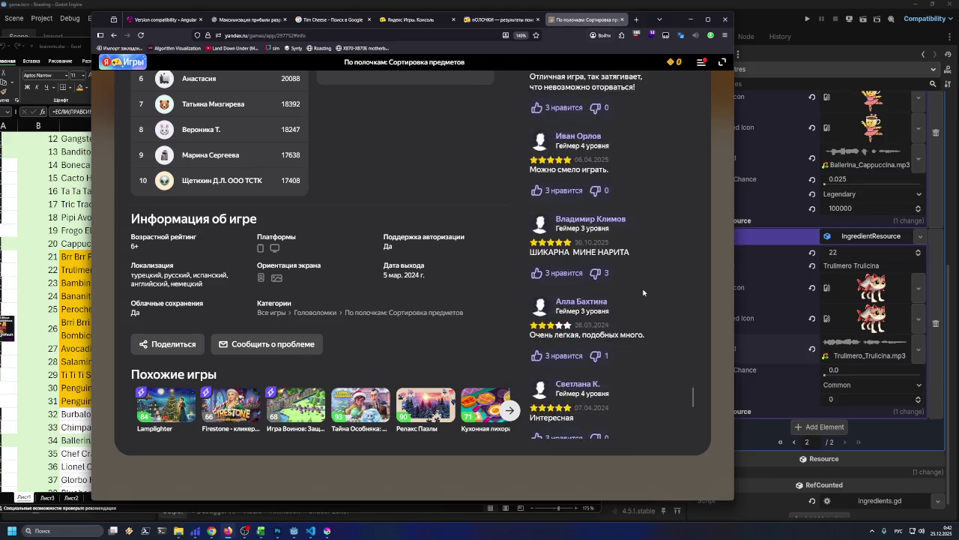
scroll(650, 296, "down", 10)
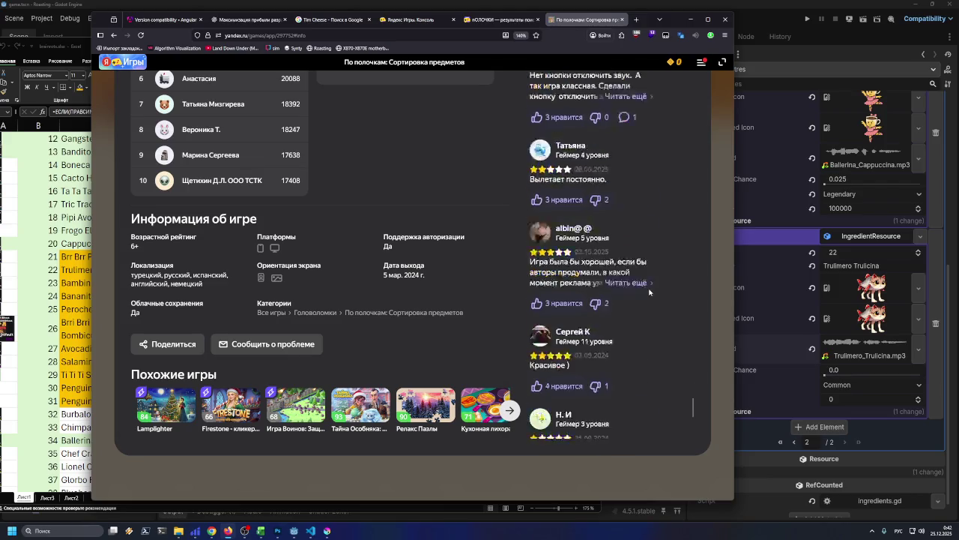
scroll(648, 292, "down", 10)
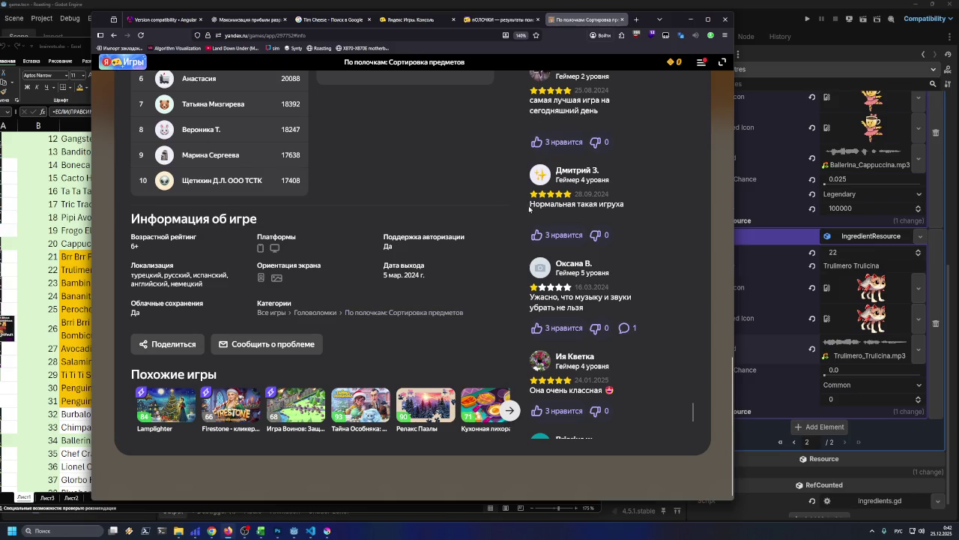
scroll(577, 150, "down", 10)
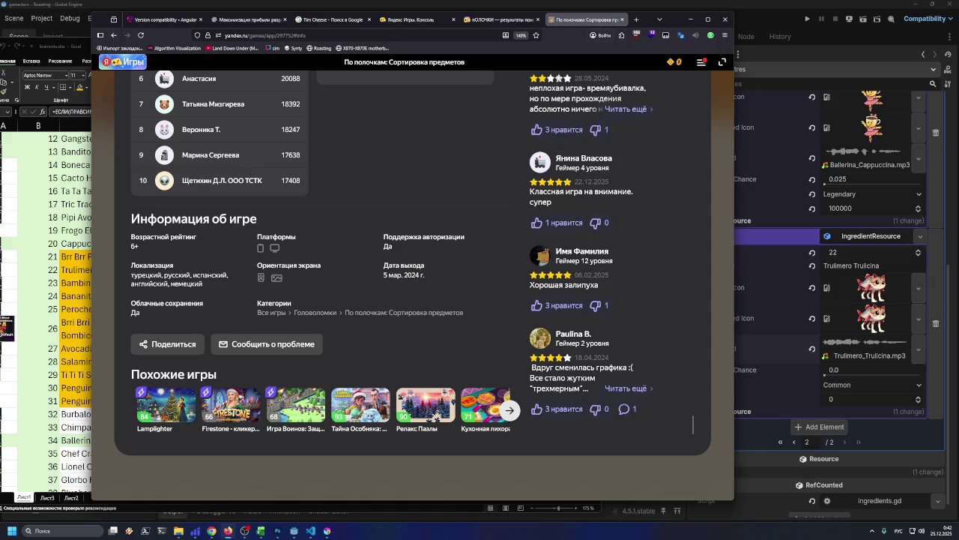
left_click(622, 20)
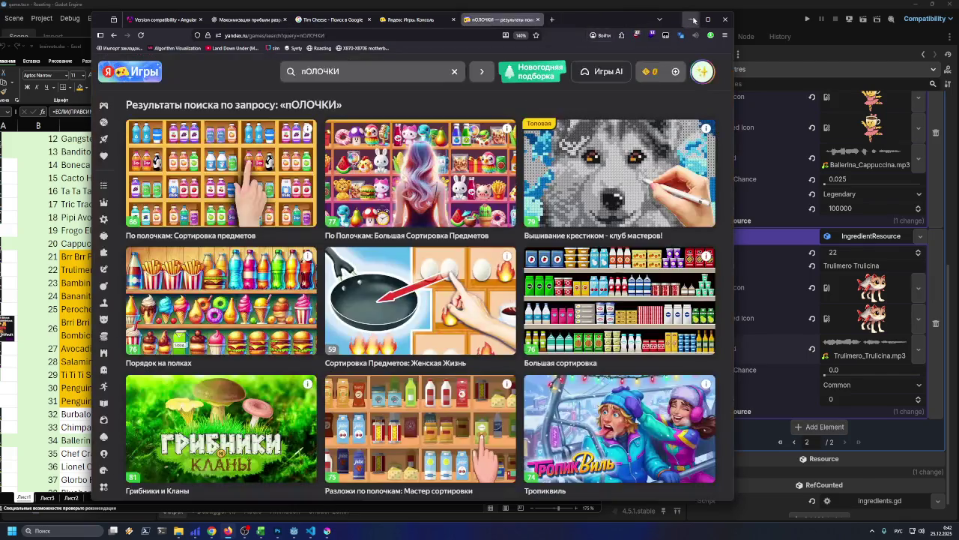
- Minimize the browser to return to the brainrots spreadsheet and select drop-chance cell H22
left_click(691, 19)
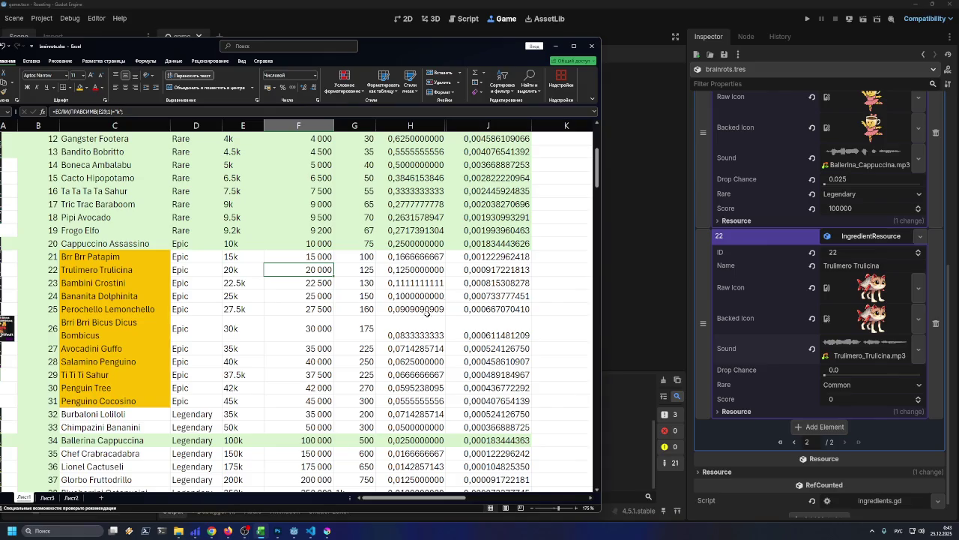
left_click(416, 268)
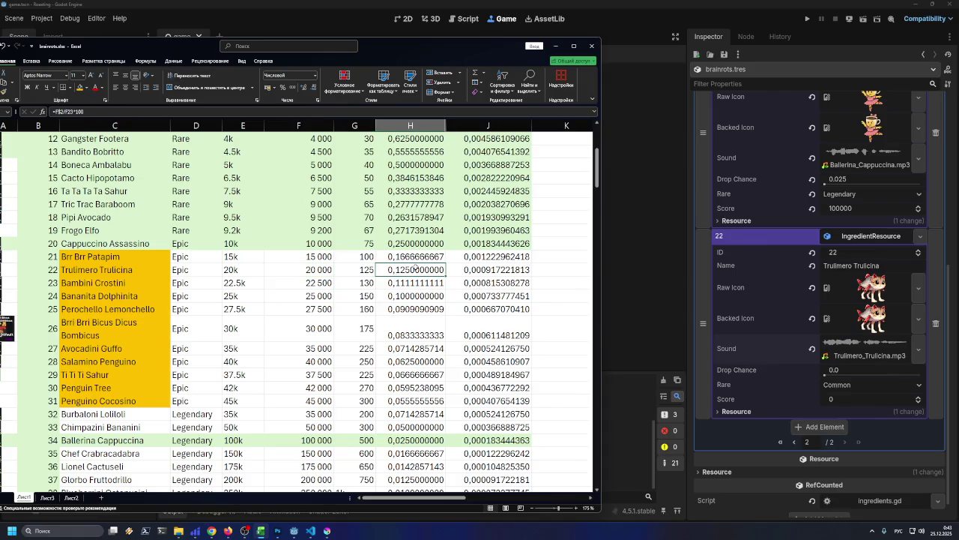
- Check the score in F22 and drop chance in H22, then bring Godot forward
left_click(324, 269)
left_click(403, 270)
scroll(807, 298, "up", 5)
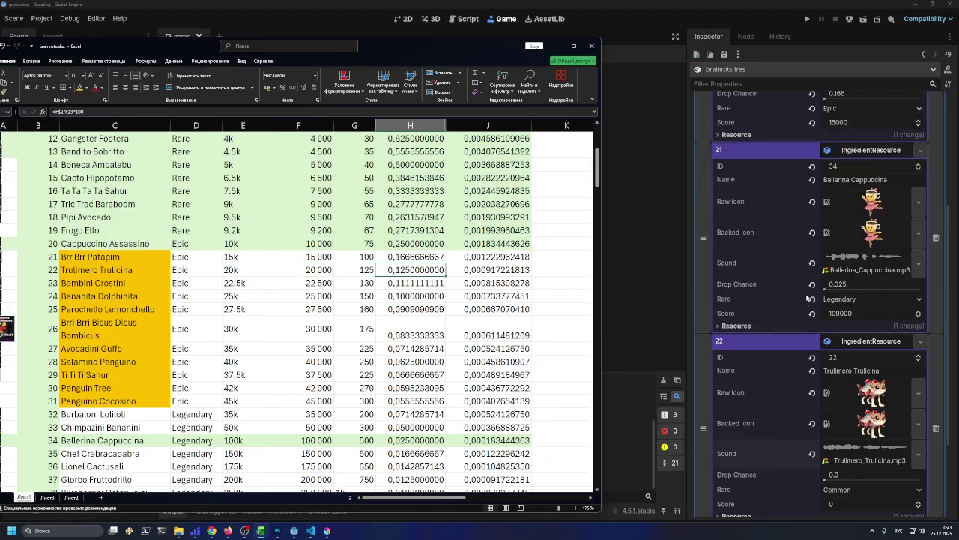
scroll(806, 299, "down", 5)
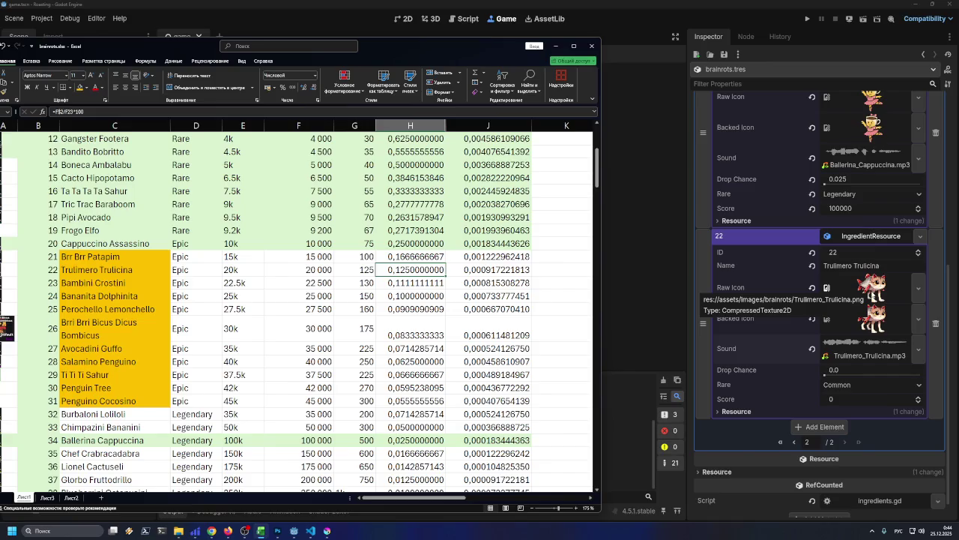
left_click(882, 267)
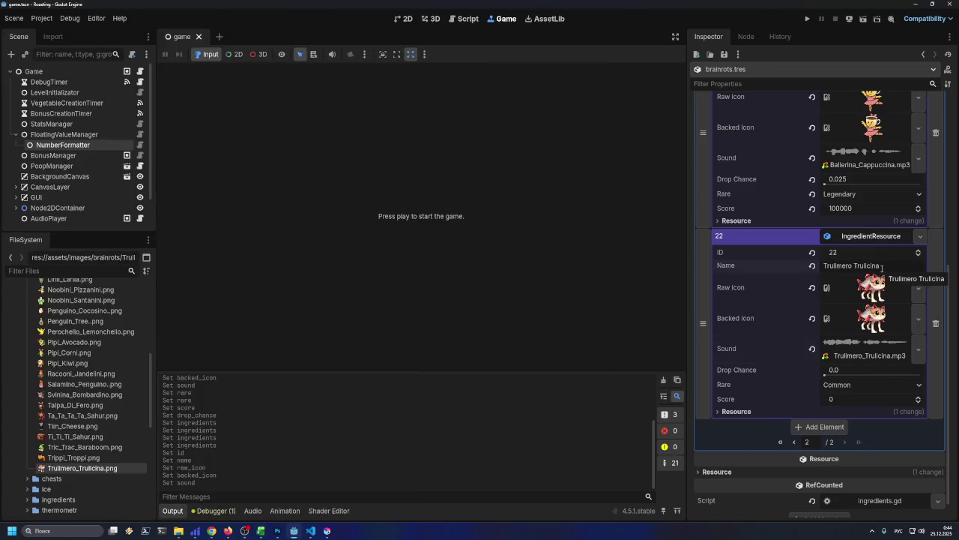
- Bring the spreadsheet back and read drop chances in H26 and Trulimero Trulicina's H22 (0,125)
scroll(864, 262, "up", 3)
scroll(864, 262, "up", 5)
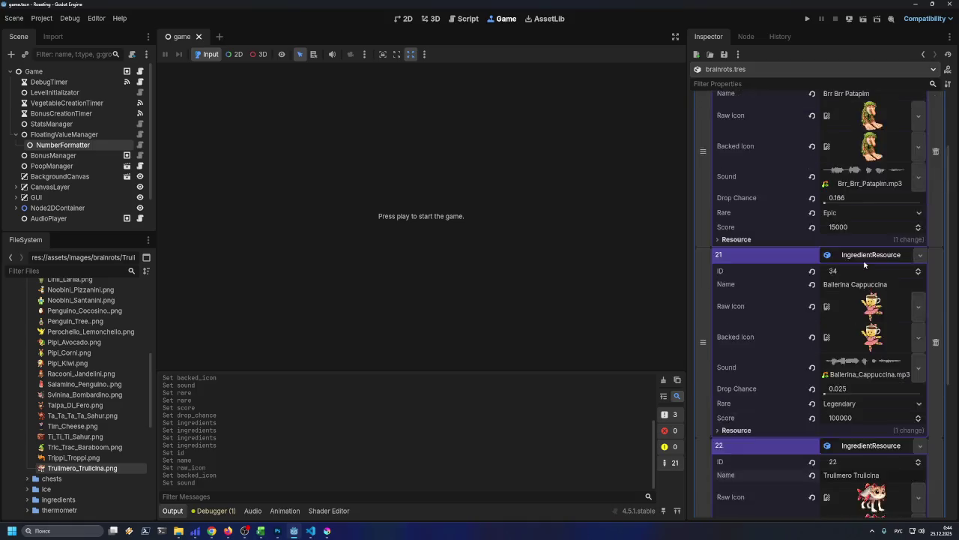
scroll(864, 264, "down", 7)
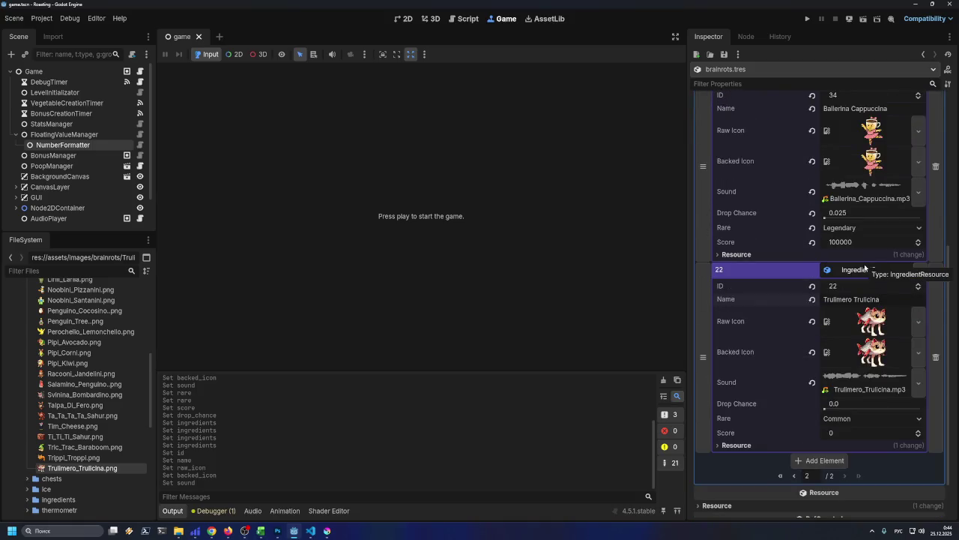
scroll(865, 270, "down", 2)
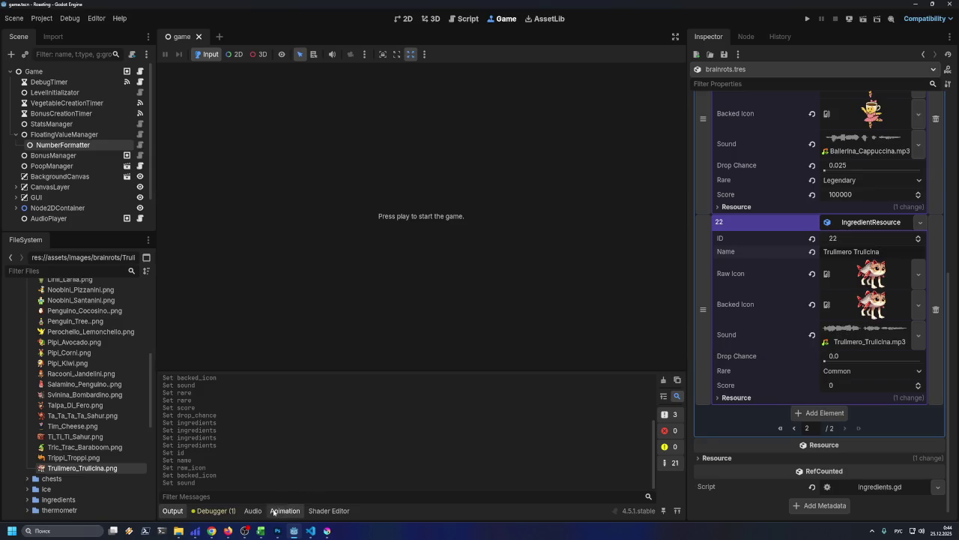
left_click(261, 531)
left_click(400, 325)
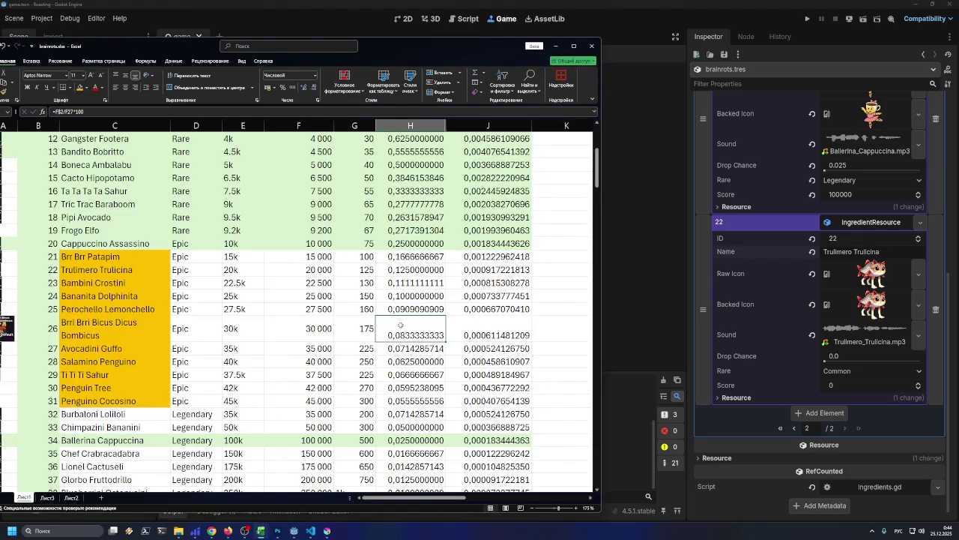
left_click(407, 270)
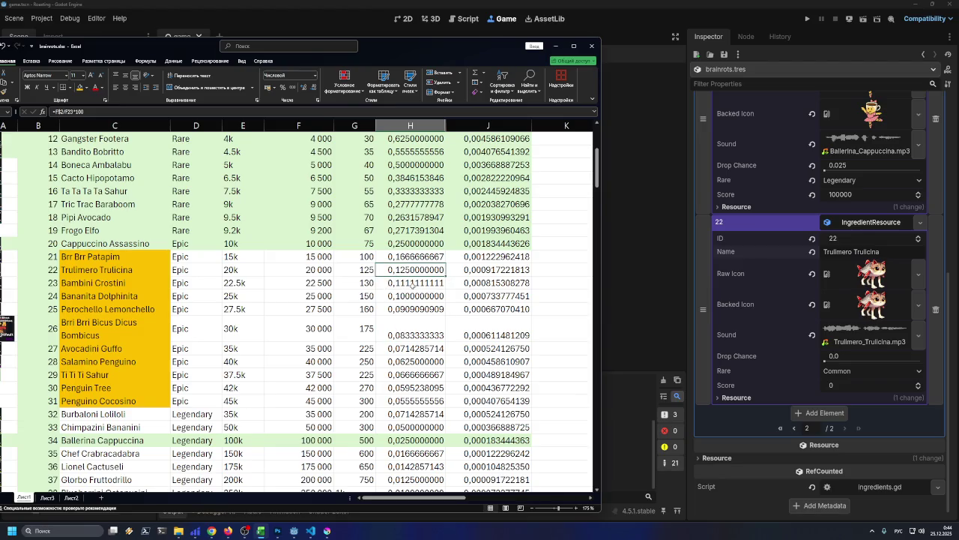
scroll(841, 273, "up", 3)
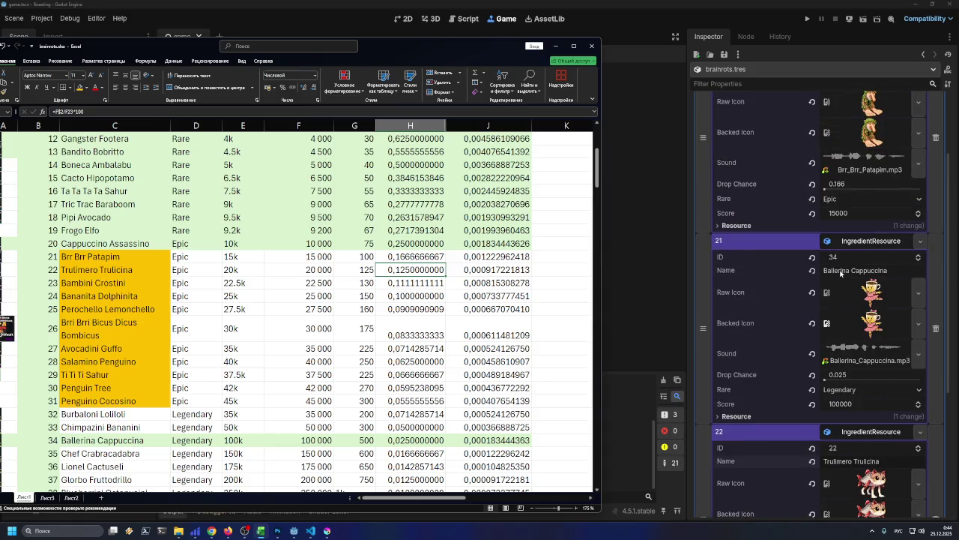
scroll(841, 278, "down", 3)
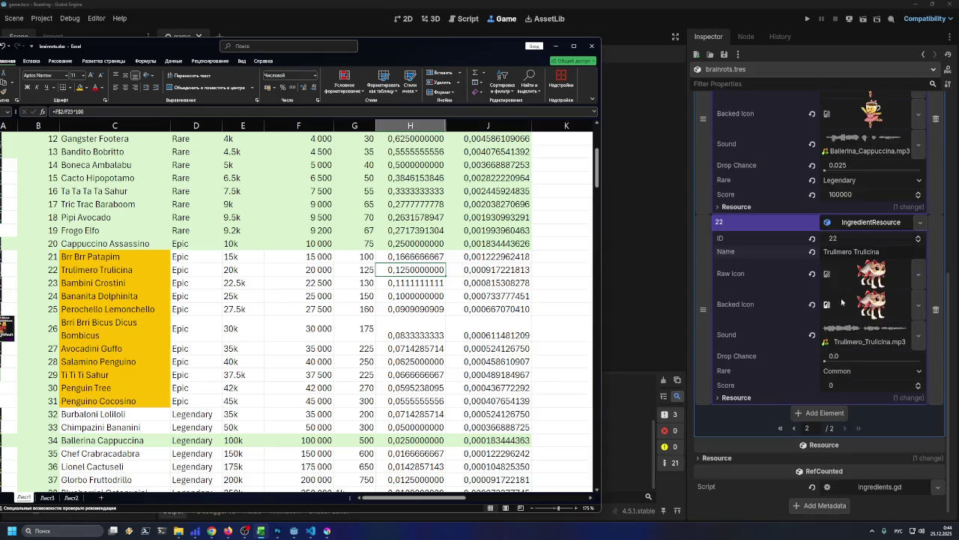
- Set element 22's drop chance to 0.125 and its rarity to Rare
left_click(843, 359)
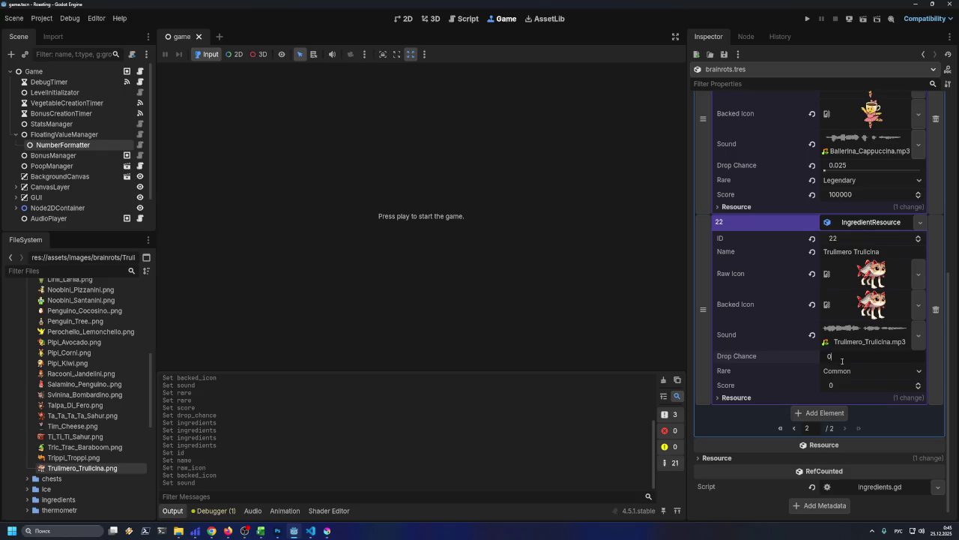
type(".125")
key("Return")
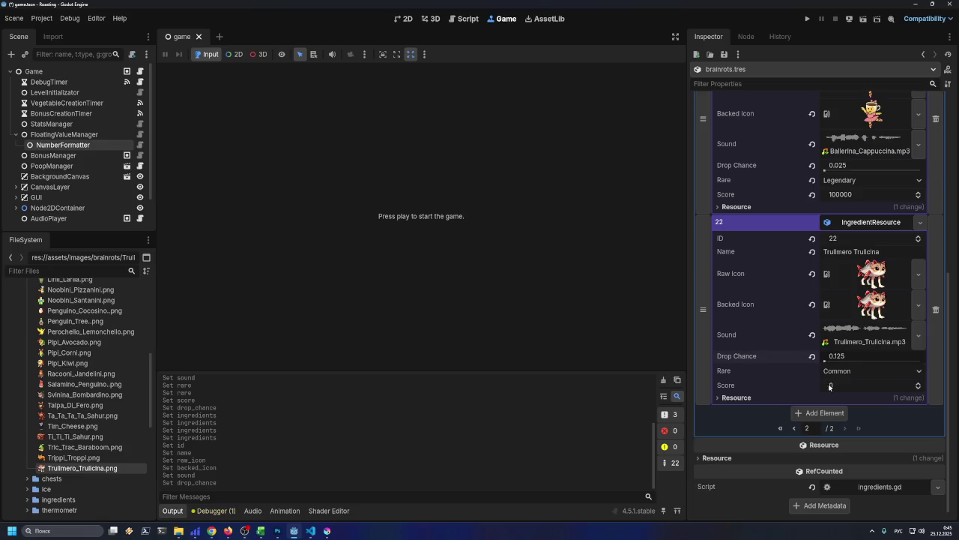
left_click(851, 373)
left_click(852, 398)
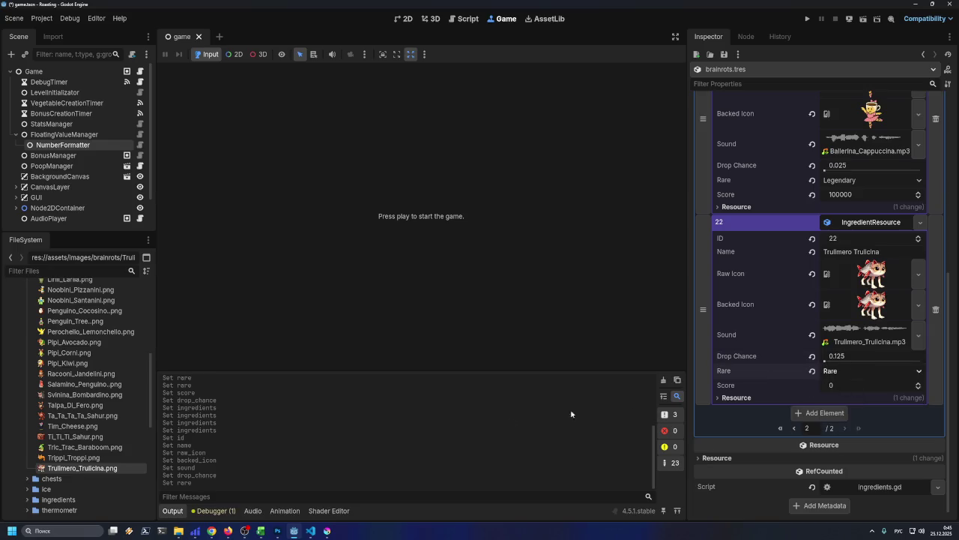
- Check the score in the spreadsheet and set element 22's score to 20000
mouse_move(311, 530)
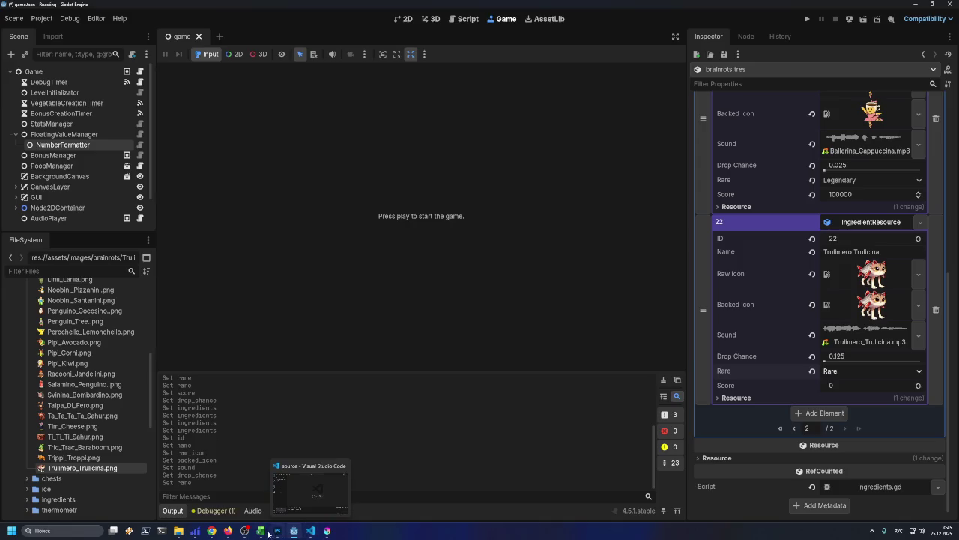
left_click(261, 530)
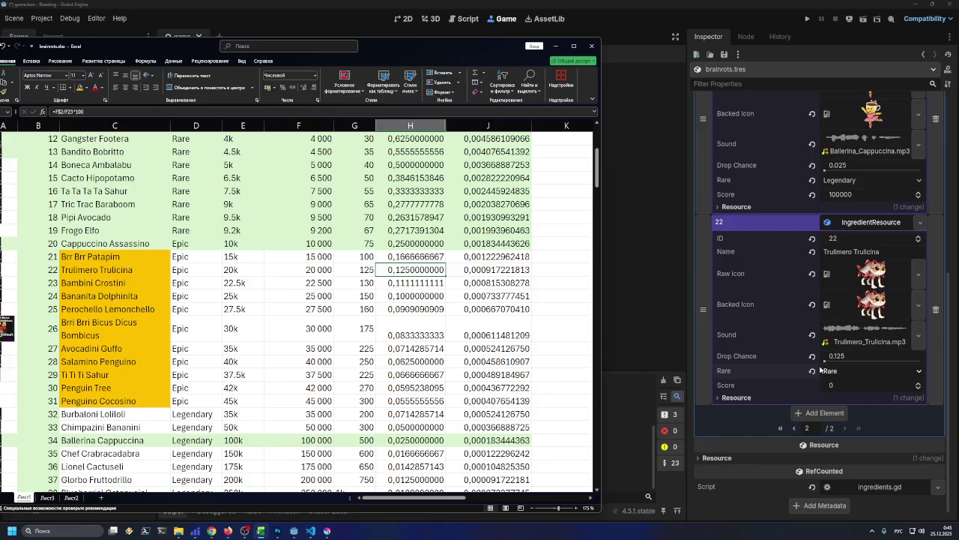
left_click(848, 384)
type("20000")
key("Return")
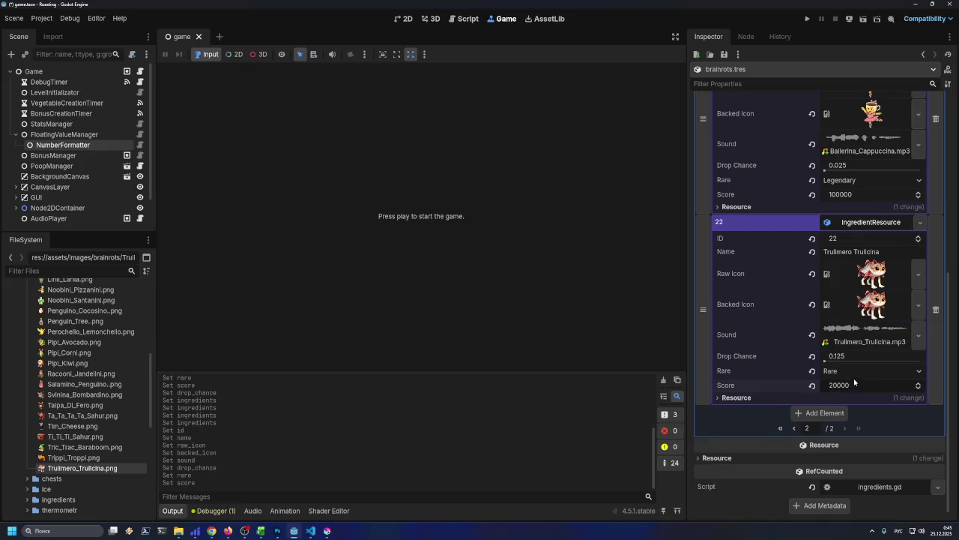
scroll(854, 382, "up", 5)
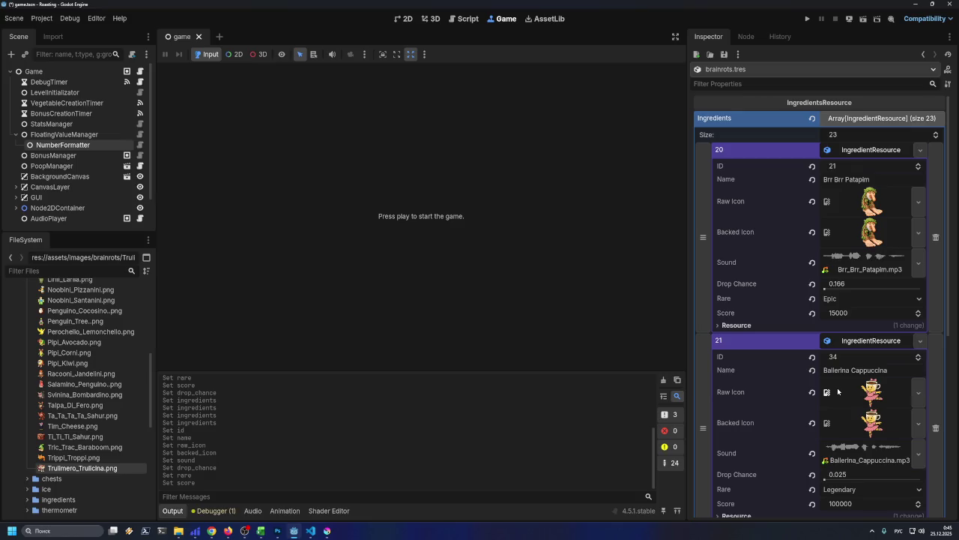
scroll(837, 390, "down", 5)
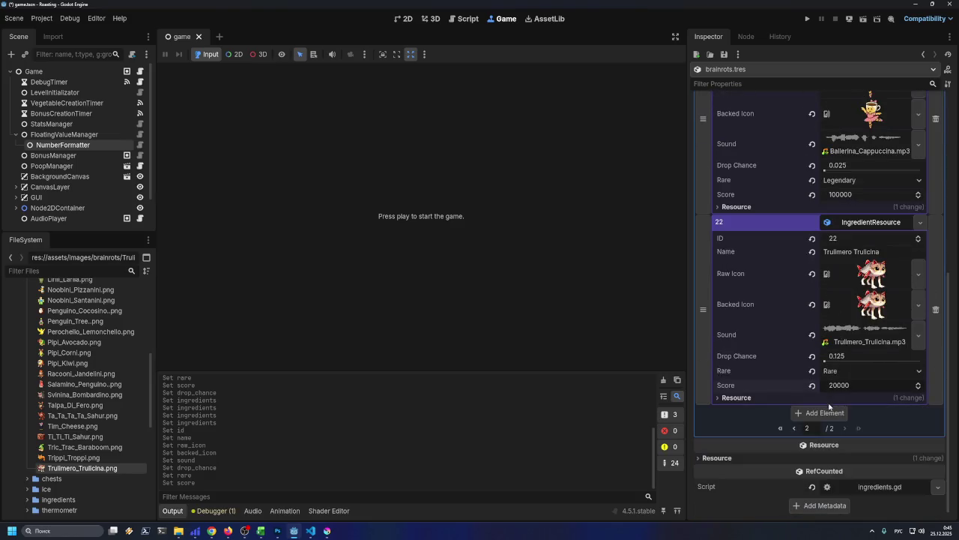
- Page through the ingredients elements, peek at element 18, and glance at the spreadsheet
left_click(795, 428)
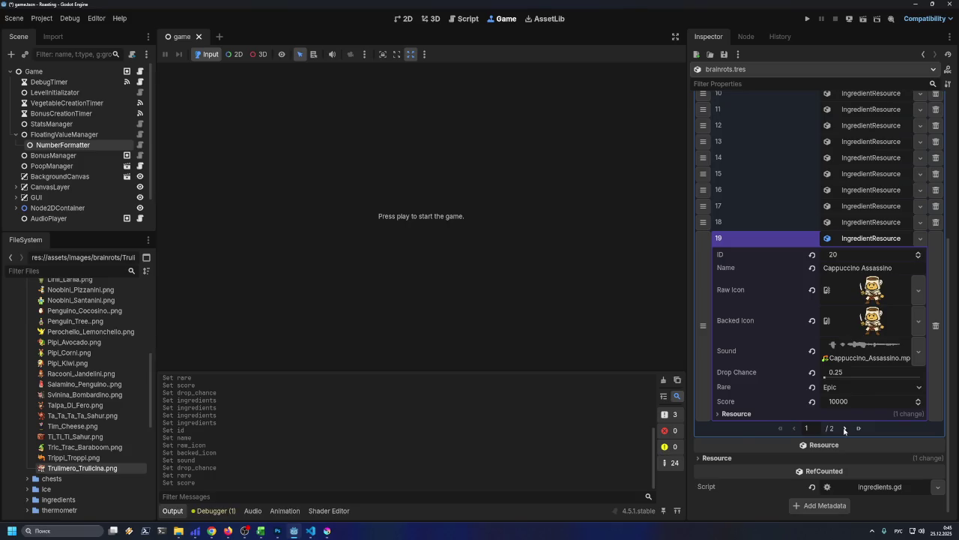
left_click(870, 223)
left_click(870, 222)
left_click(844, 428)
scroll(834, 370, "up", 5)
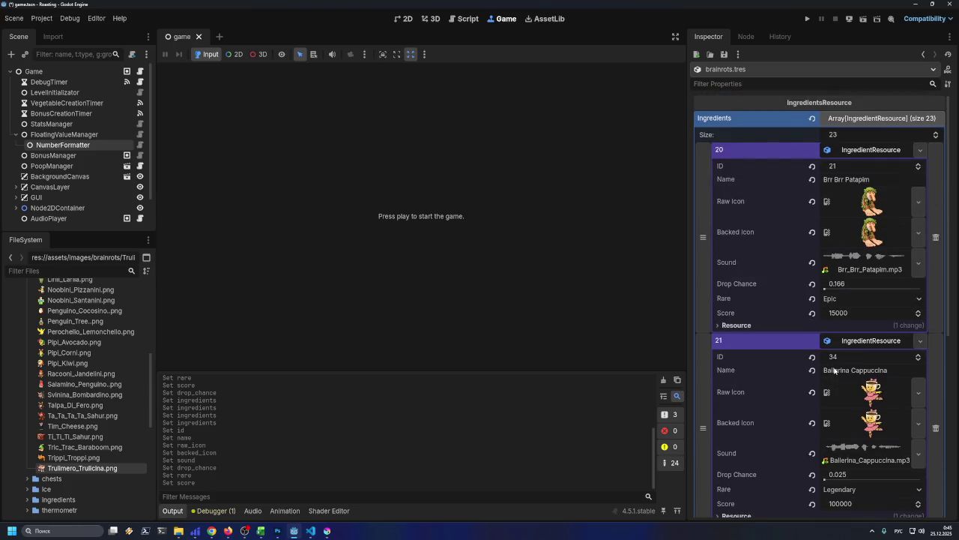
scroll(834, 370, "down", 5)
scroll(819, 405, "up", 4)
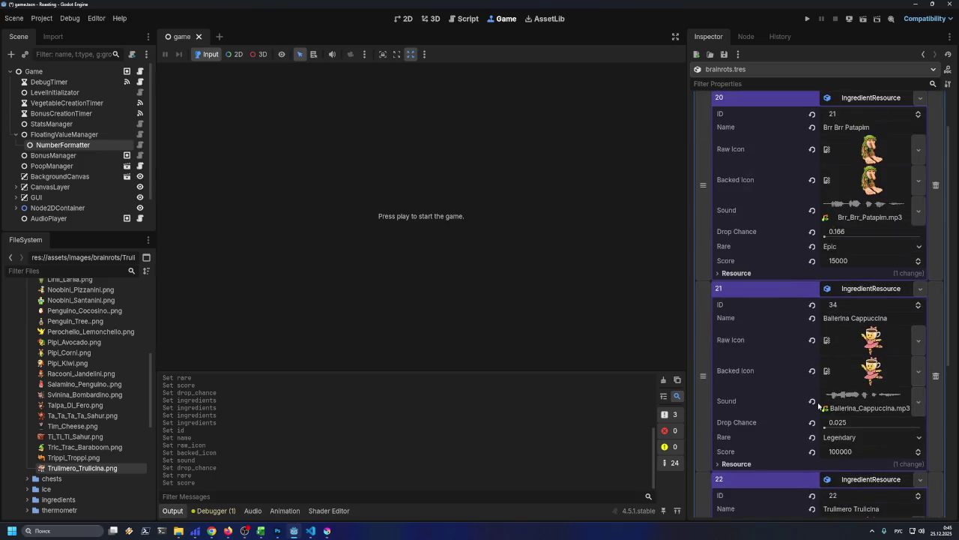
scroll(798, 420, "down", 4)
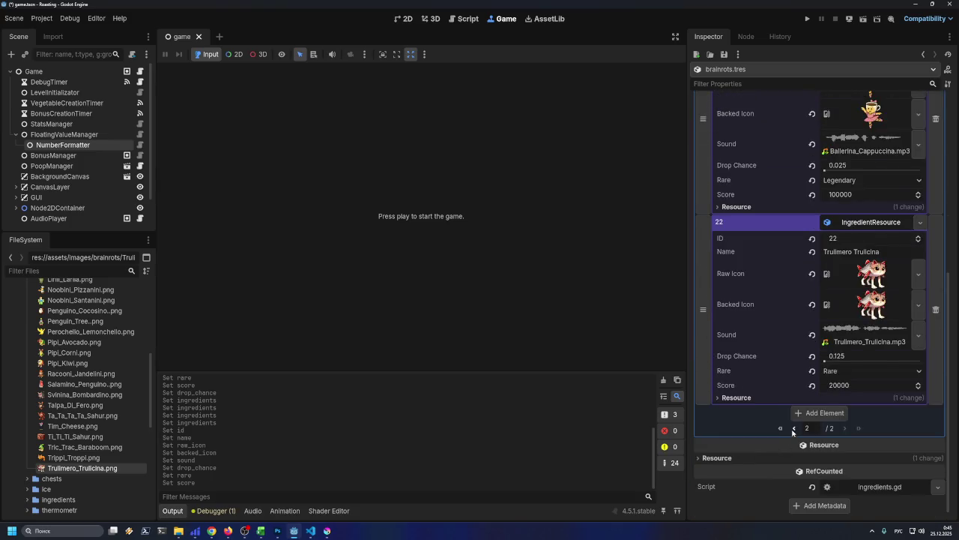
left_click(794, 428)
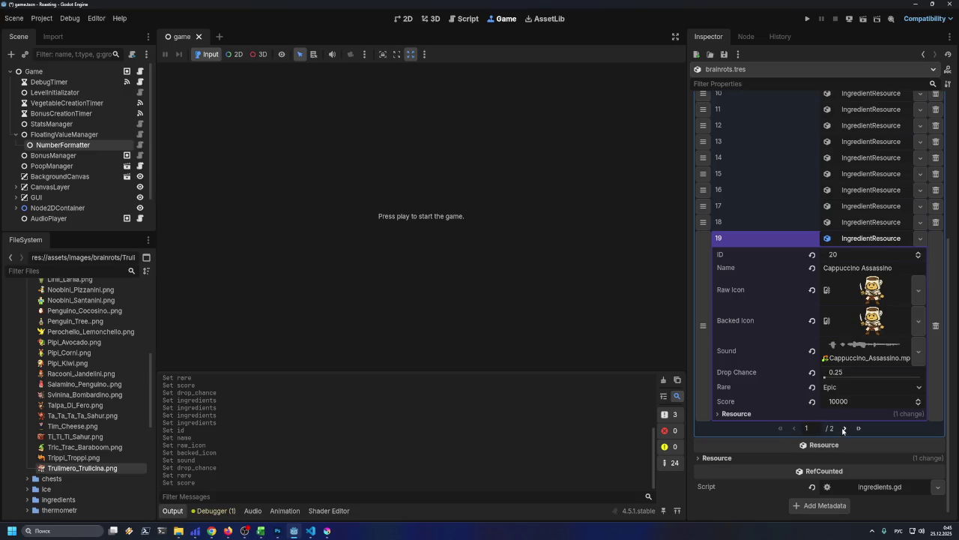
left_click(260, 531)
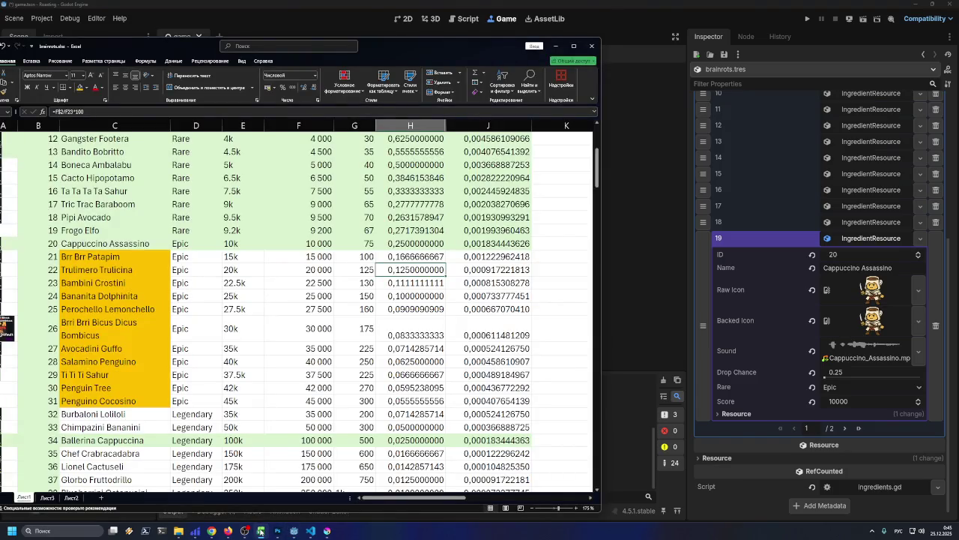
left_click(260, 530)
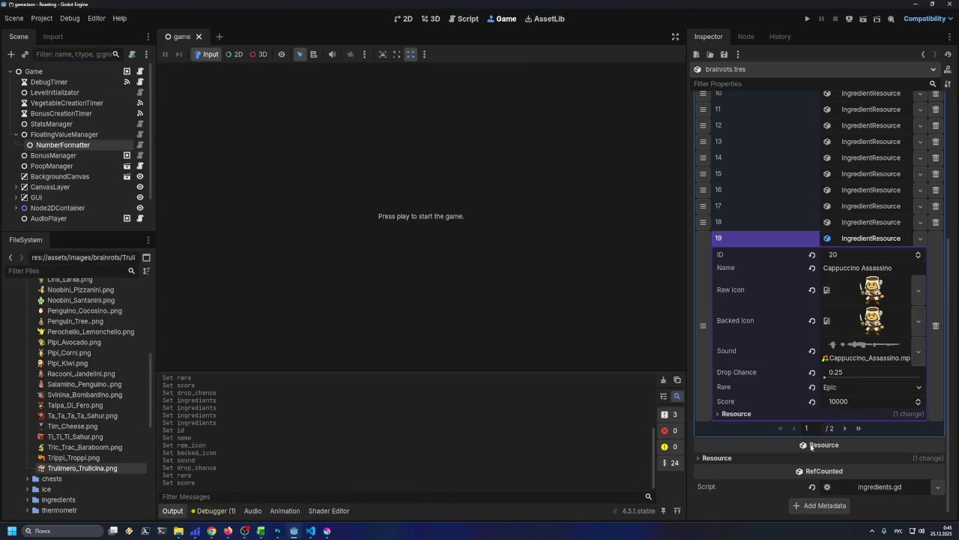
- On the second page, change element 22's rarity to Epic
left_click(845, 428)
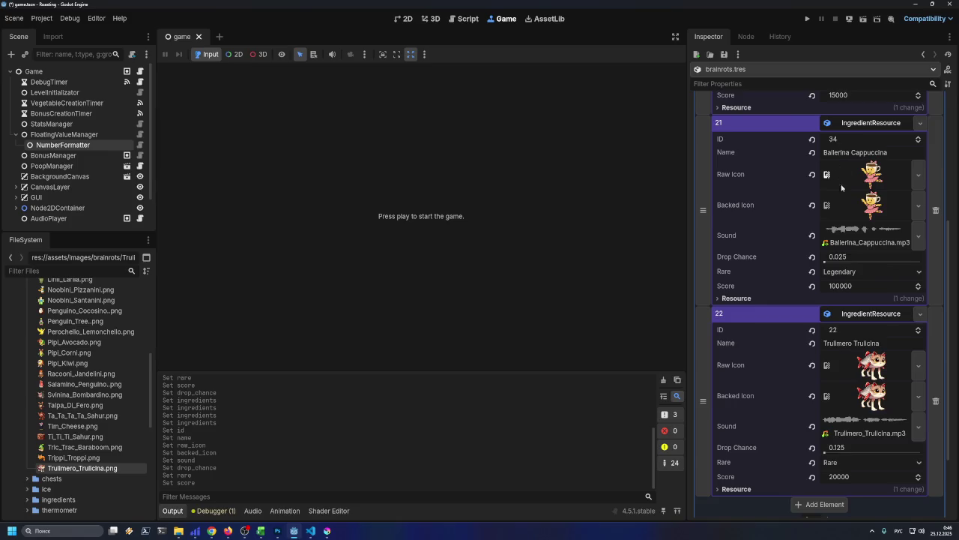
scroll(841, 182, "up", 3)
scroll(827, 258, "down", 3)
scroll(826, 285, "down", 2)
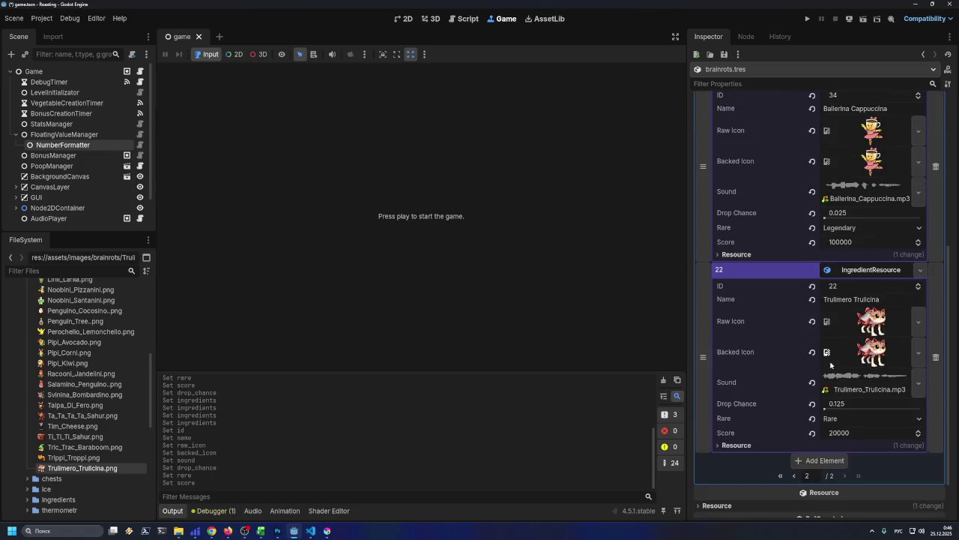
left_click(832, 418)
left_click(845, 457)
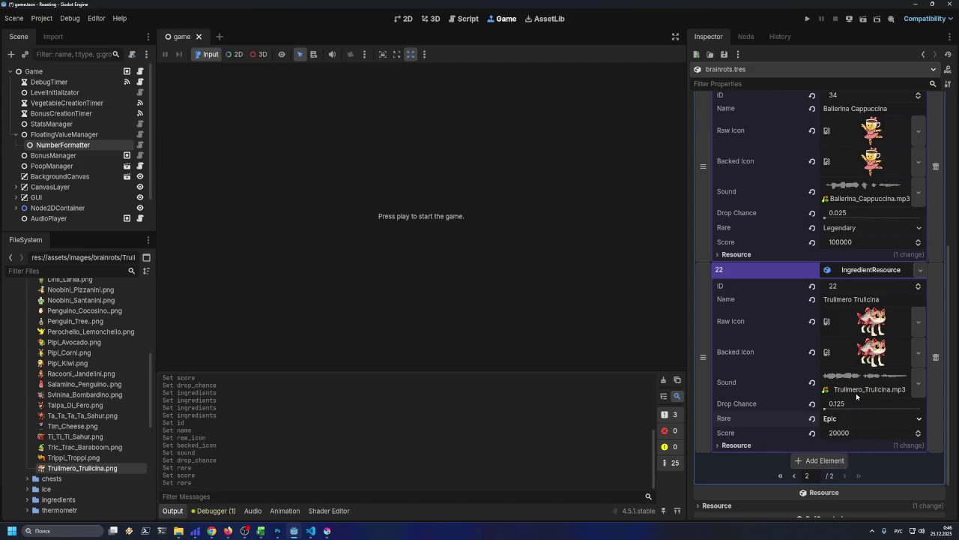
- Move Trulimero Trulicina ahead of Ballerina Cappuccina, save brainrots.tres, and add a new array element
scroll(794, 370, "up", 2)
left_click_drag(703, 409, 709, 210)
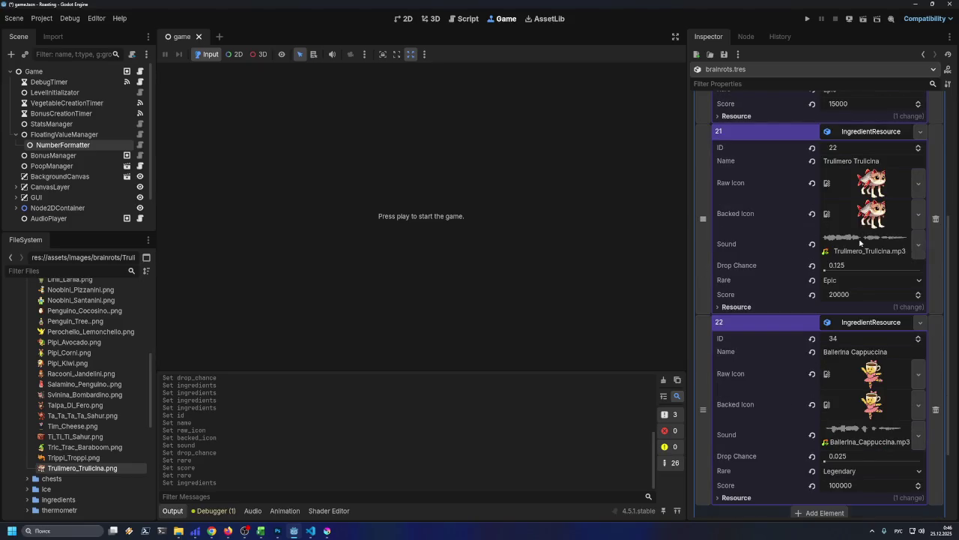
key("ctrl+s")
scroll(825, 299, "down", 3)
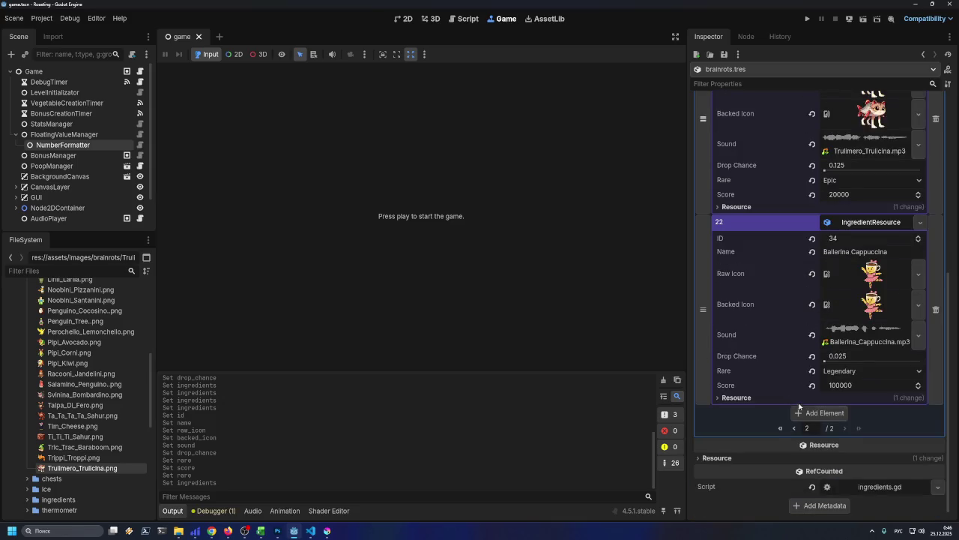
left_click(817, 413)
- Make element 23 a new IngredientResource and set its ID to 23
left_click(920, 413)
left_click(878, 433)
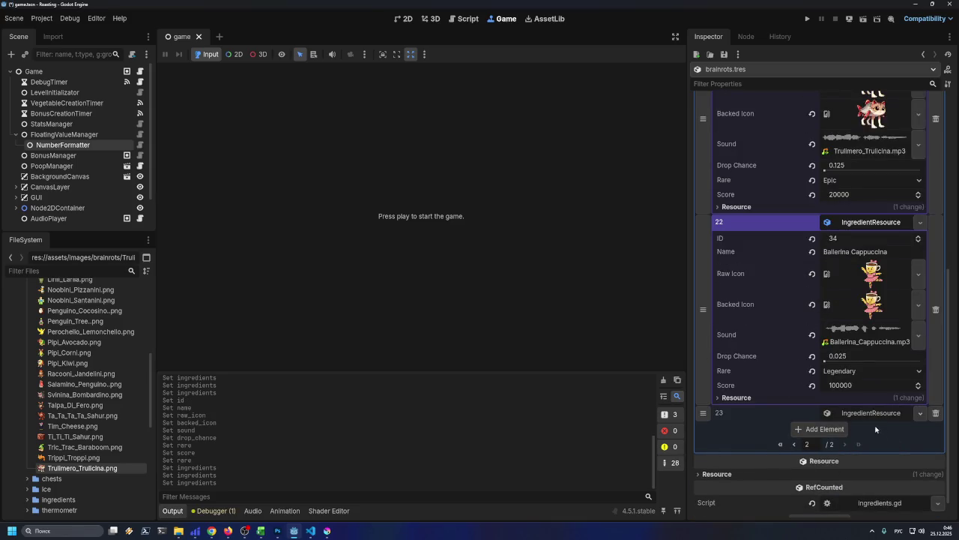
left_click(871, 414)
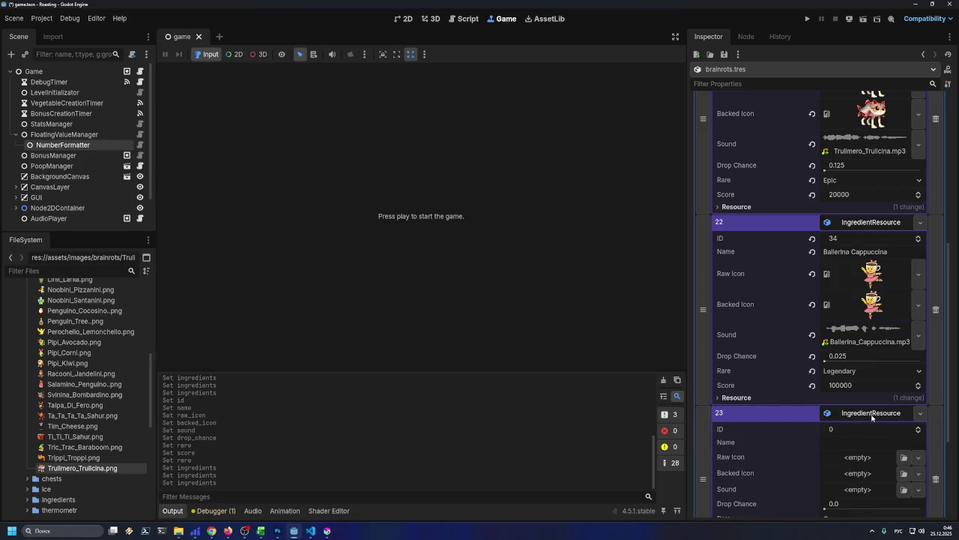
left_click(847, 433)
type("23")
key("Return")
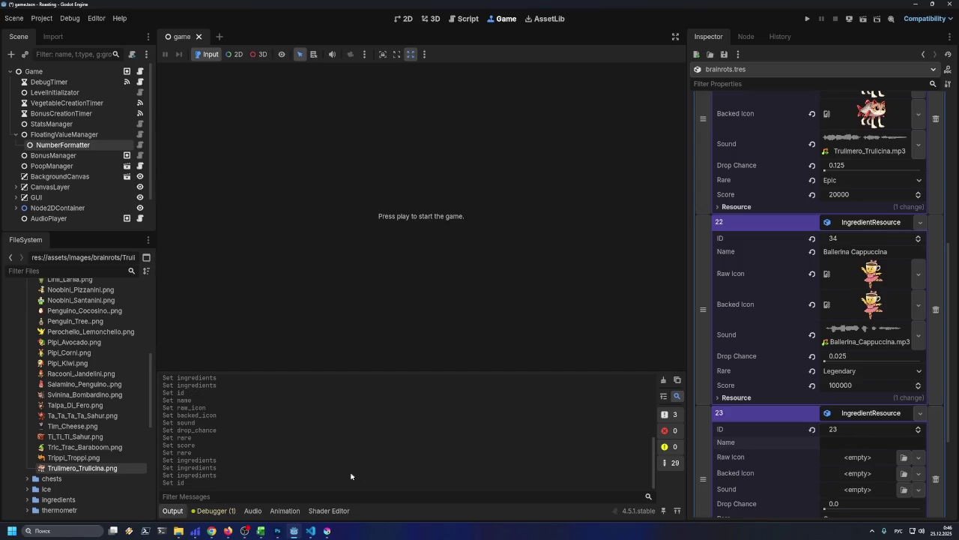
- Copy 'Bambini Crostini' from the spreadsheet and paste it as element 23's name
left_click(261, 531)
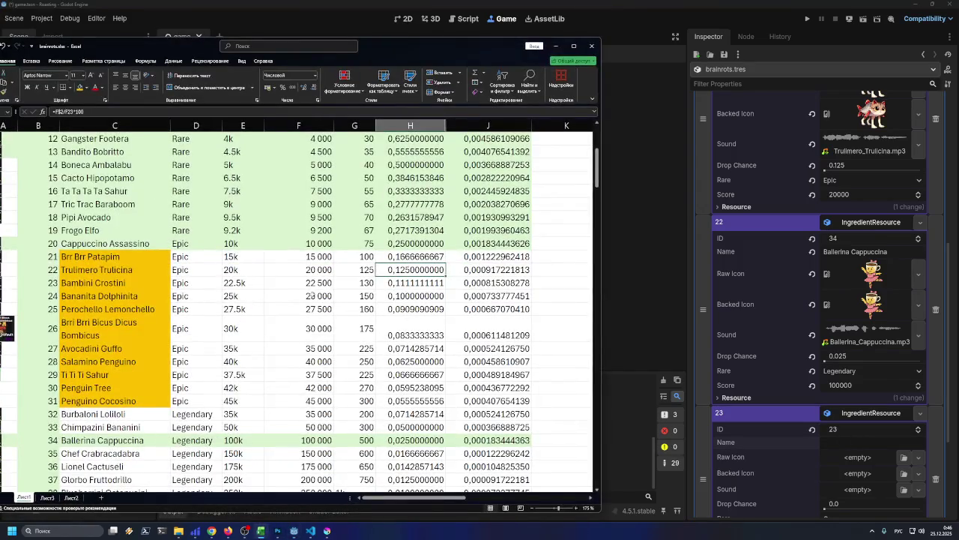
left_click(367, 283)
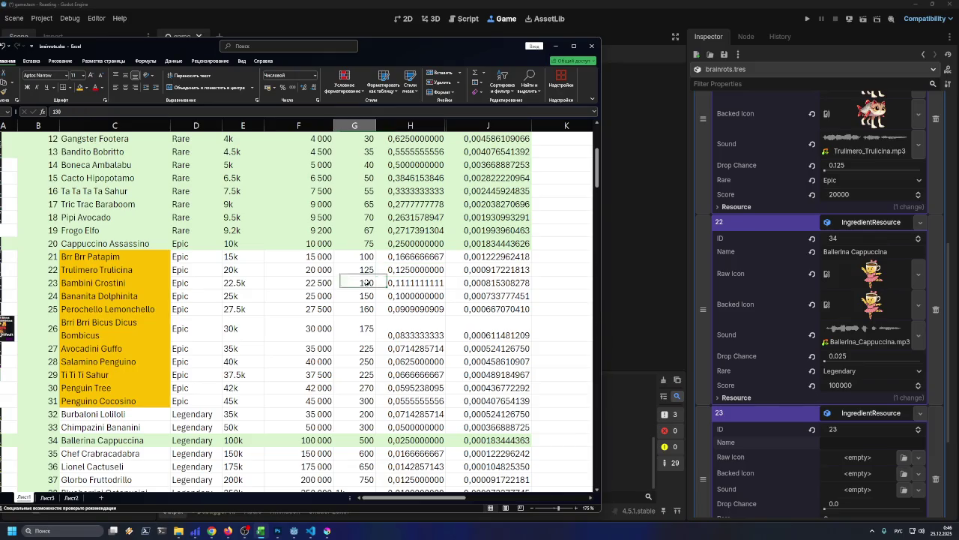
double_click(145, 283)
key("ctrl+c")
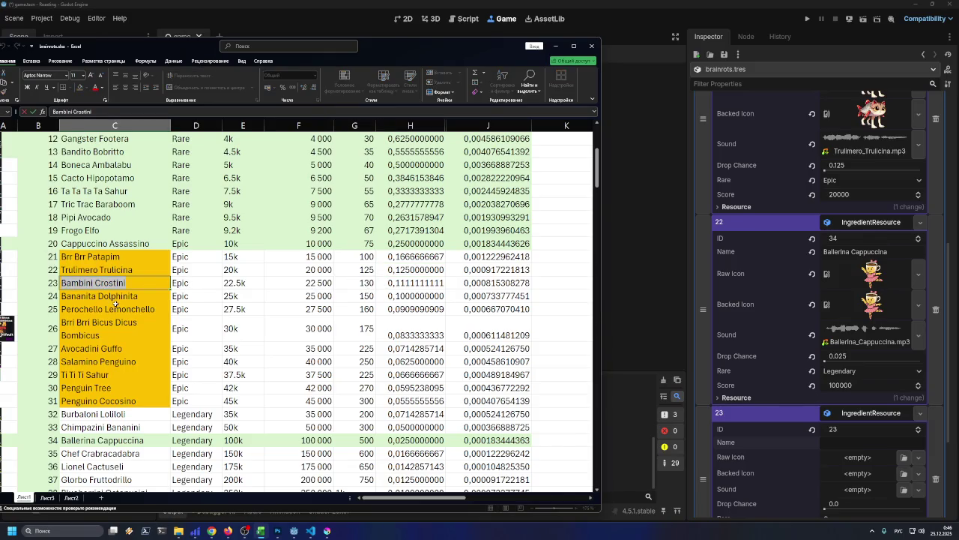
key("Escape")
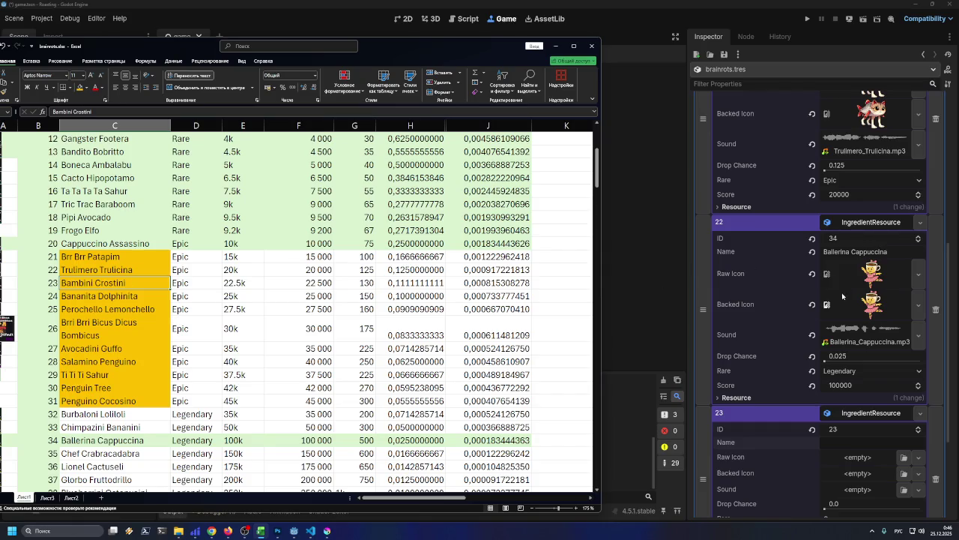
scroll(842, 293, "down", 5)
left_click(840, 296)
key("ctrl+v")
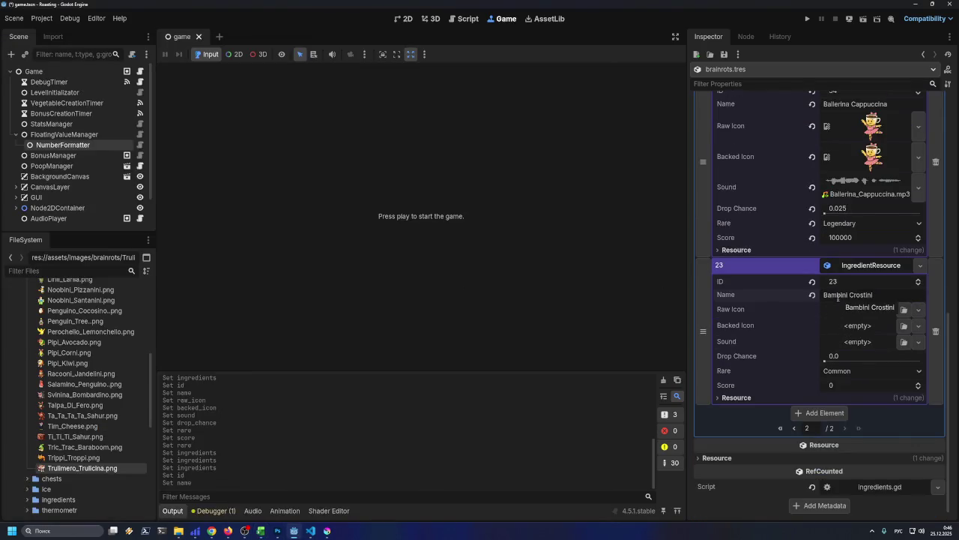
- Drop Bambini_Crostini.png into the icon fields and load Bambini_Crostini.mp3 as the sound
scroll(48, 355, "up", 3)
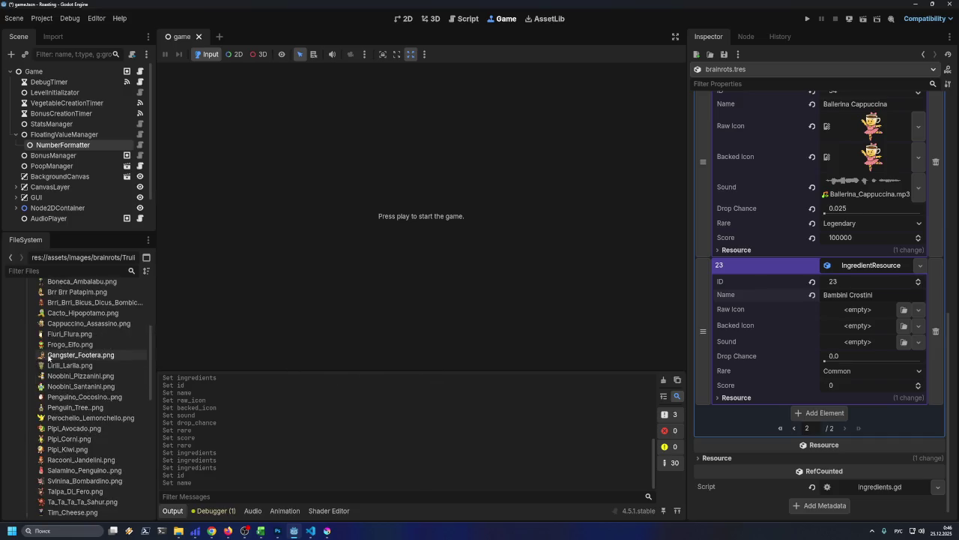
scroll(47, 344, "up", 3)
mouse_move(60, 308)
left_mouse_down()
mouse_move(550, 325)
mouse_move(865, 296)
mouse_move(854, 334)
left_mouse_up()
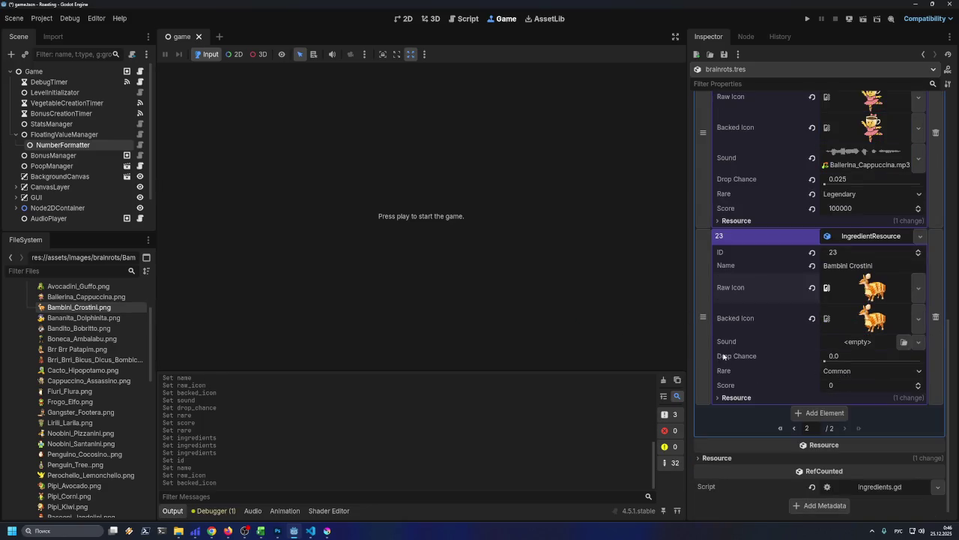
left_click(904, 342)
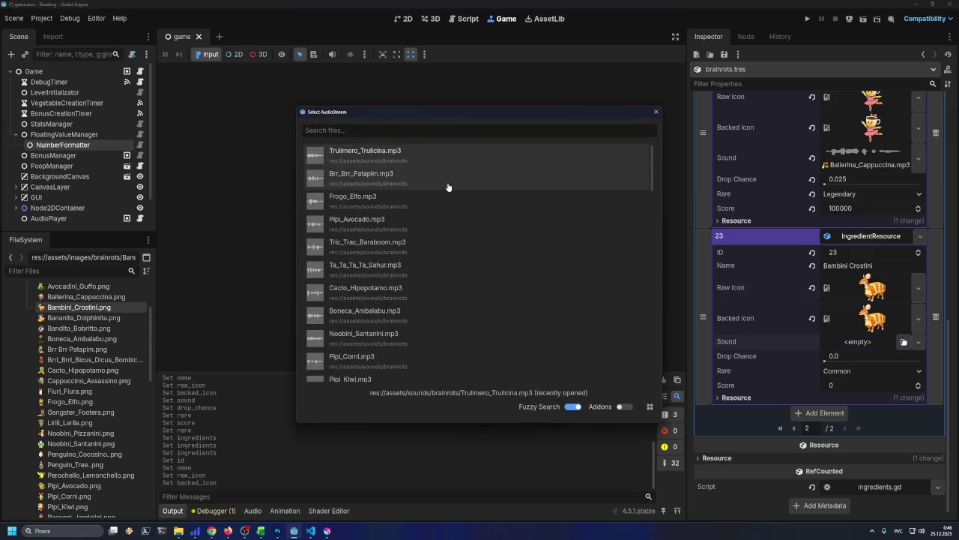
key("ctrl+v")
key("Return")
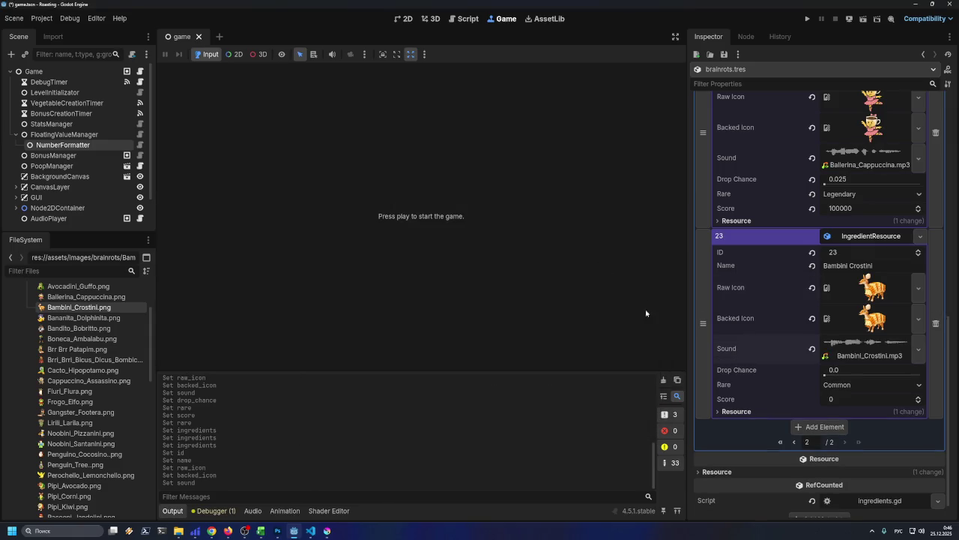
- Look up Bambini Crostini's values in the sheet and set drop chance to 0.111
left_click(832, 369)
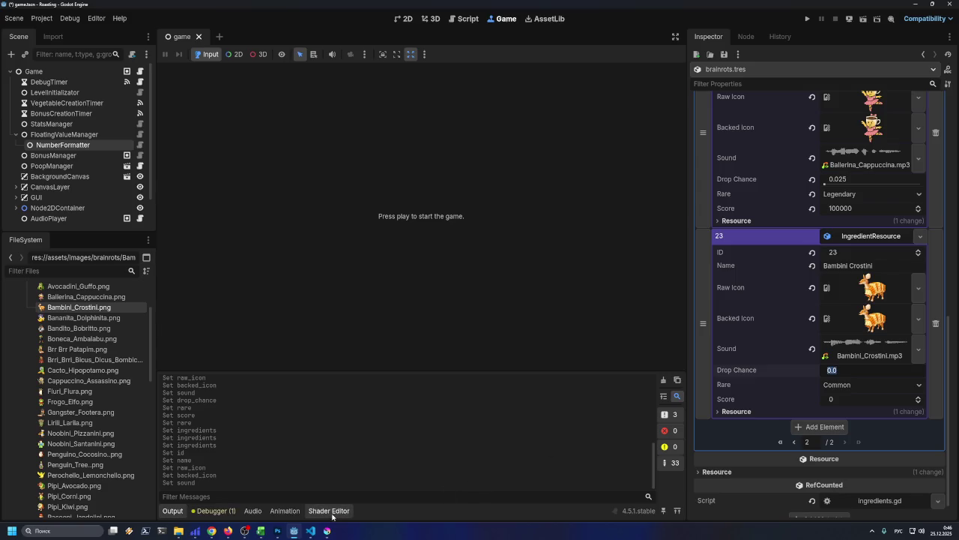
left_click(261, 531)
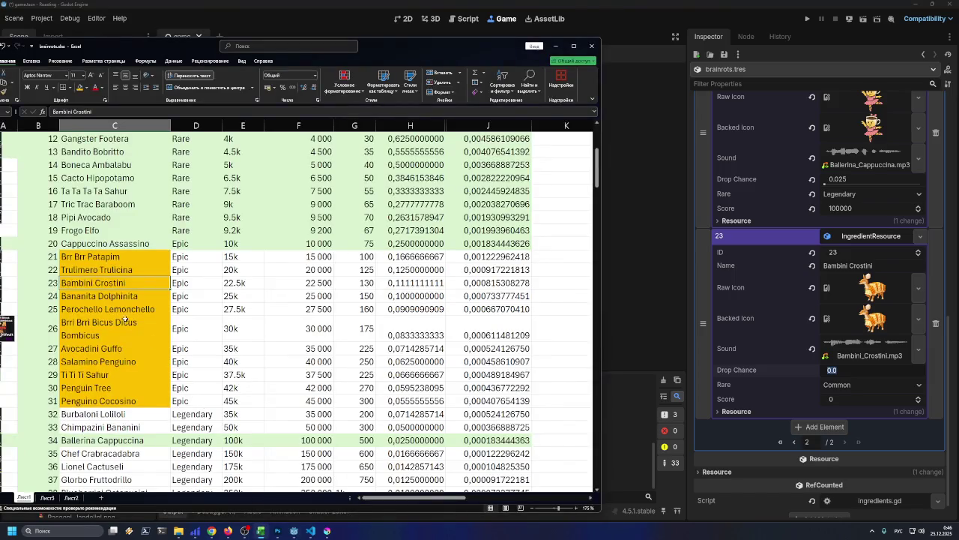
left_click(251, 285)
left_click(392, 283)
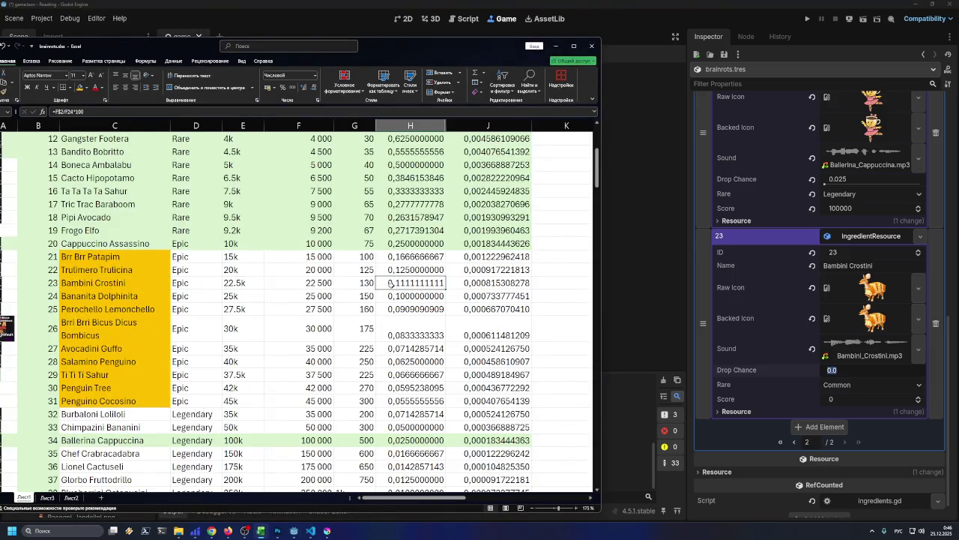
left_click(841, 370)
type("111")
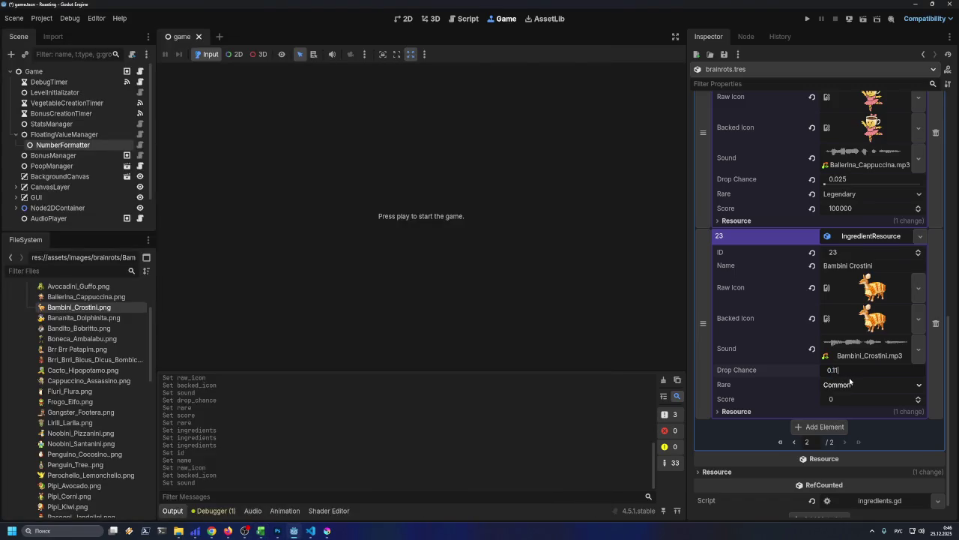
key("Return")
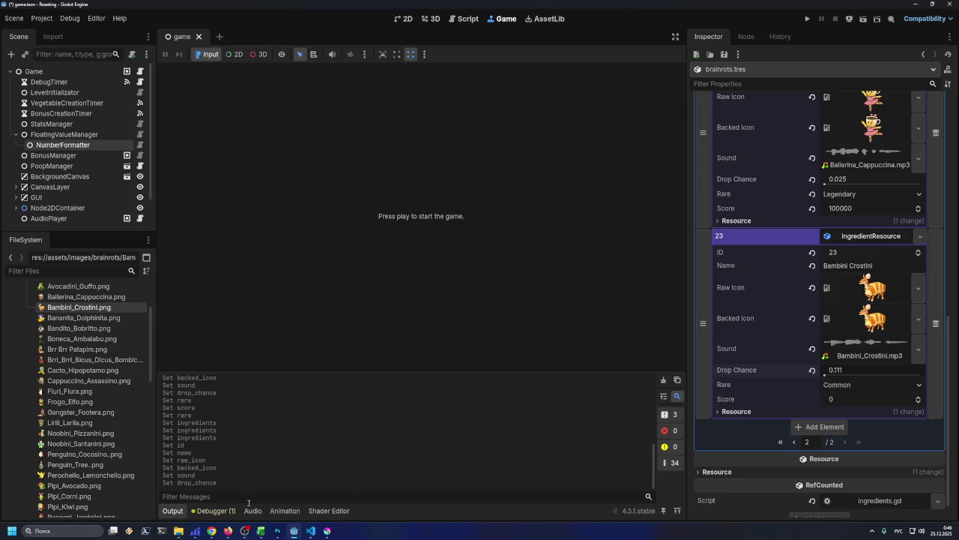
- Set element 23's score to 22500 and its rarity to Epic
left_click(260, 531)
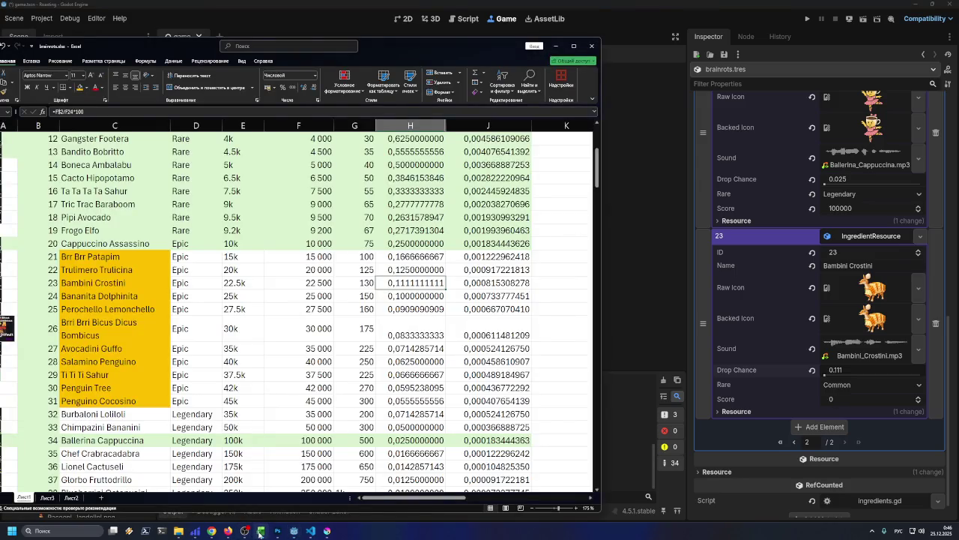
left_click(260, 530)
left_click(842, 399)
type("225")
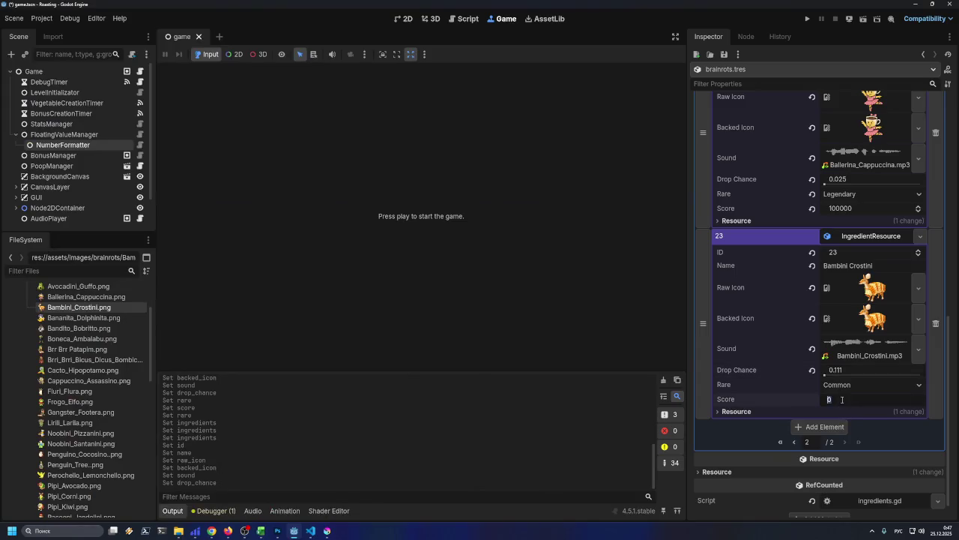
type("00")
left_click(840, 384)
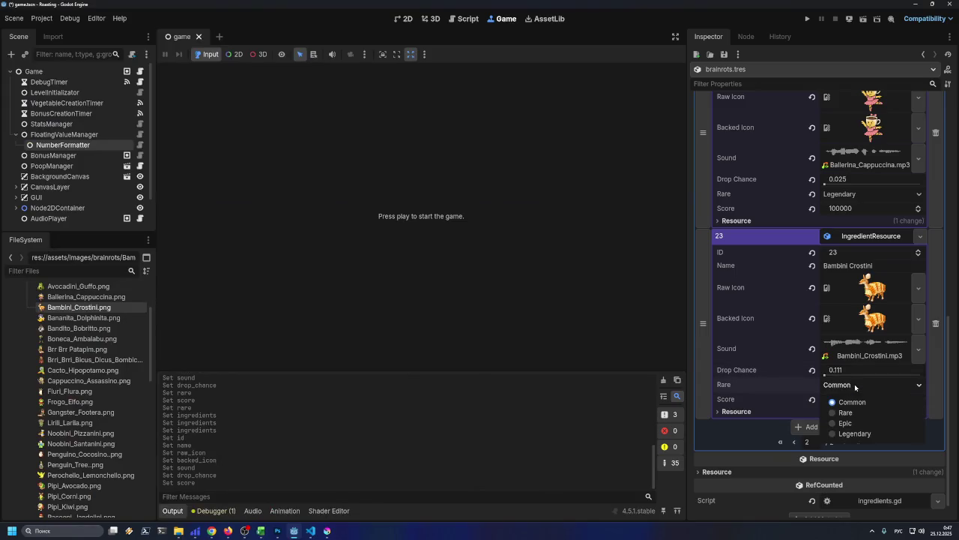
left_click(852, 424)
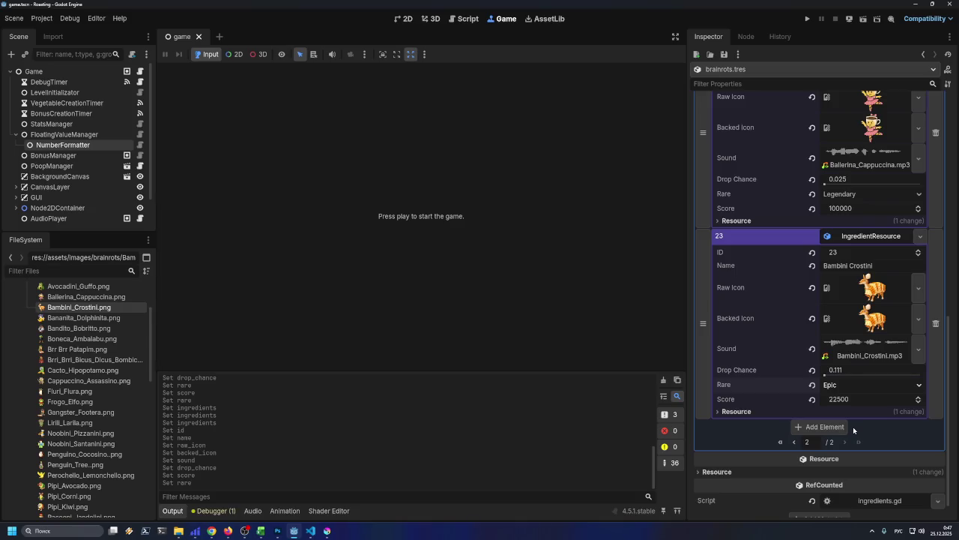
scroll(840, 339, "up", 3)
- Add element 24 to the ingredients array as a new IngredientResource with ID 24
scroll(840, 338, "down", 2)
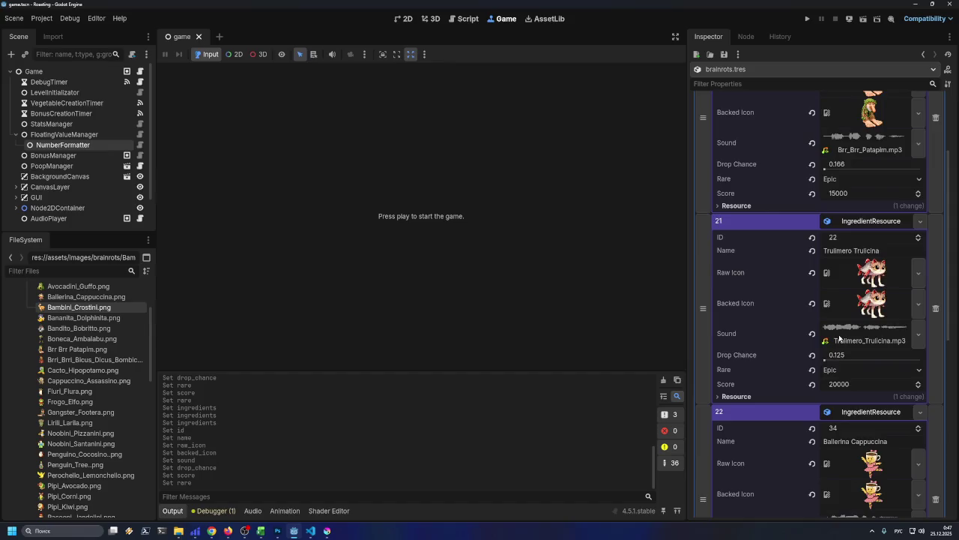
scroll(722, 384, "down", 1)
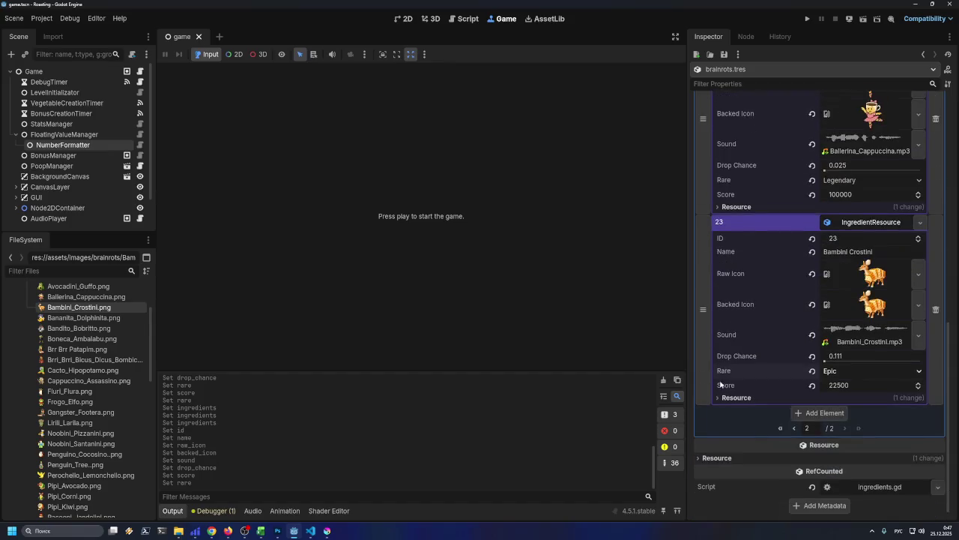
left_click(803, 413)
left_click(921, 413)
left_click(883, 442)
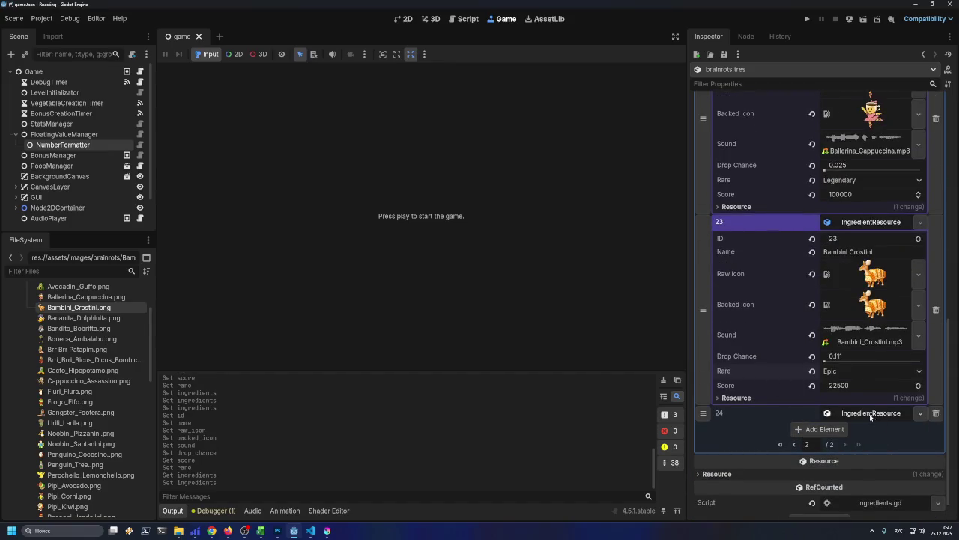
scroll(820, 332, "up", 2)
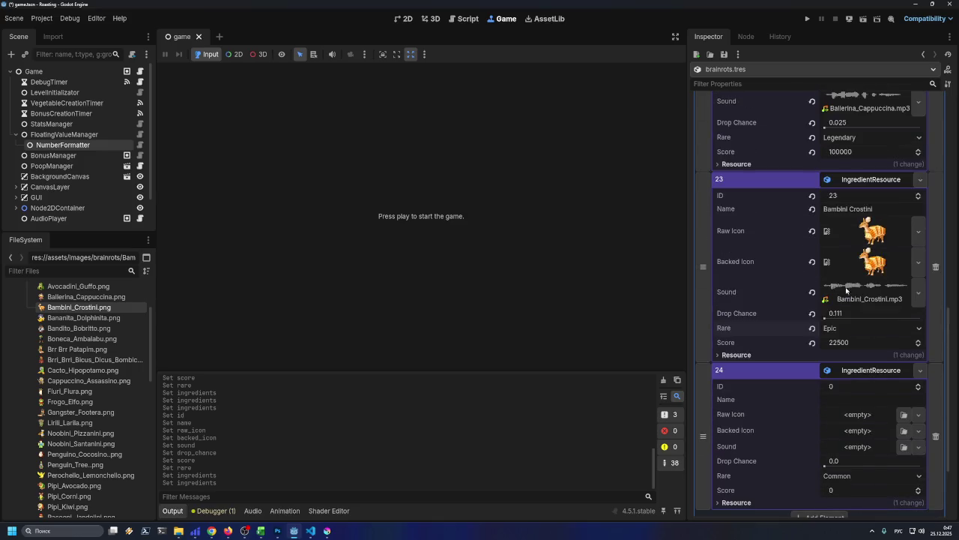
left_click(841, 386)
type("24")
key("Return")
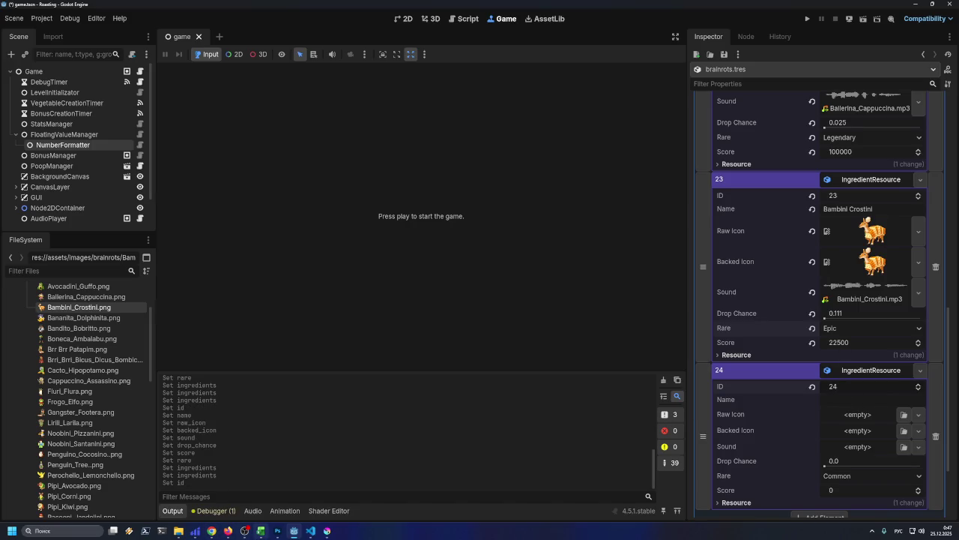
- Copy 'Bananita Dolphinita' from the spreadsheet into entry 24's Name field
left_click(260, 533)
left_click(146, 298)
double_click(146, 297)
key("Escape")
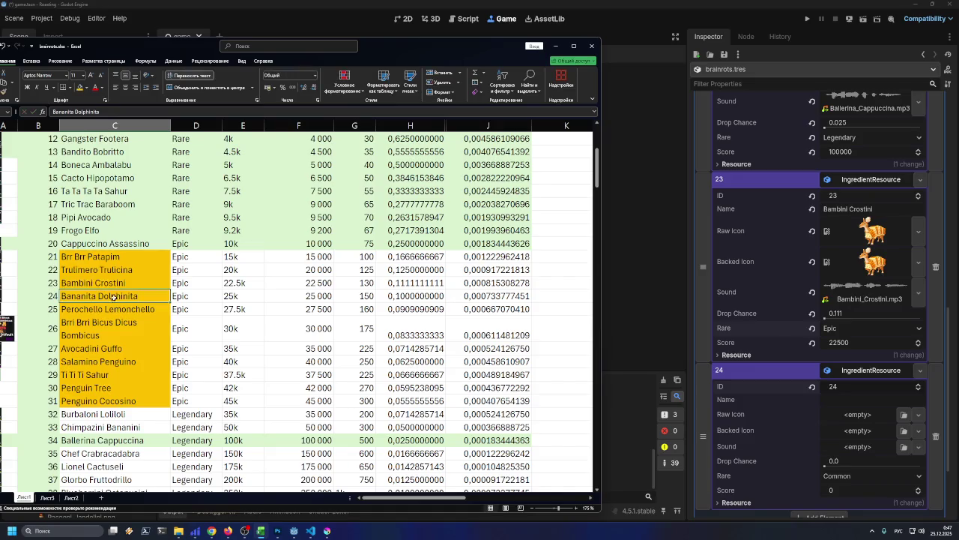
left_click(855, 401)
type("Bananita Dolphinita")
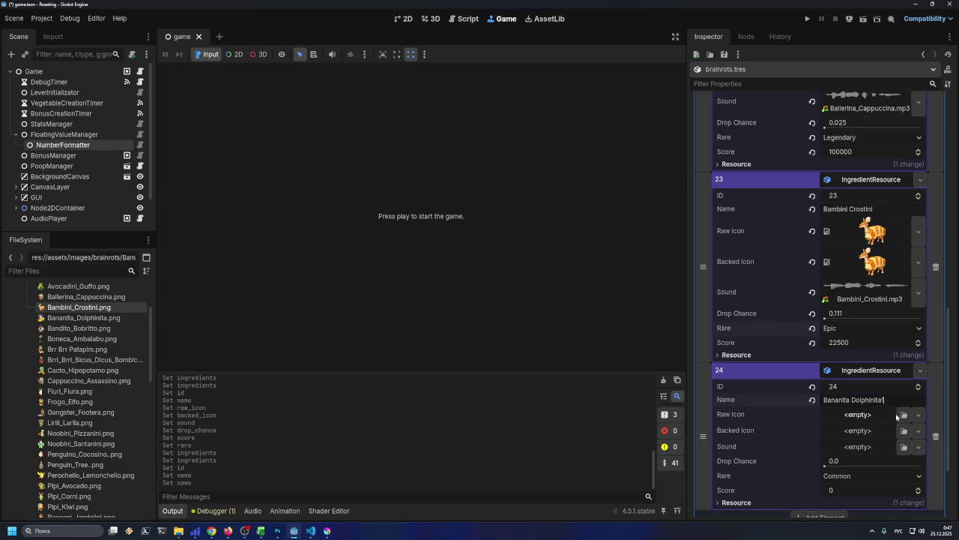
- Set entry 24's score to 25000 and its drop chance to 0,1
scroll(824, 393, "down", 3)
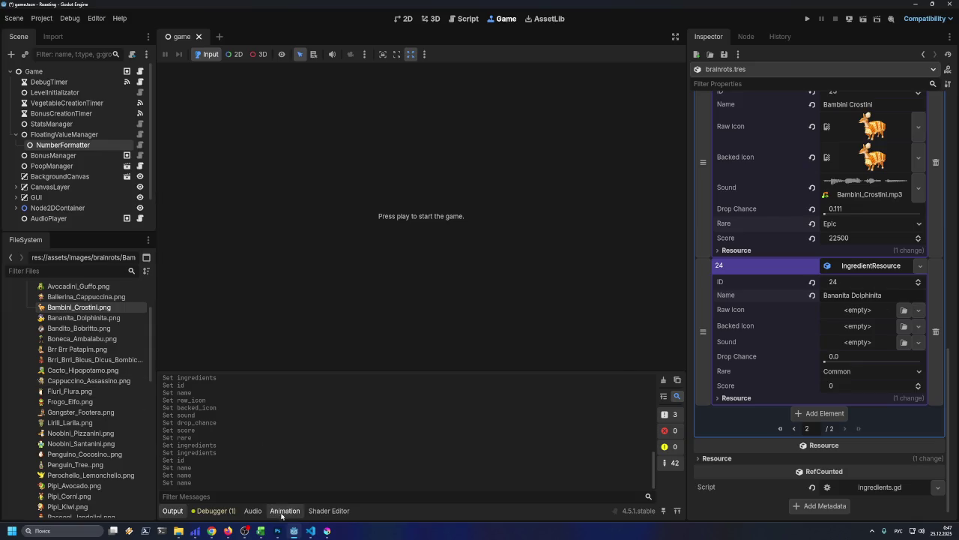
left_click(267, 532)
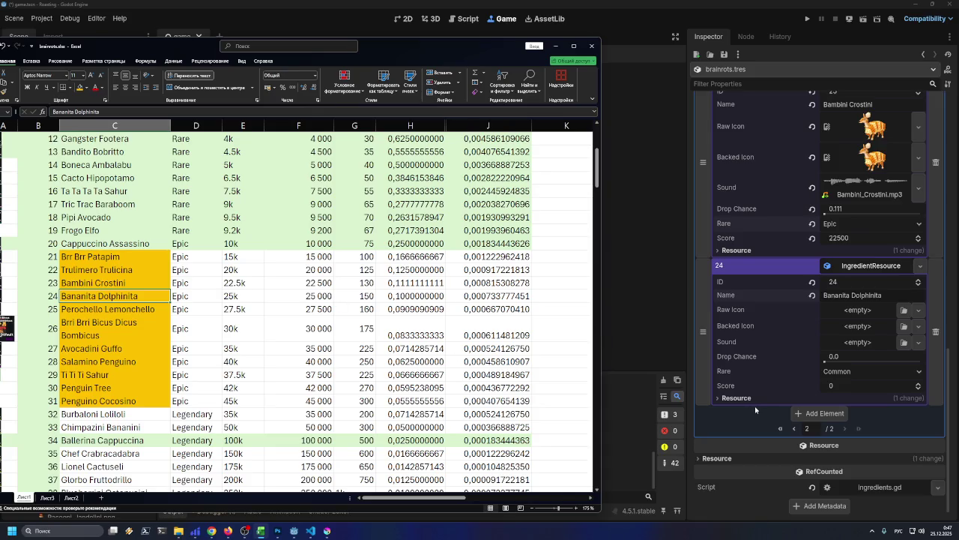
left_click(846, 385)
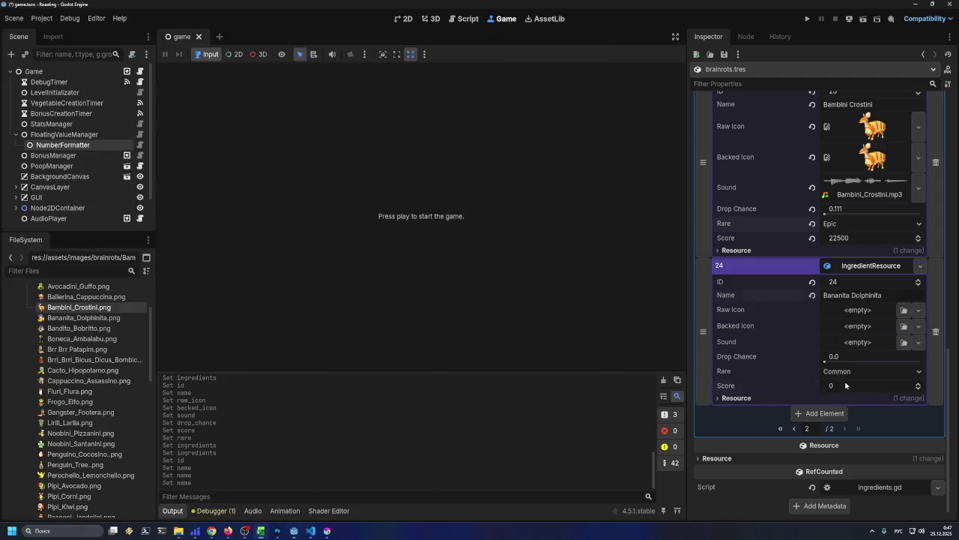
type("25000")
left_click(833, 357)
type("0")
key("Return")
left_click(834, 357)
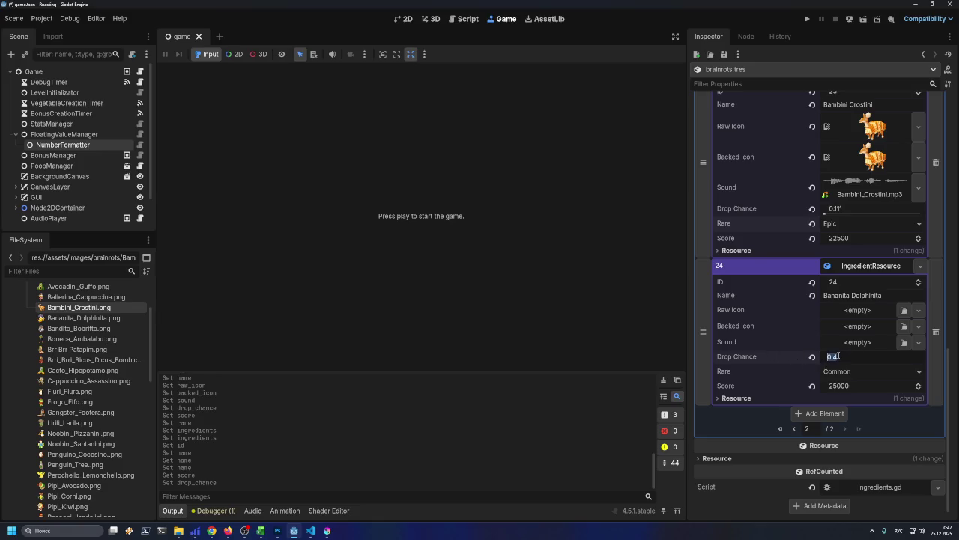
type(",1")
key("Return")
- Check the drop chance formula in H24, set entry 24's rarity to Epic, and save
left_click(260, 531)
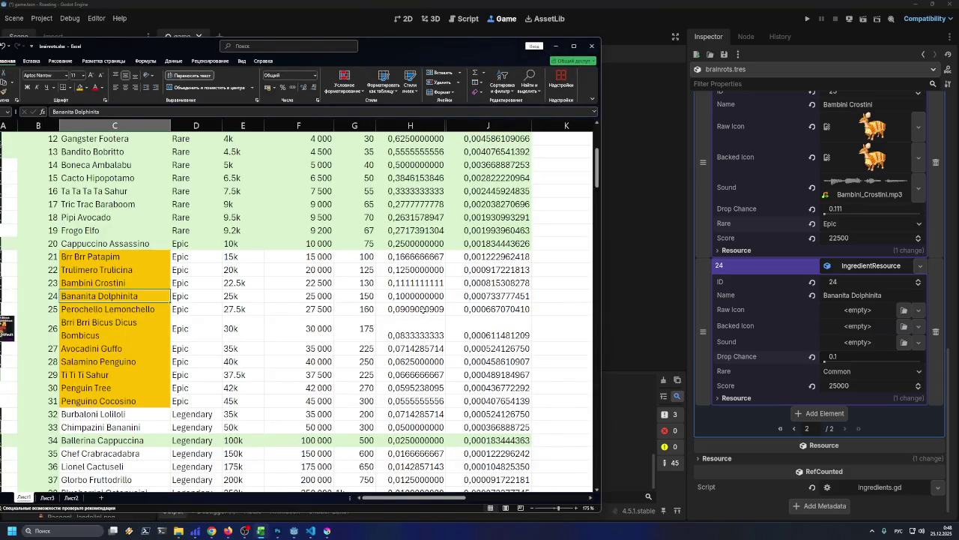
left_click(405, 296)
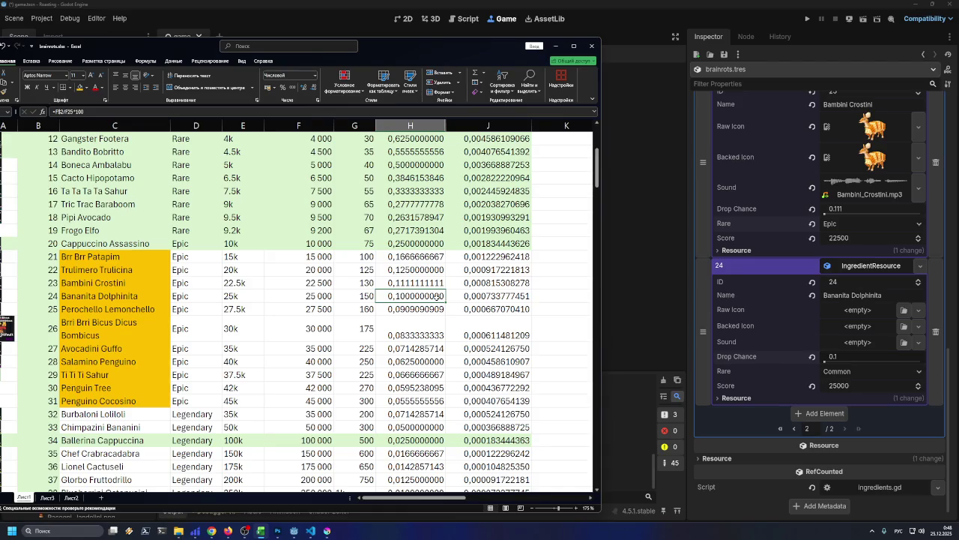
key("super")
key("super")
left_click(837, 371)
left_click(843, 402)
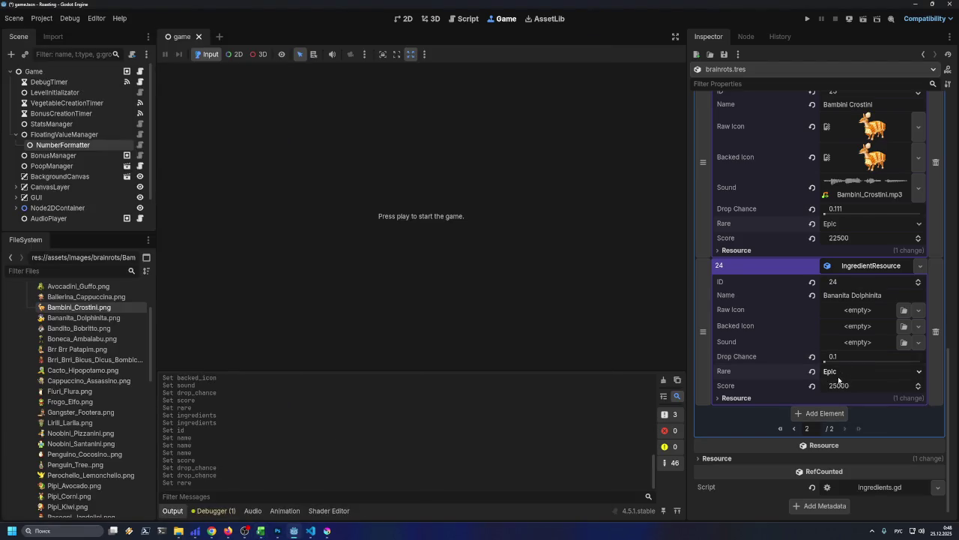
key("ctrl+s")
left_click(179, 531)
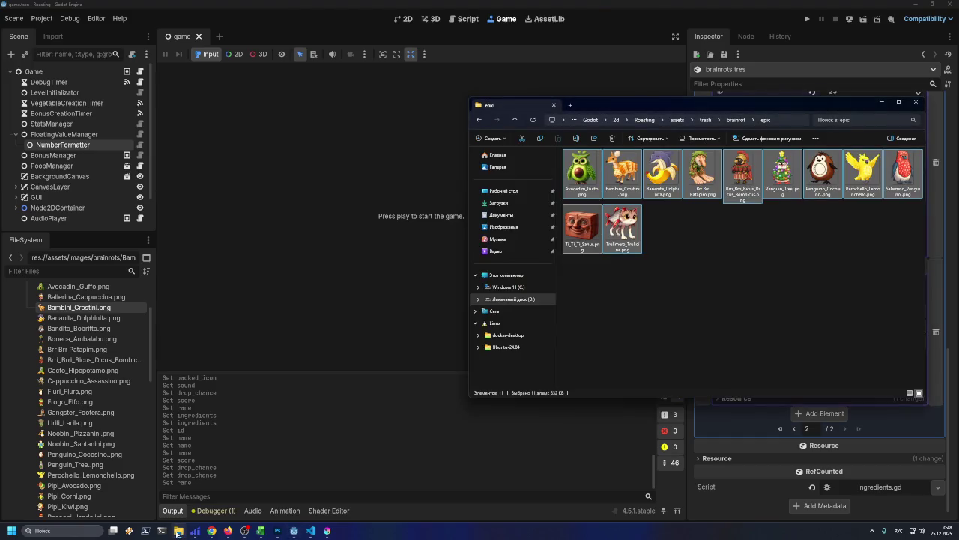
left_click(179, 531)
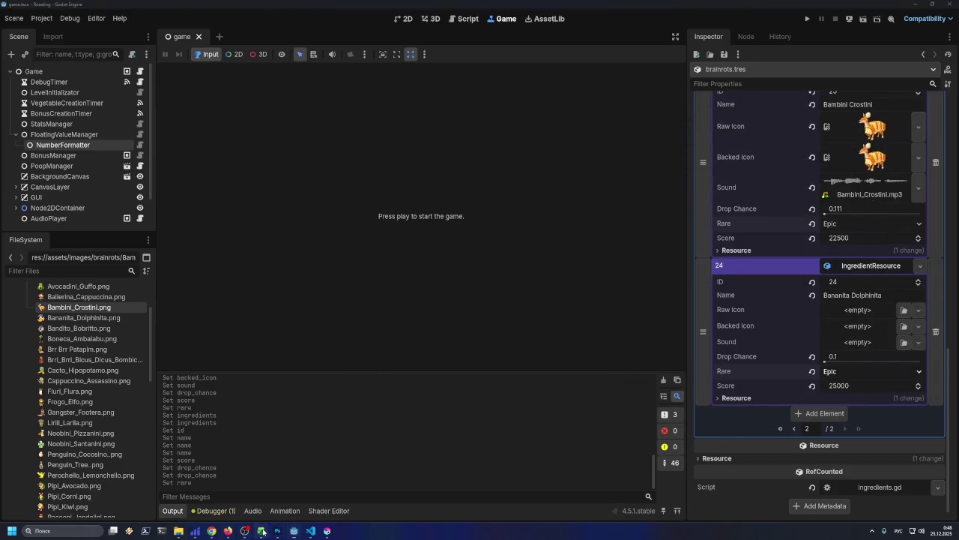
- Assign Perochello_Lemonchello.png as entry 24's icon after checking its spreadsheet row
left_click(262, 530)
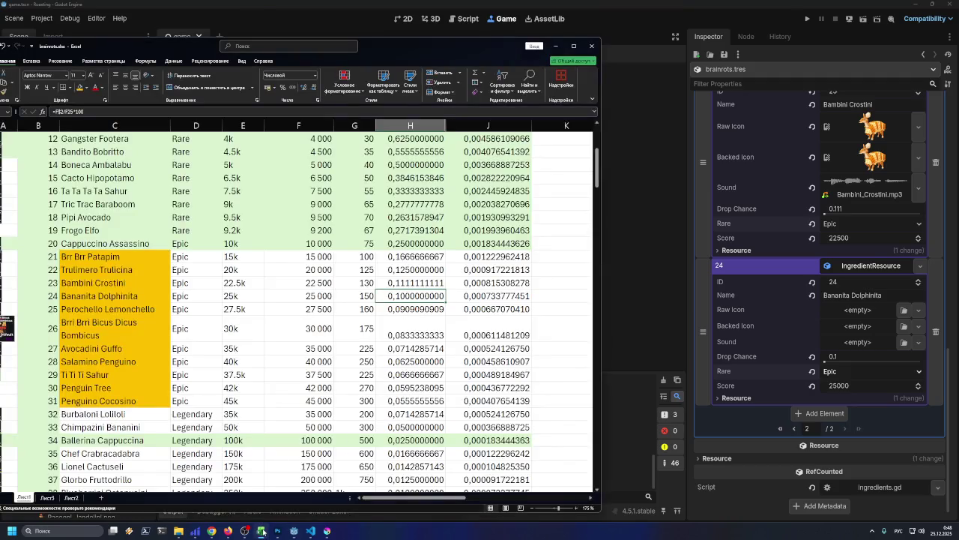
left_click(129, 311)
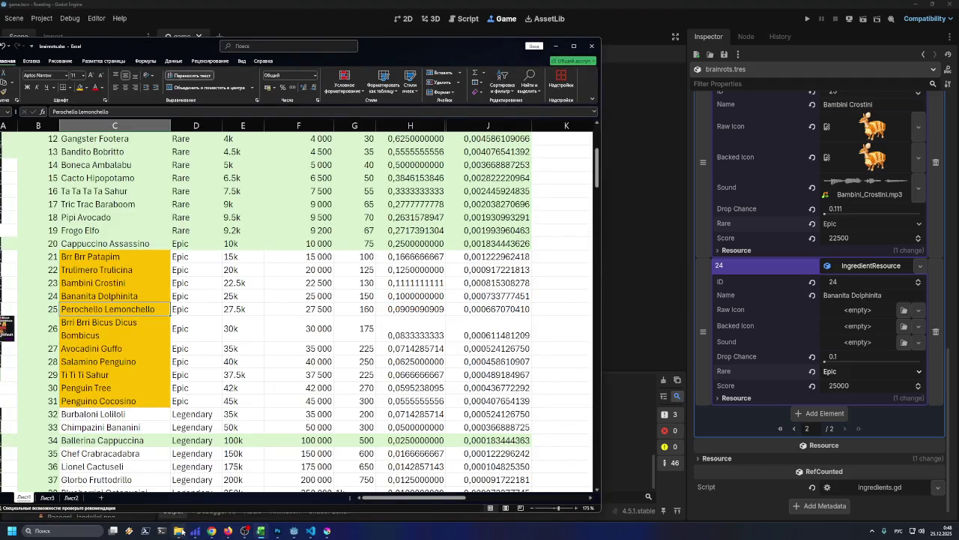
left_click(179, 531)
left_click(178, 531)
mouse_move(294, 530)
left_click(277, 481)
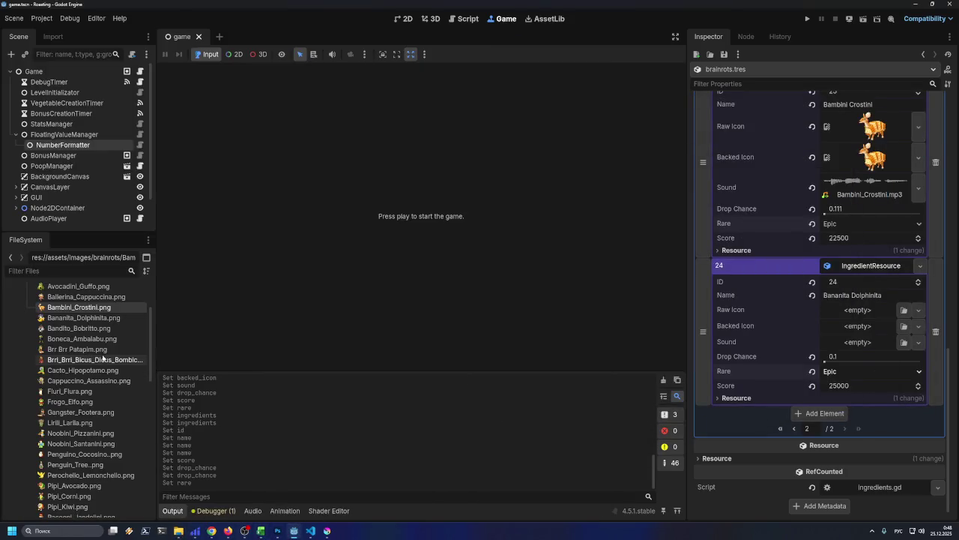
left_click_drag(79, 475, 849, 313)
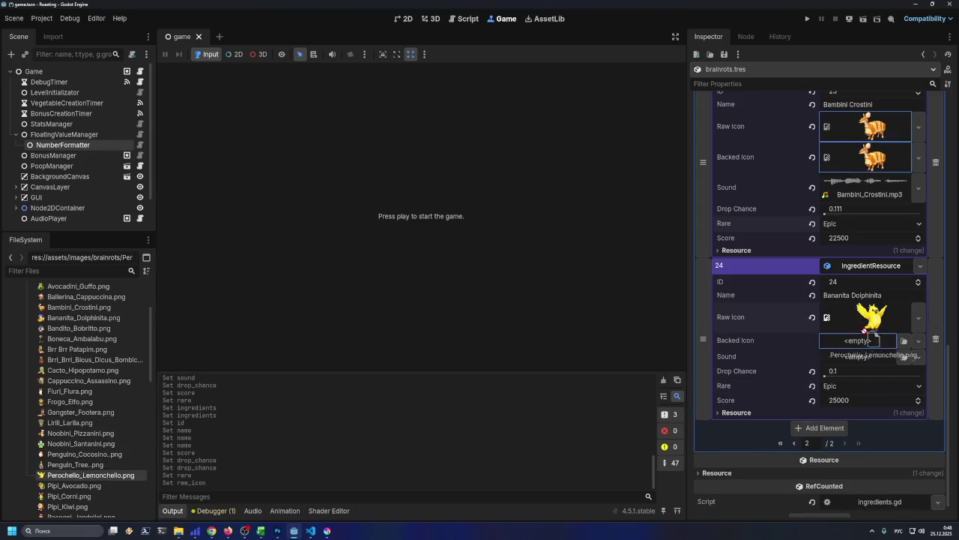
- Quick Load Perochello_Lemonchello.mp3 as entry 24's sound by searching 'Pero'
left_click(919, 371)
left_click(903, 371)
left_click(903, 371)
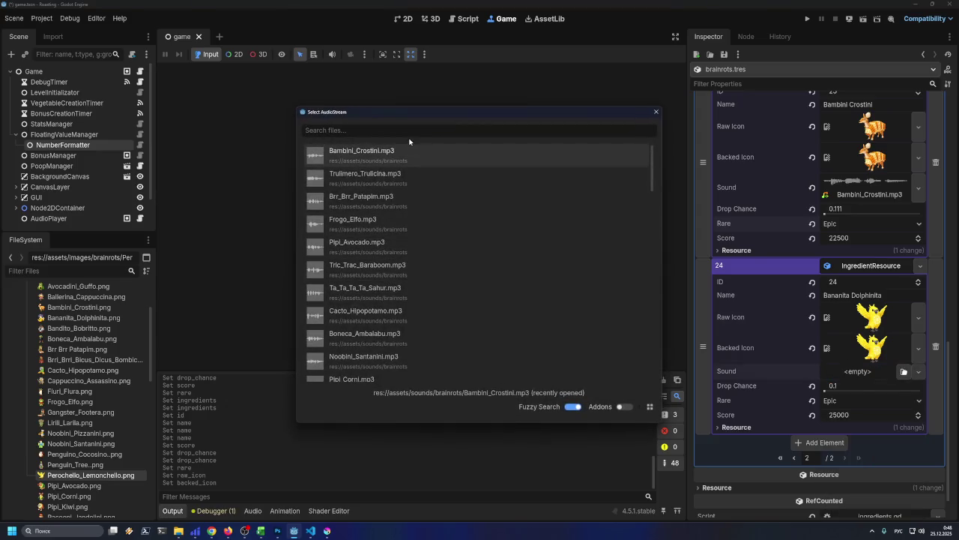
type("ифтф")
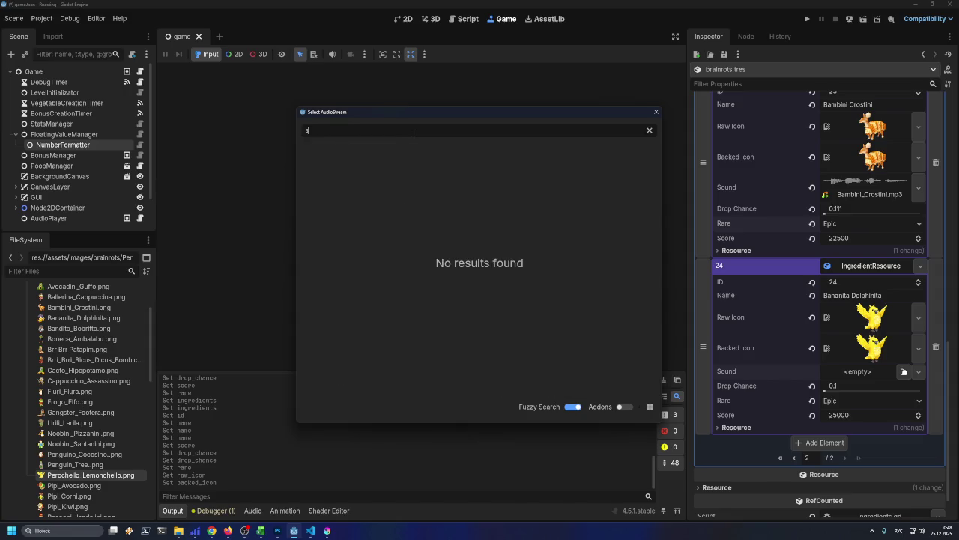
key("BackSpace")
key("BackSpace")
key("BackSpace")
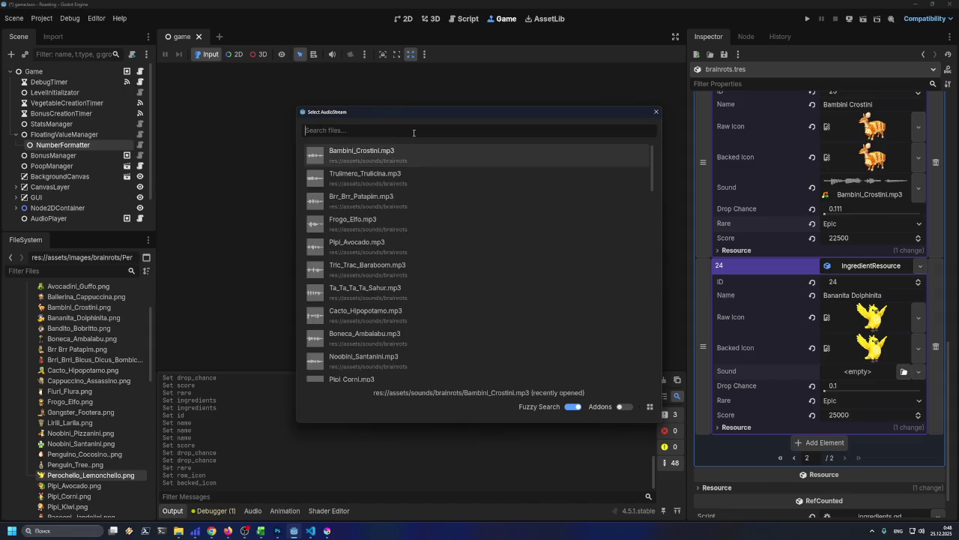
type("pER")
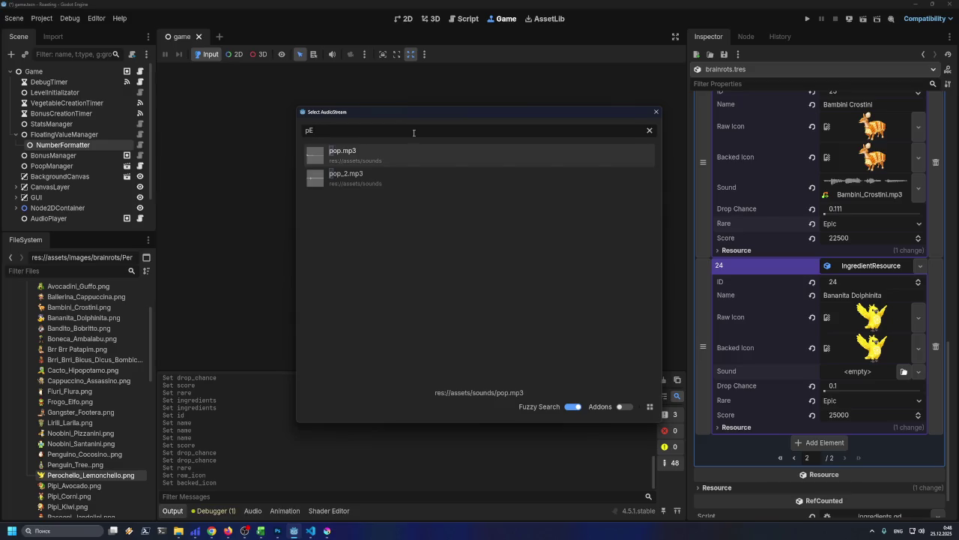
key("BackSpace")
key("BackSpace")
type("Pero")
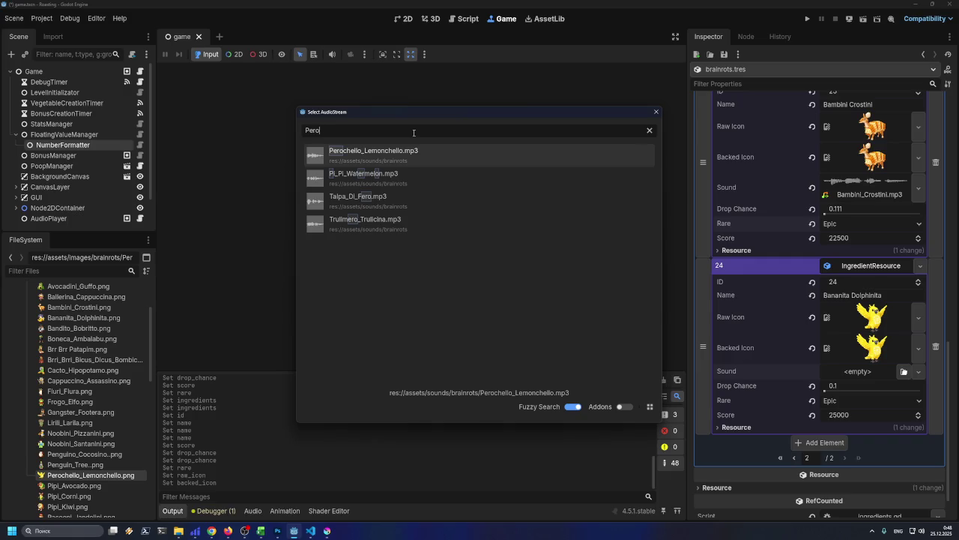
double_click(405, 153)
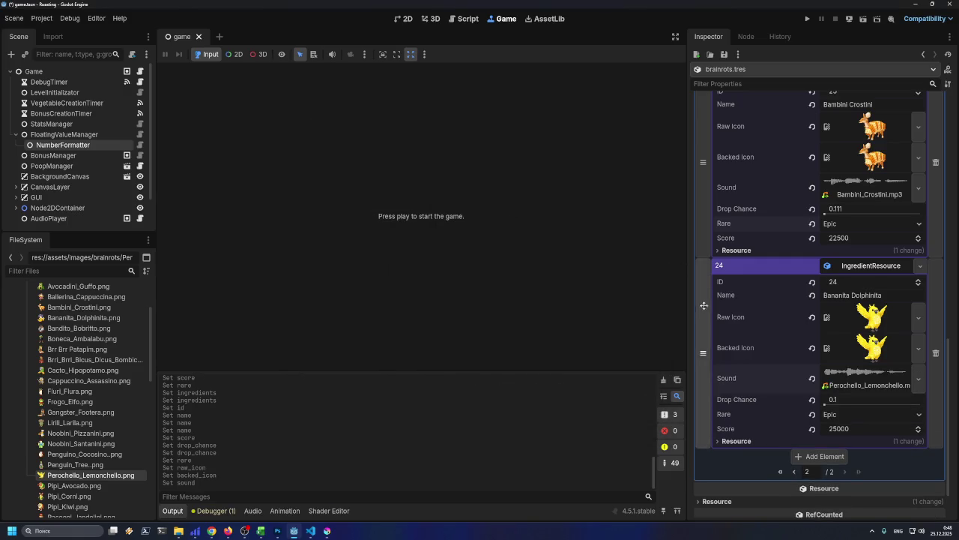
mouse_move(689, 314)
left_mouse_down()
mouse_move(657, 315)
mouse_move(676, 316)
mouse_move(667, 318)
left_mouse_up()
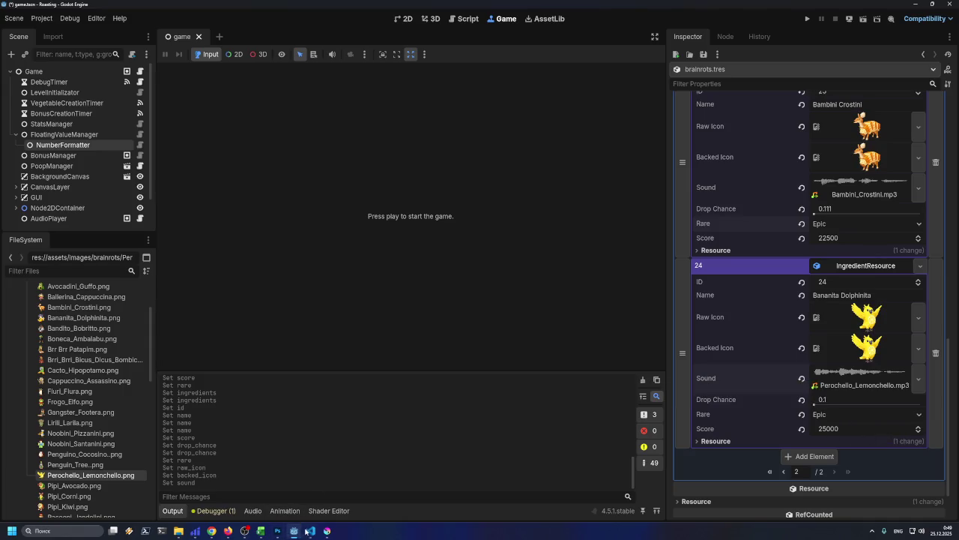
- Replace entry 24's Raw Icon and Backed Icon with Bananita_Dolphinita.png
left_click(260, 532)
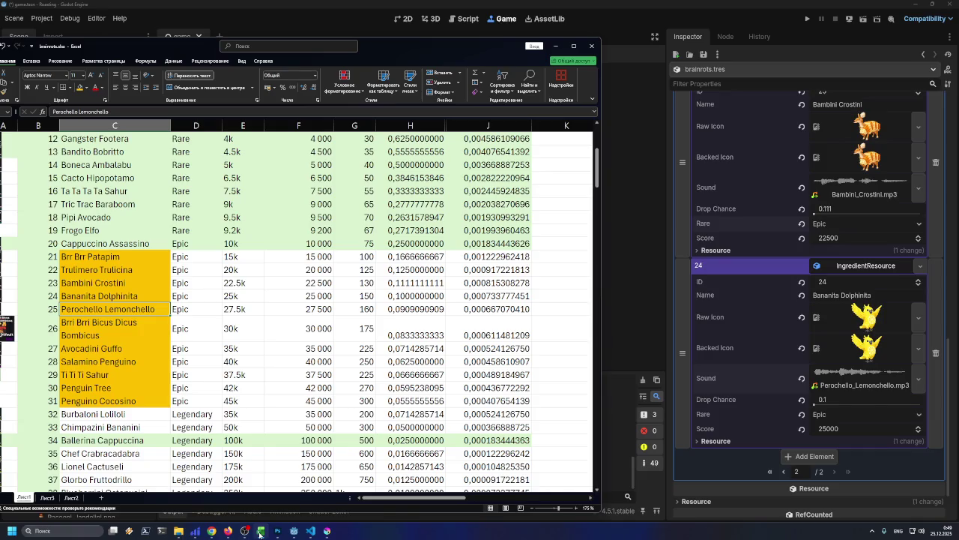
left_click(147, 298)
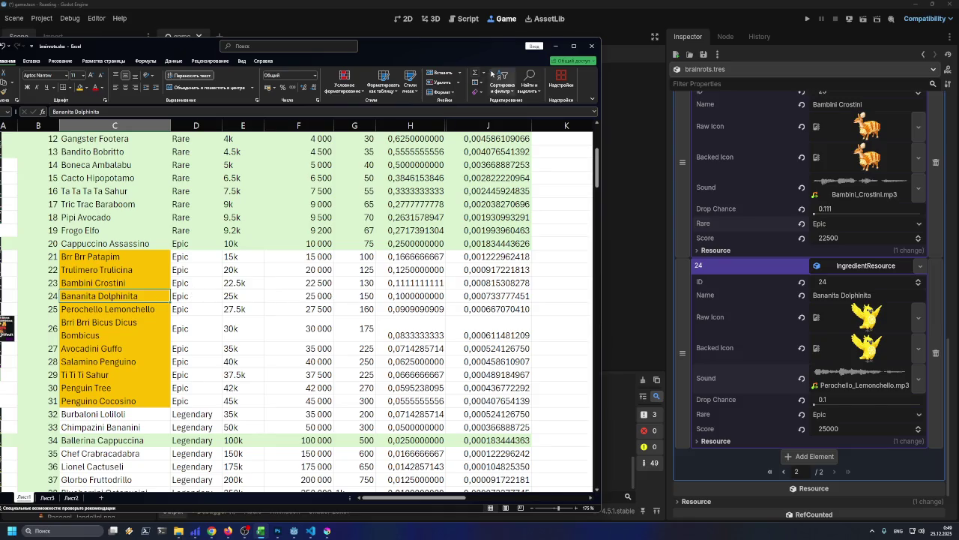
left_click(555, 45)
left_click_drag(104, 315, 869, 319)
left_click_drag(869, 319, 869, 346)
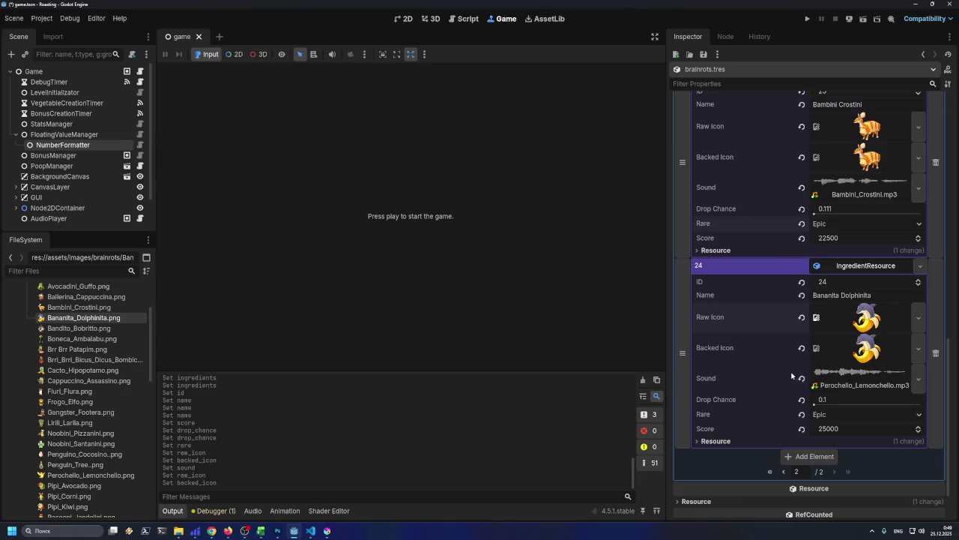
- Swap entry 24's sound to Bananita_Dolphinita.mp3 and save the scene
left_click(802, 375)
left_click(865, 371)
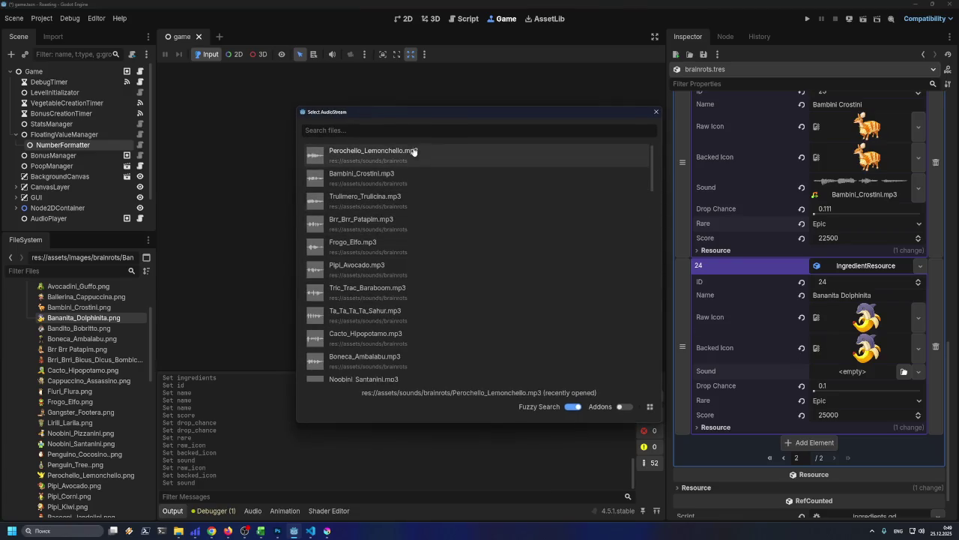
type("Bananita Dolphinita")
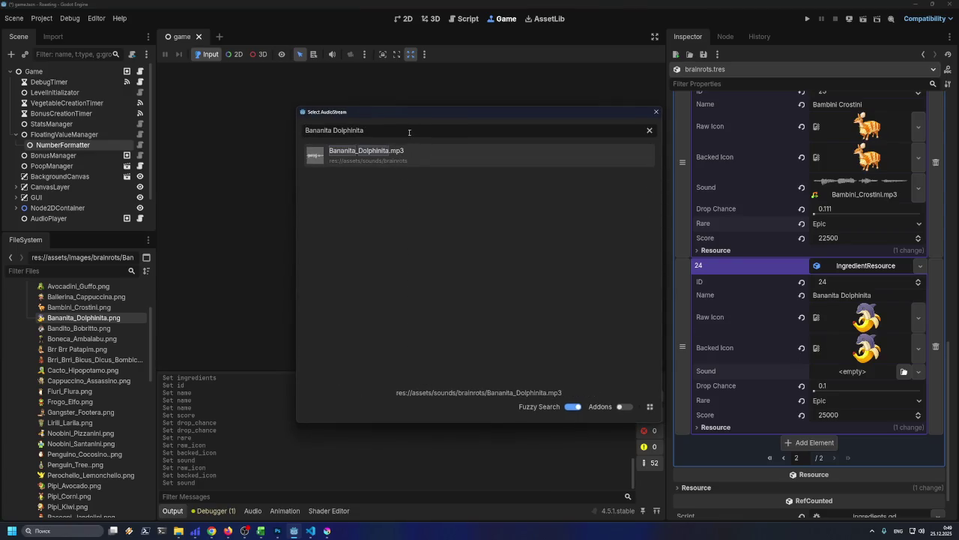
double_click(416, 159)
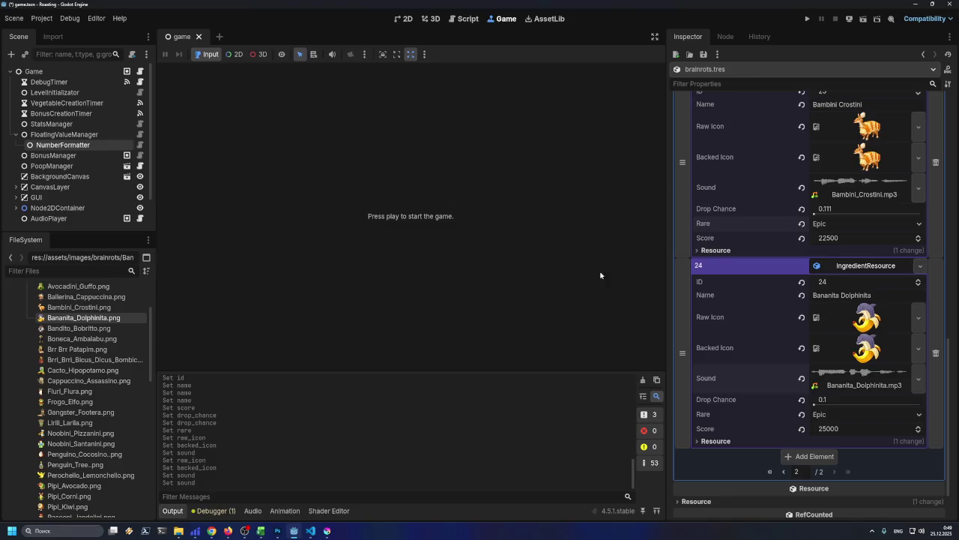
key("ctrl+s")
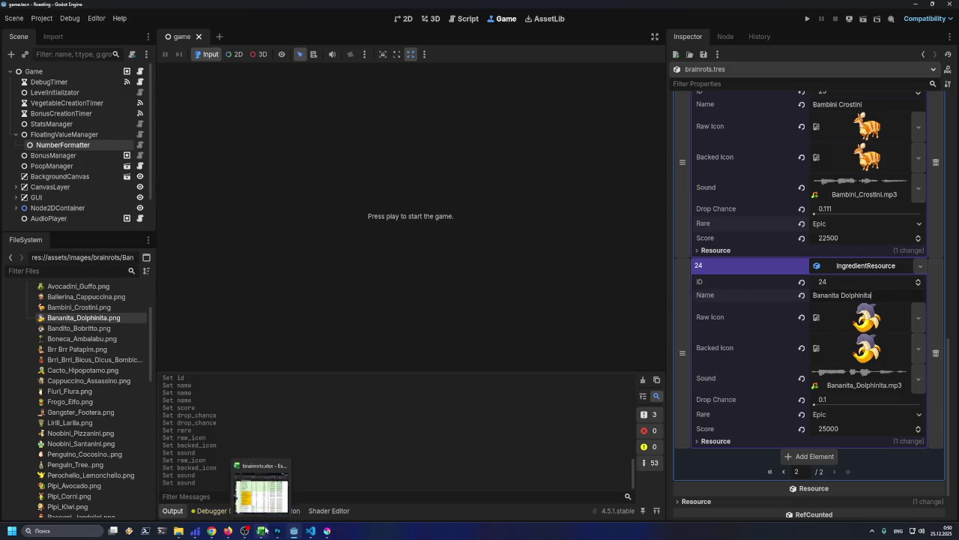
- Fill the Excel range D21:E24 with orange
left_click(261, 530)
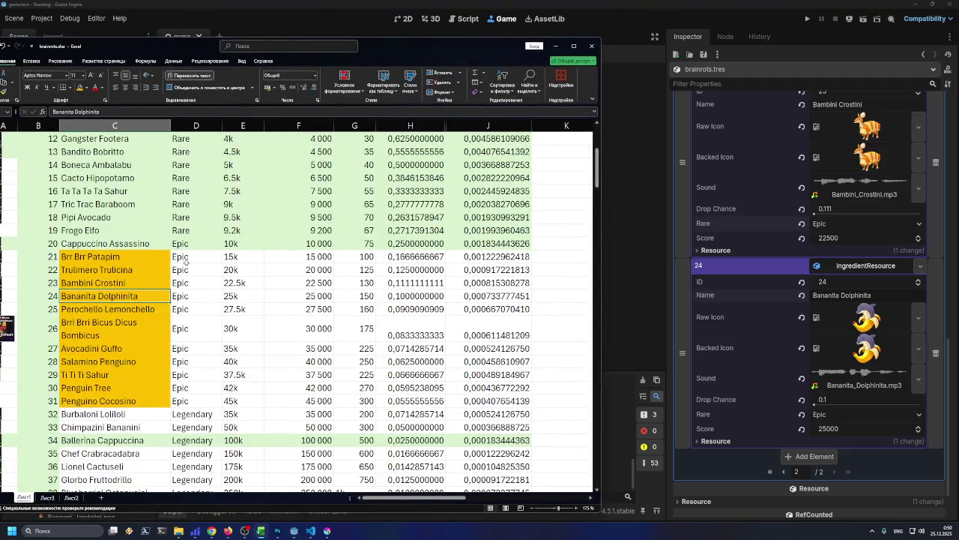
left_click(188, 258)
left_click_drag(205, 263, 247, 298)
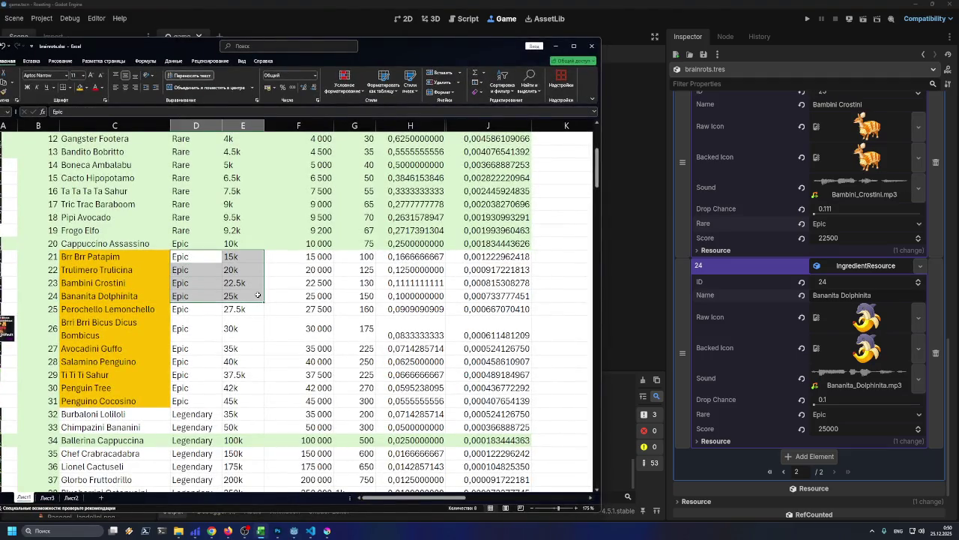
left_click(79, 87)
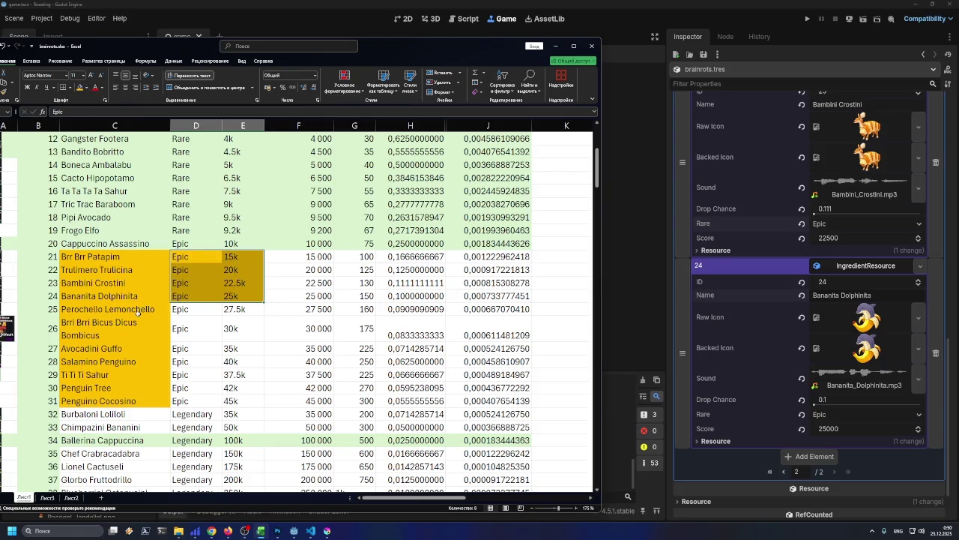
left_click(185, 307)
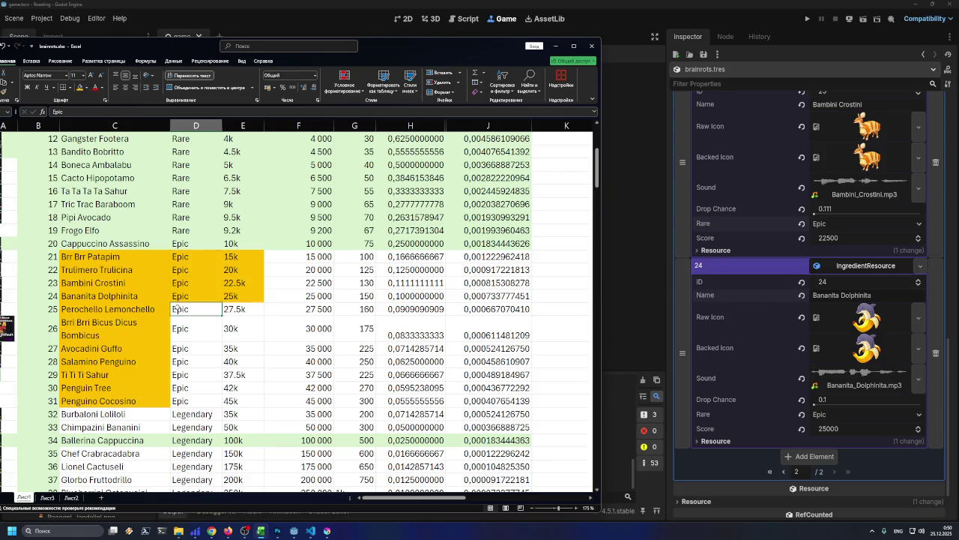
- Review the ingredients entries and add an empty element 25 to the array
scroll(701, 233, "up", 10)
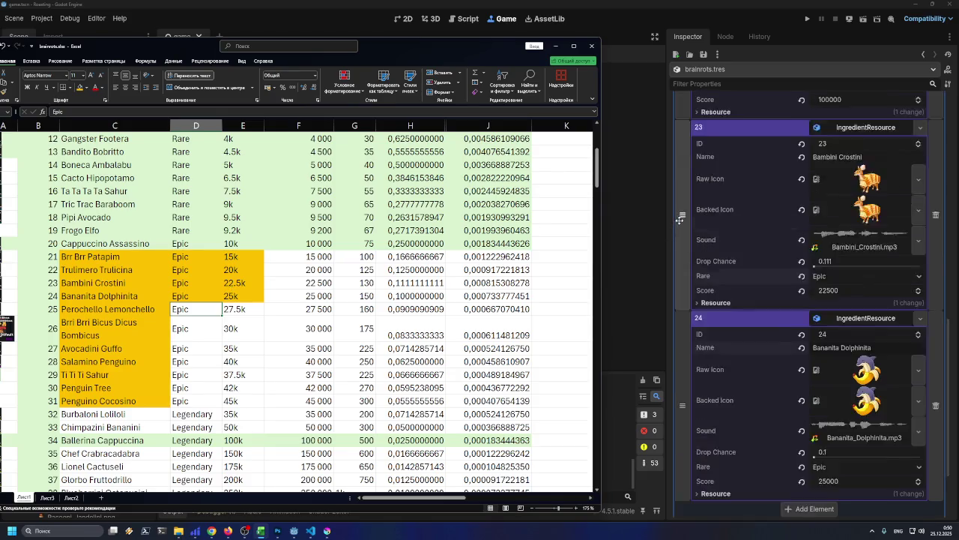
scroll(701, 232, "up", 4)
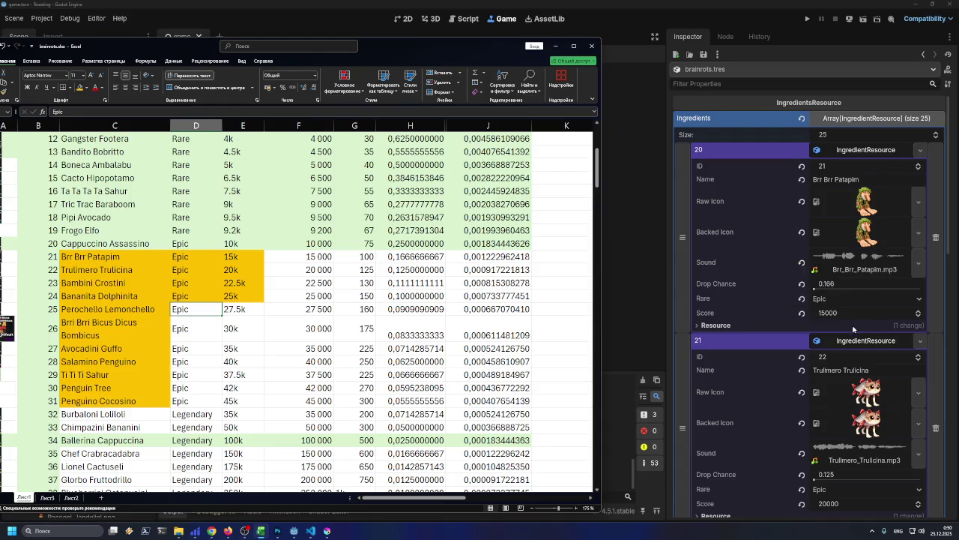
scroll(846, 316, "down", 3)
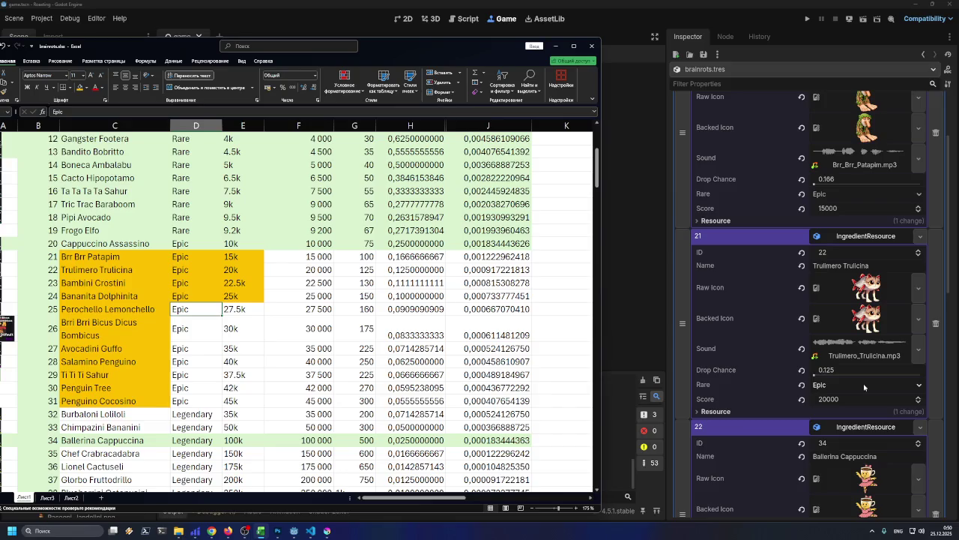
scroll(865, 387, "down", 5)
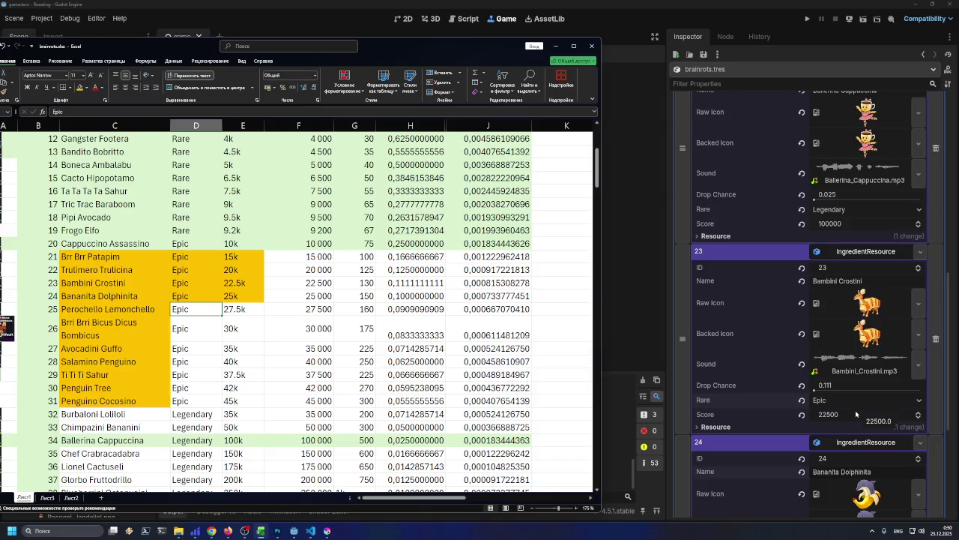
scroll(853, 397, "up", 10)
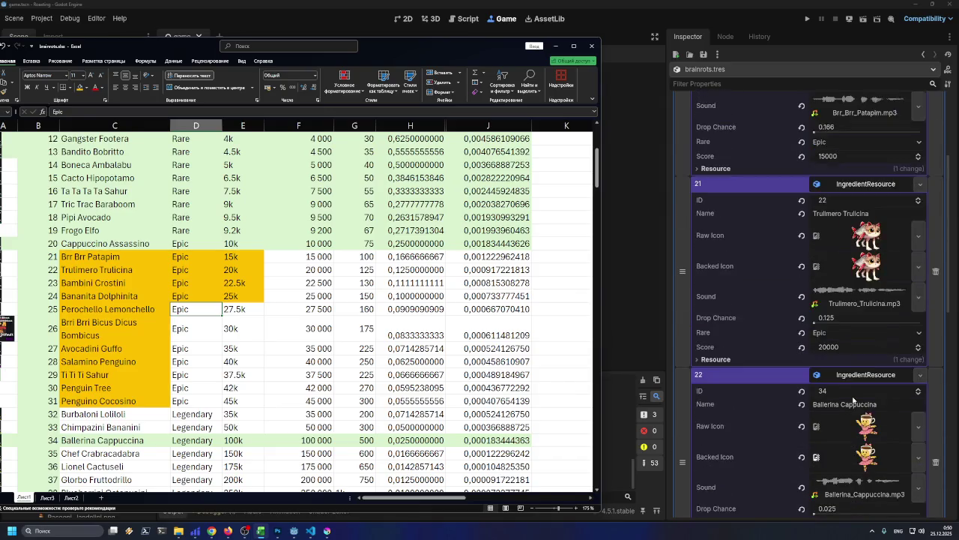
scroll(853, 395, "down", 10)
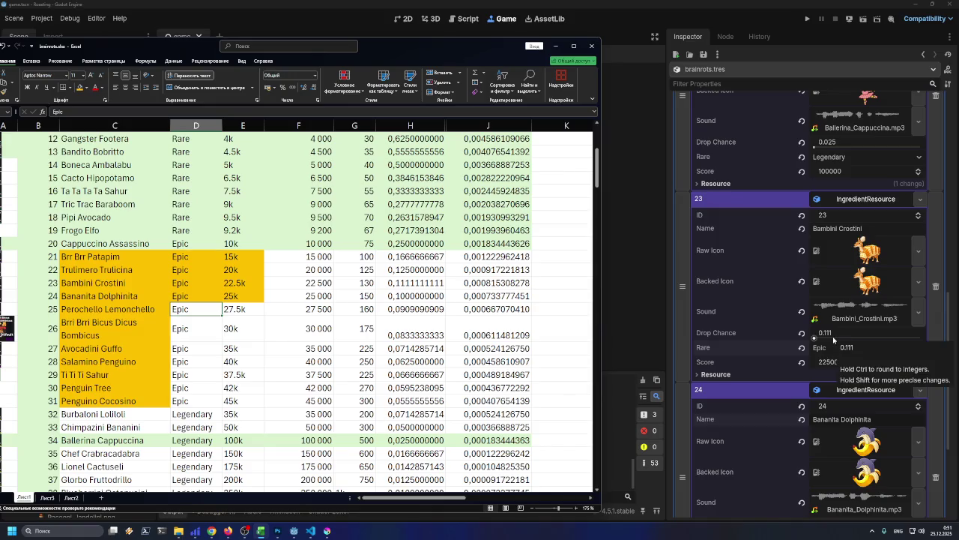
scroll(834, 338, "down", 5)
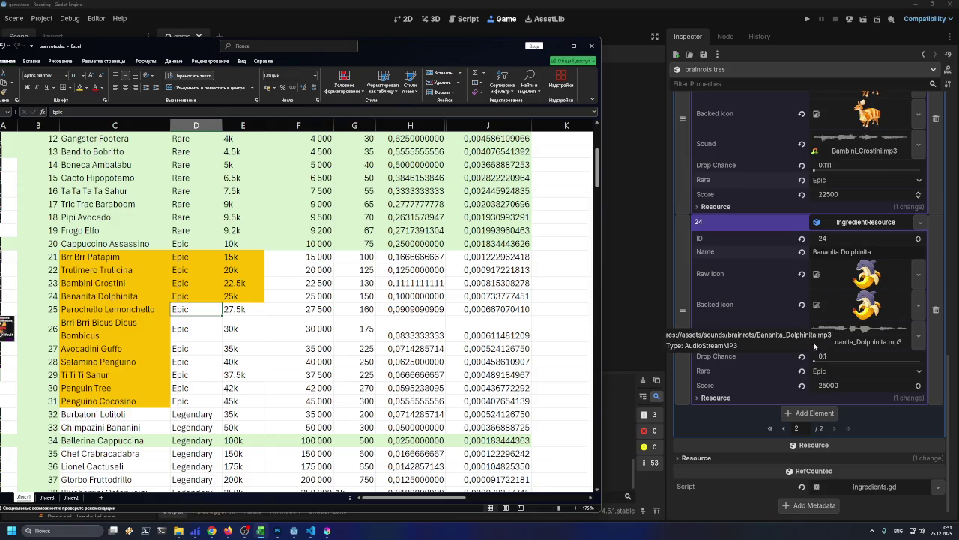
left_click(809, 413)
- Make element 25 a new IngredientResource with ID 25
left_click(921, 413)
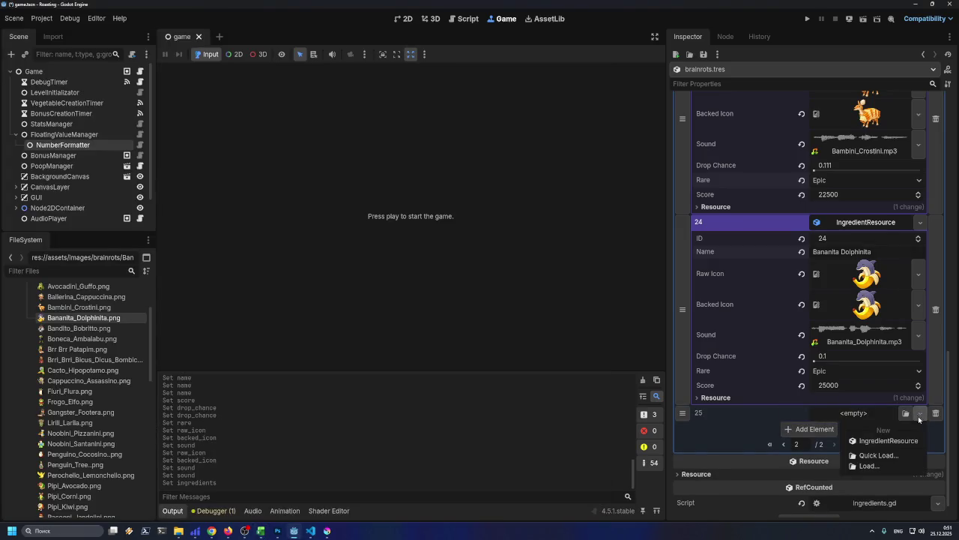
left_click(898, 440)
scroll(862, 382, "down", 3)
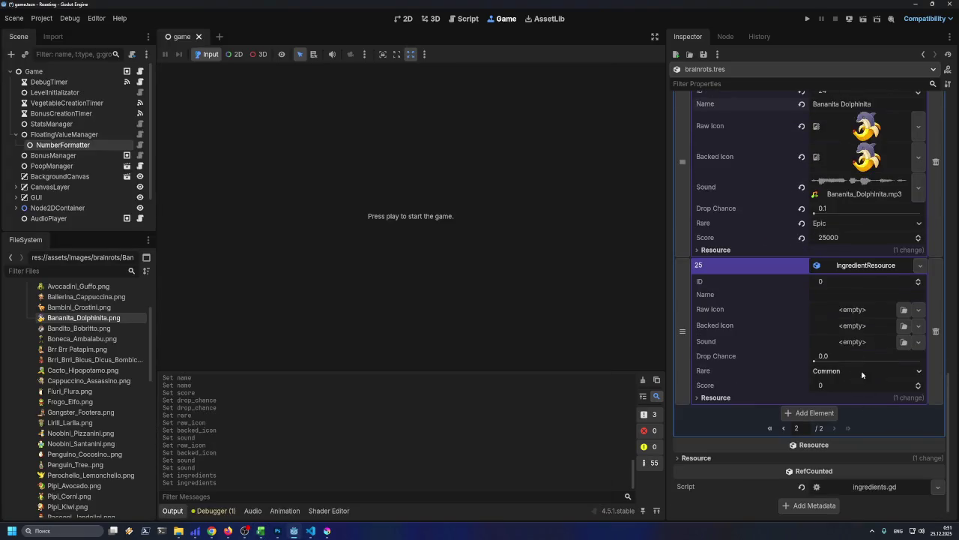
left_click(849, 333)
type("25")
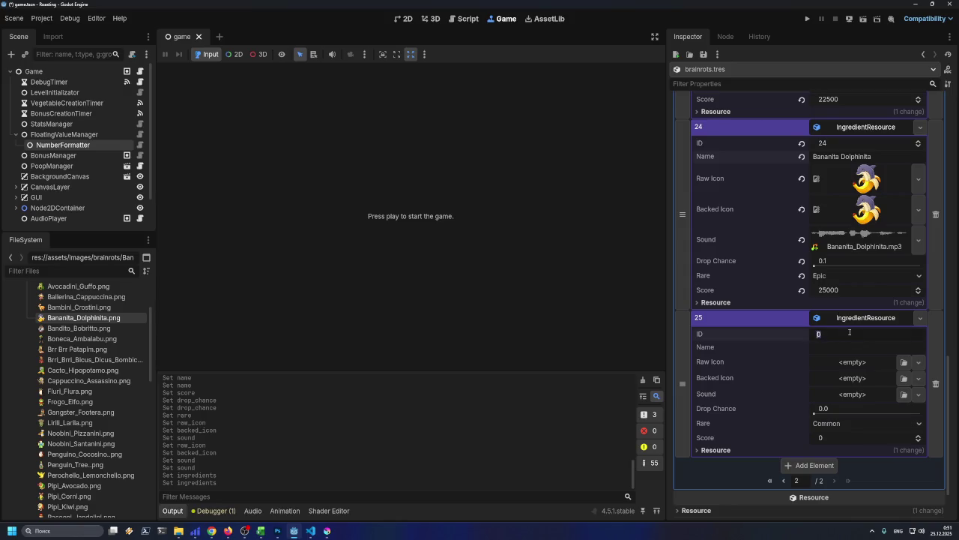
key("Return")
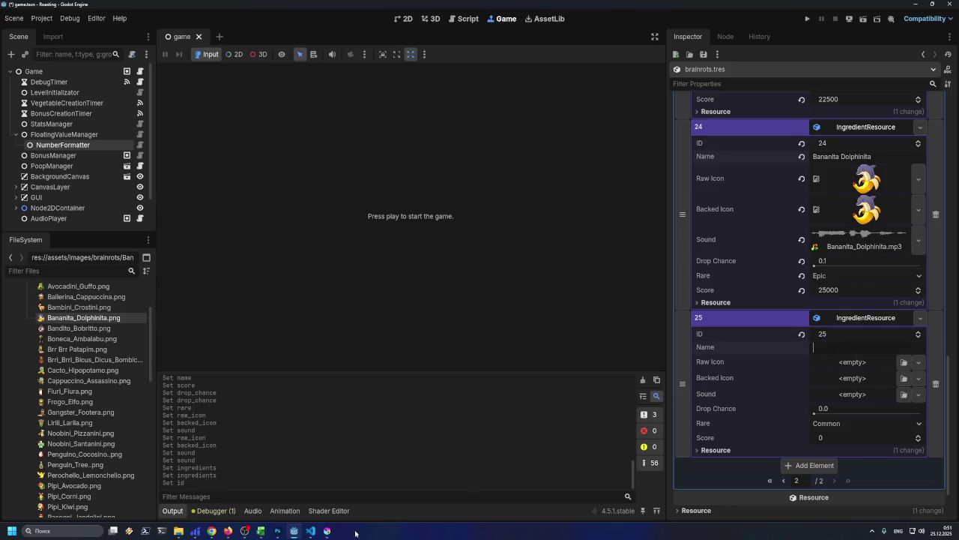
- Copy 'Perochello Lemonchello' from cell C25 into element 25's name
left_click(261, 531)
left_click(143, 310)
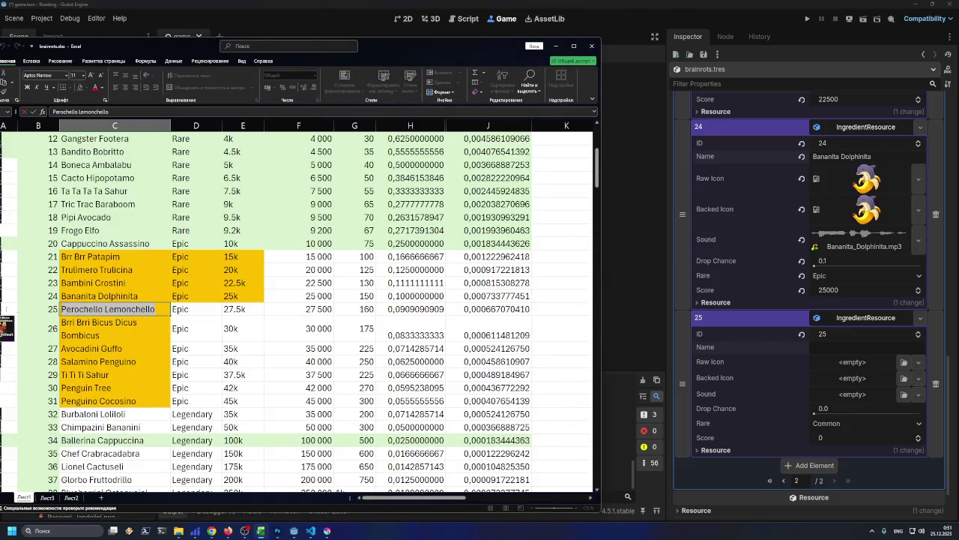
key("Escape")
key("ctrl+c")
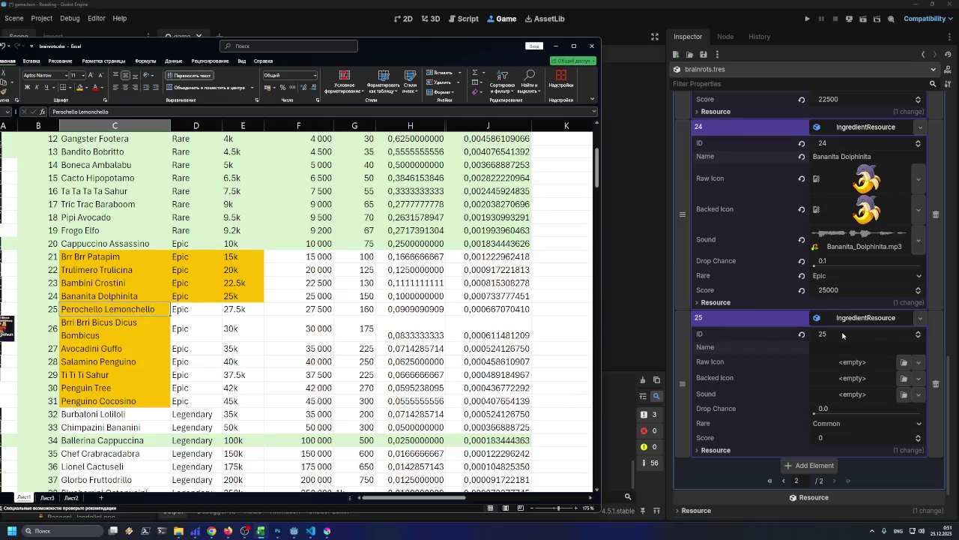
left_click(841, 347)
key("ctrl+v")
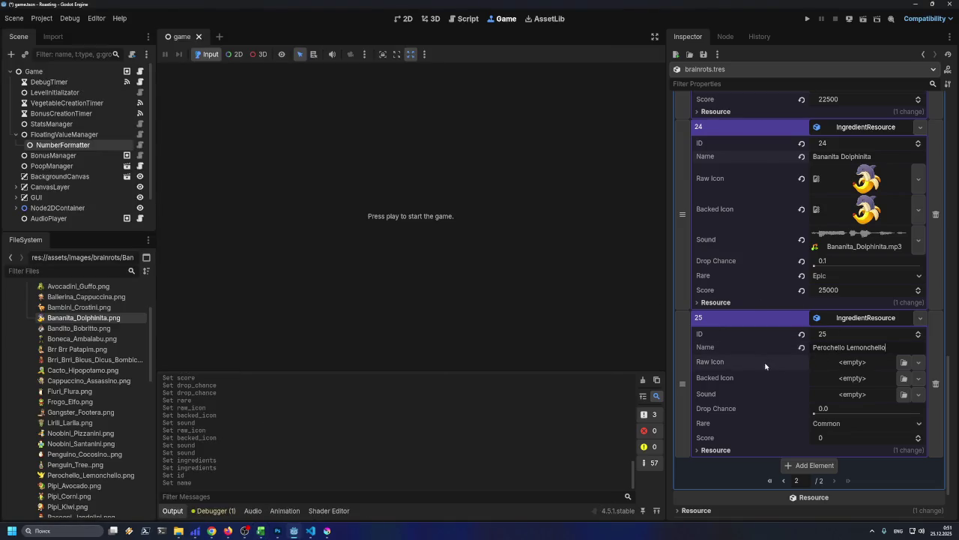
- Give element 25 the Perochello_Lemonchello.png raw icon and Perochello_Lemonchello.mp3 sound
left_click(178, 530)
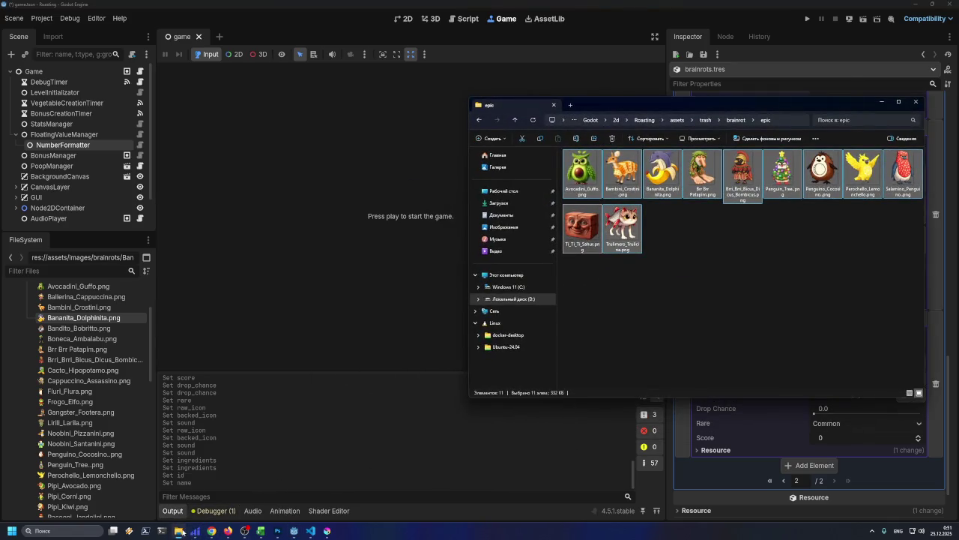
left_click(178, 531)
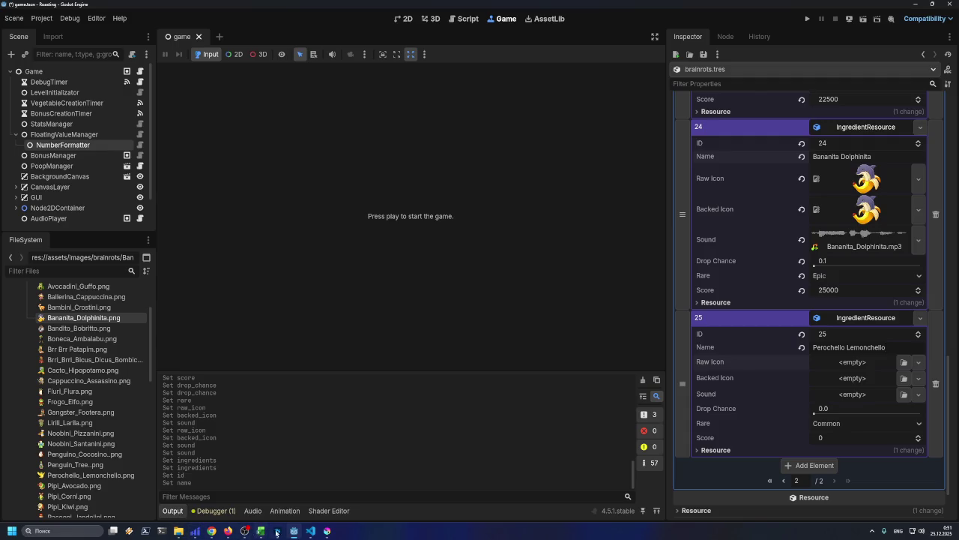
mouse_move(291, 533)
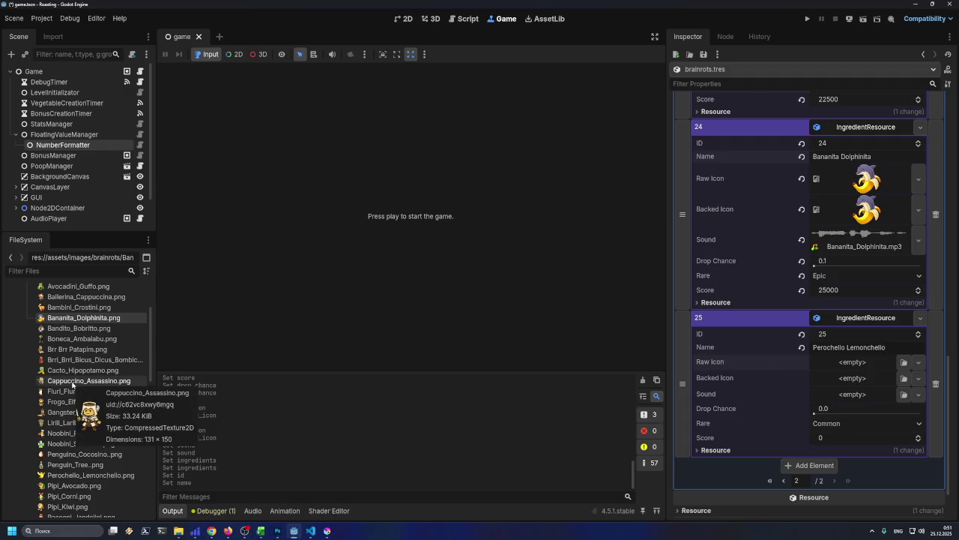
mouse_move(82, 475)
left_mouse_down()
mouse_move(772, 323)
mouse_move(836, 360)
mouse_move(824, 394)
mouse_move(840, 397)
left_mouse_up()
left_click(904, 424)
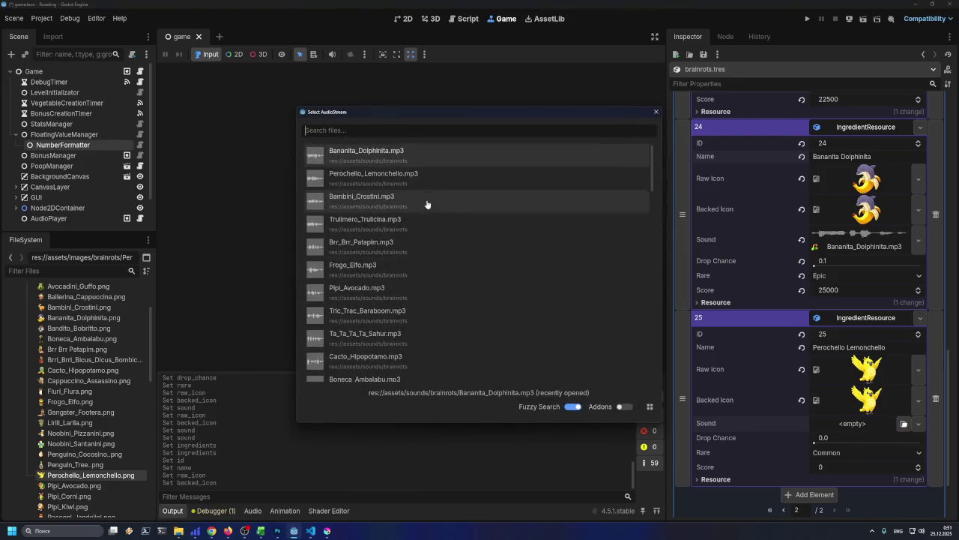
left_click(373, 177)
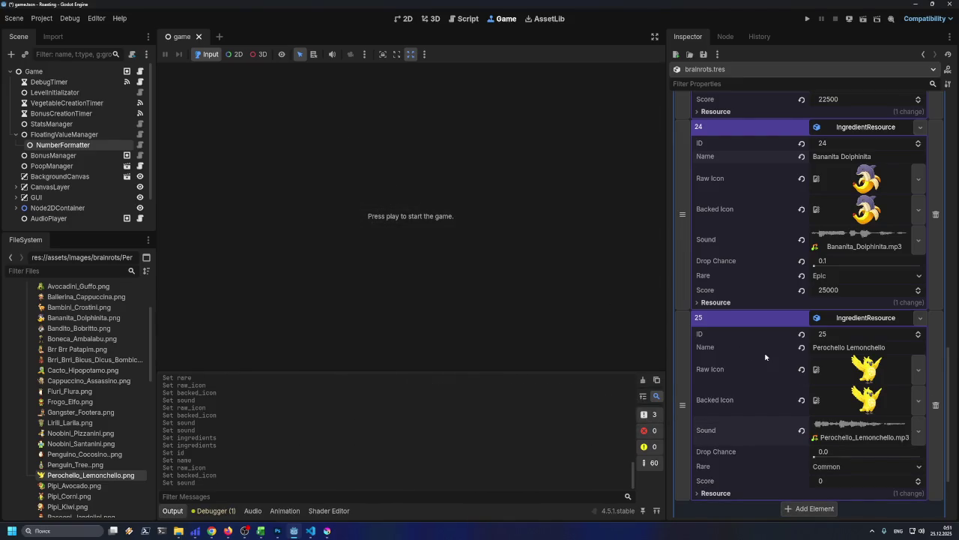
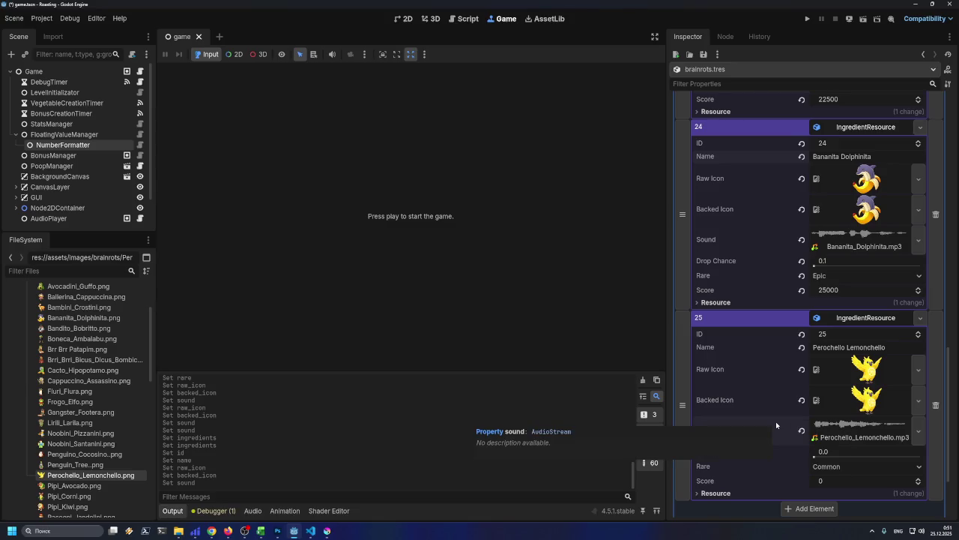
- Save the scene, then set ingredient 25's Drop Chance to 0.09 from the spreadsheet value
key("ctrl+s")
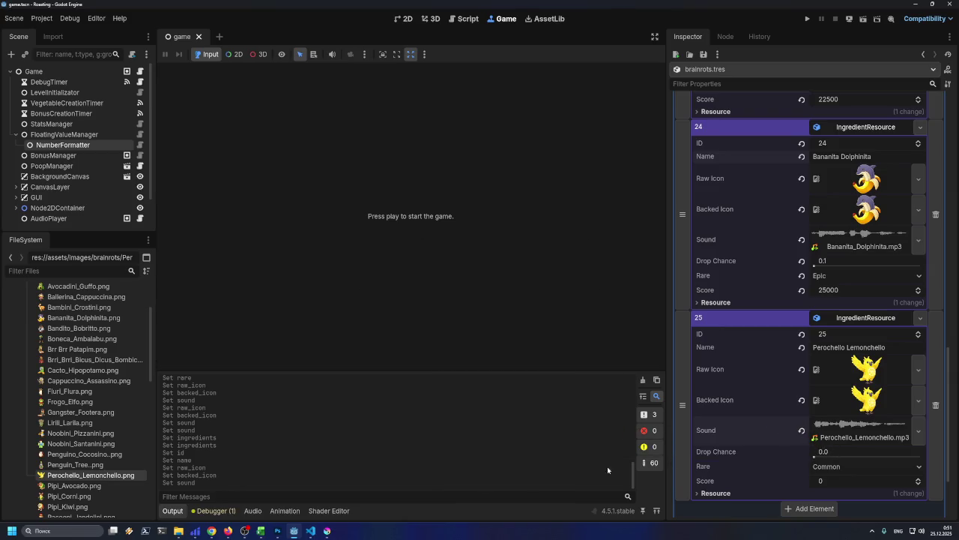
left_click(260, 531)
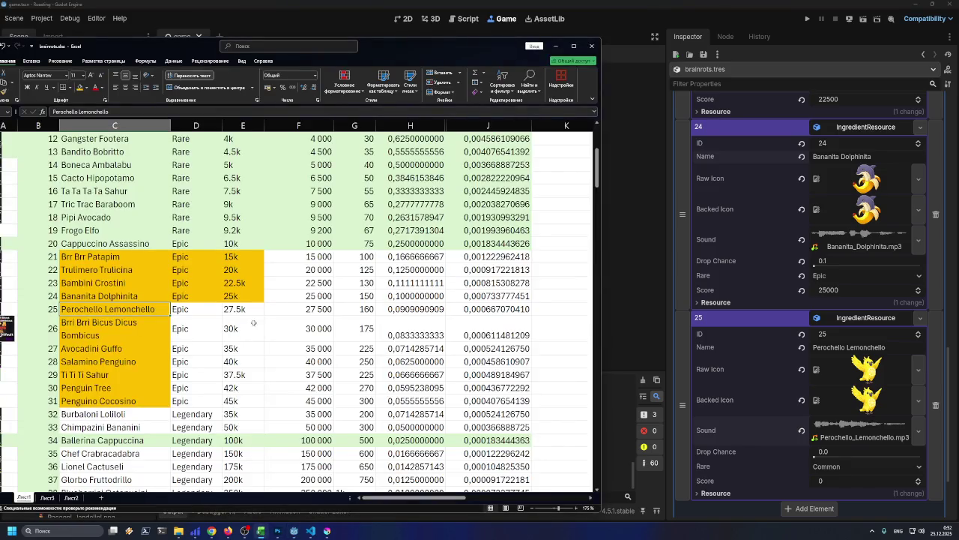
left_click(403, 309)
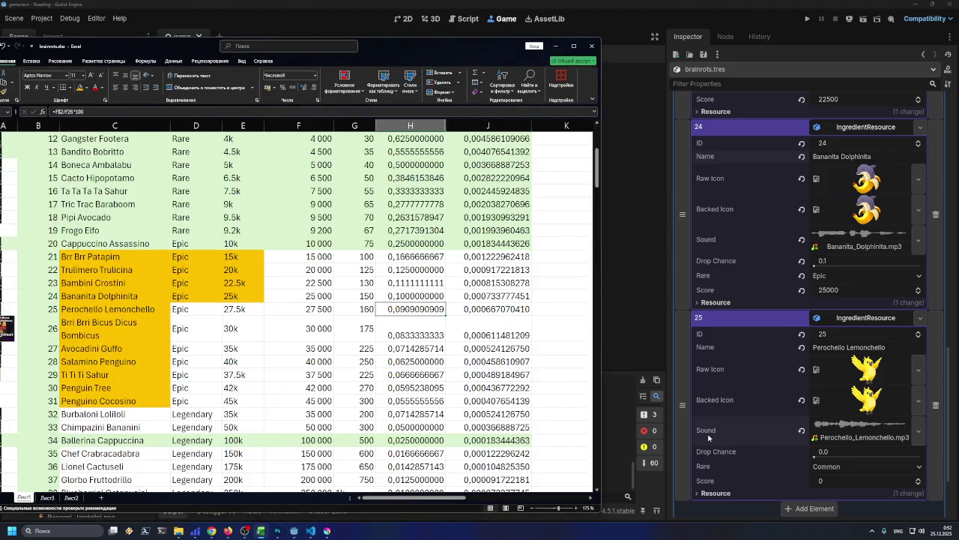
left_click(845, 452)
type("0.08")
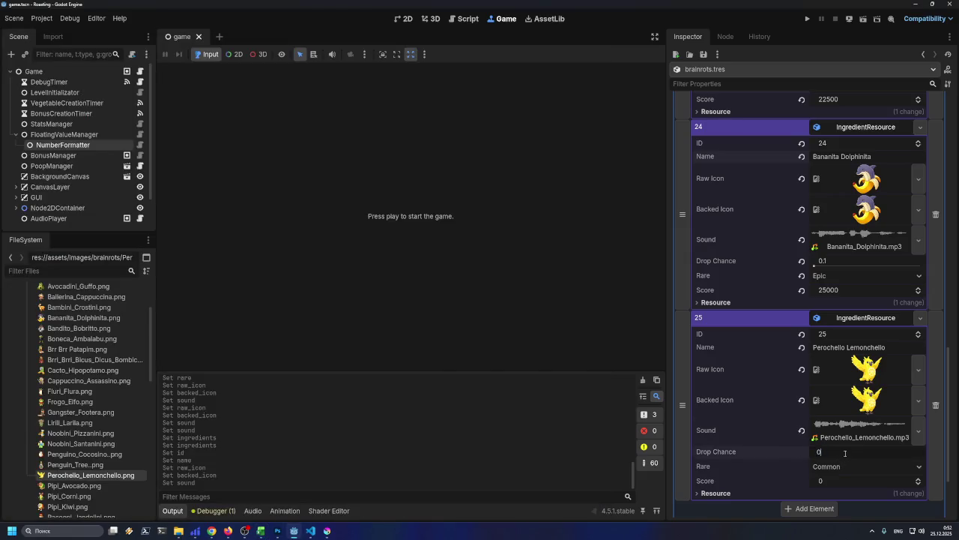
key("BackSpace")
type("9")
key("Return")
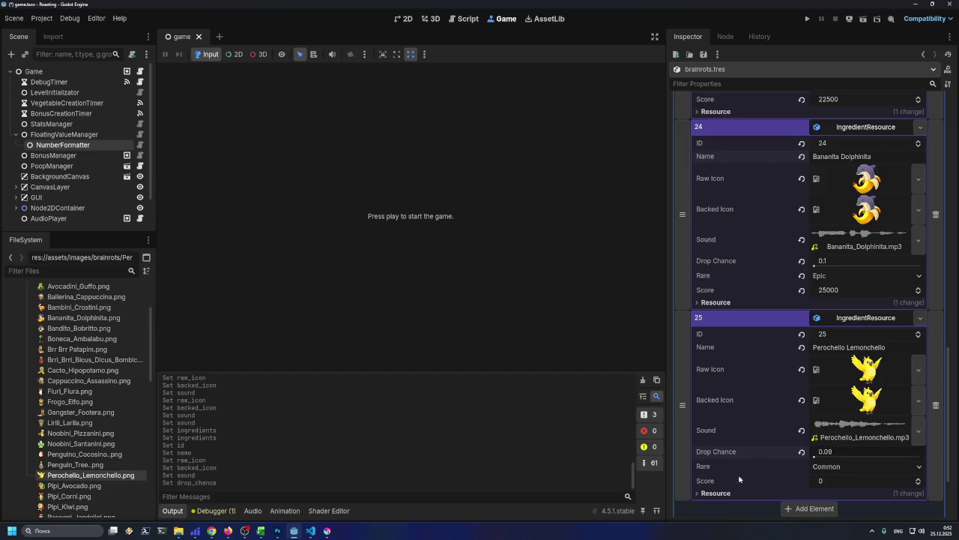
left_click(261, 530)
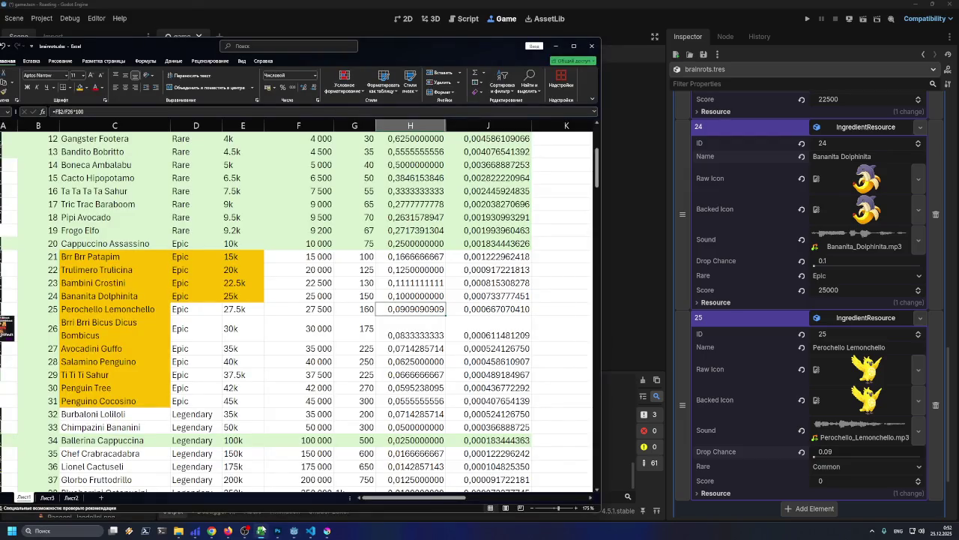
left_click(261, 530)
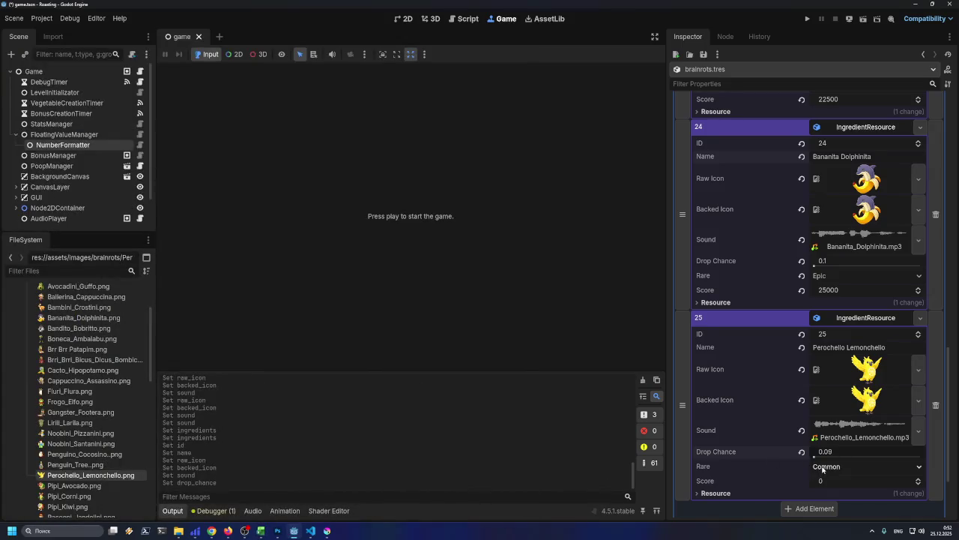
- Set ingredient 25's rarity to Epic and its Score to 27500
left_click(837, 467)
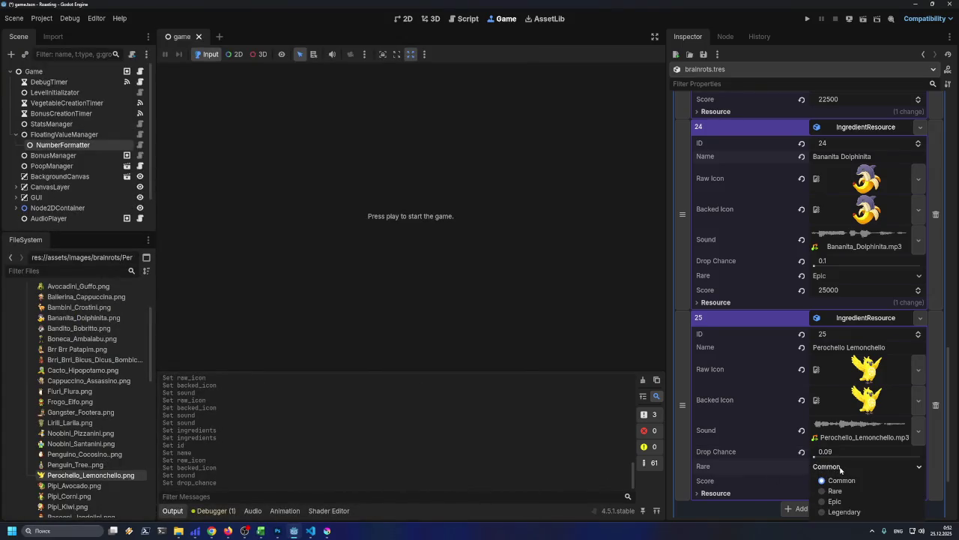
left_click(839, 501)
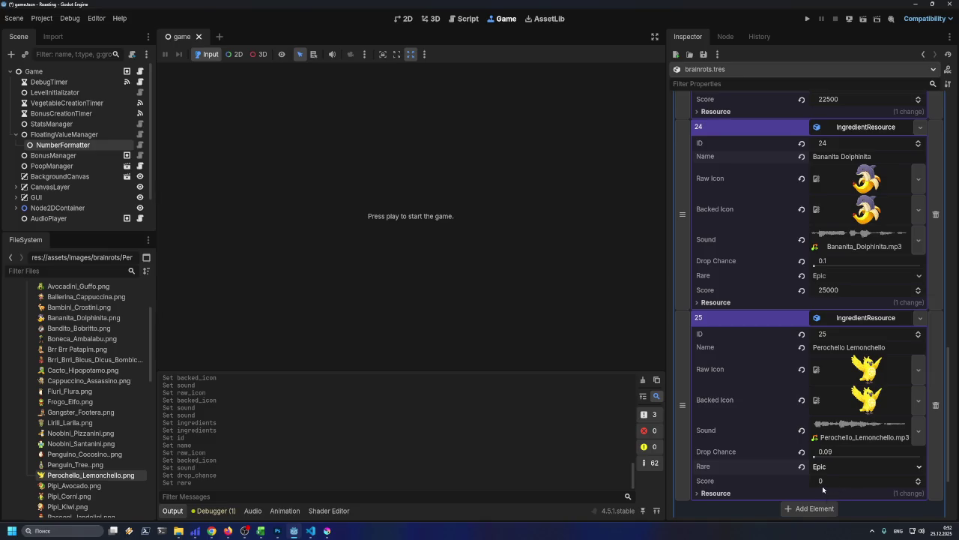
left_click(823, 484)
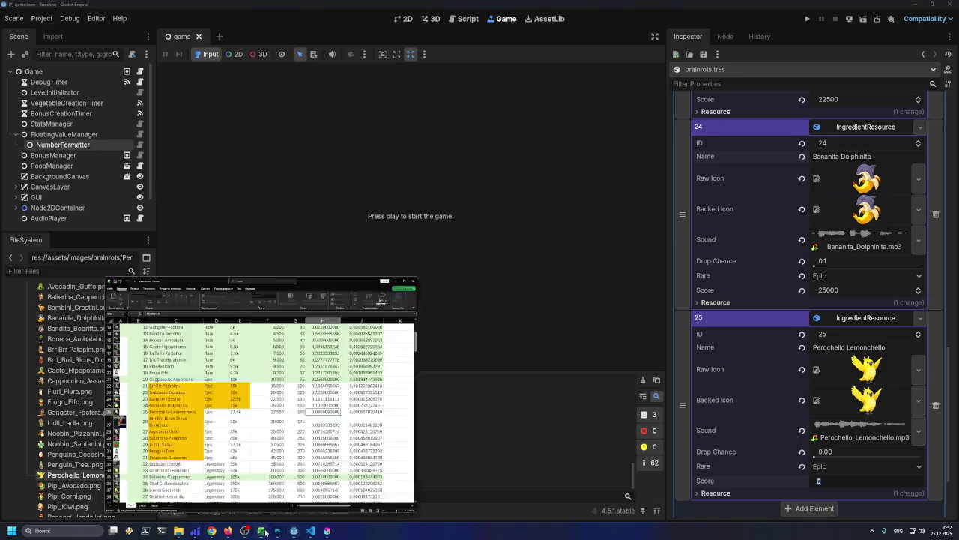
left_click(265, 532)
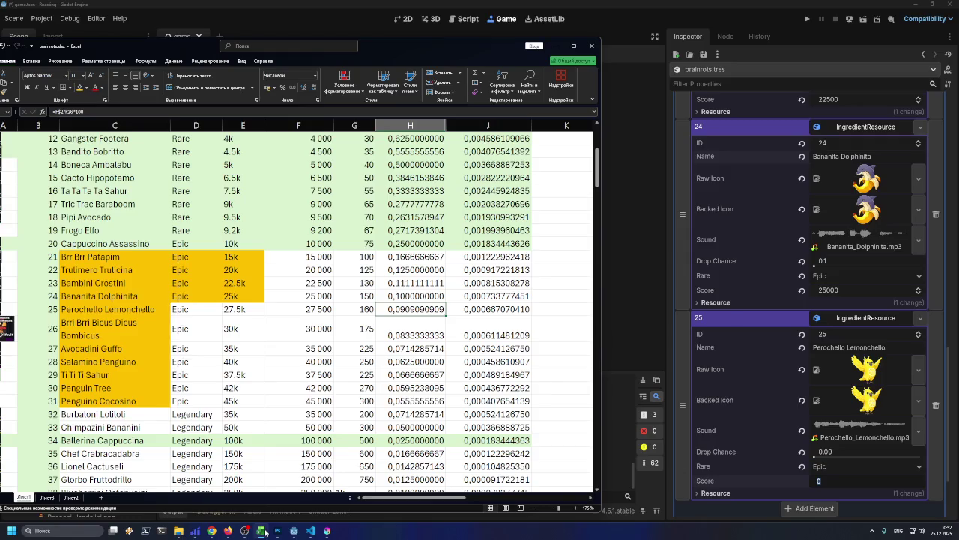
left_click(264, 531)
type("27500")
key("Return")
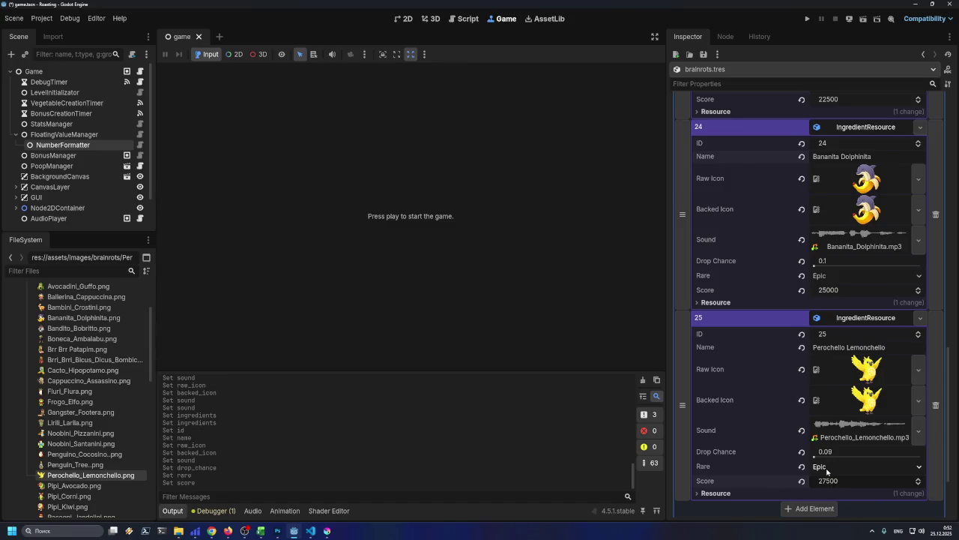
- Save in Godot, then fill Excel cells D25:E25 (Epic, 27.5k) orange and review the rows above
key("ctrl+s")
left_click(262, 531)
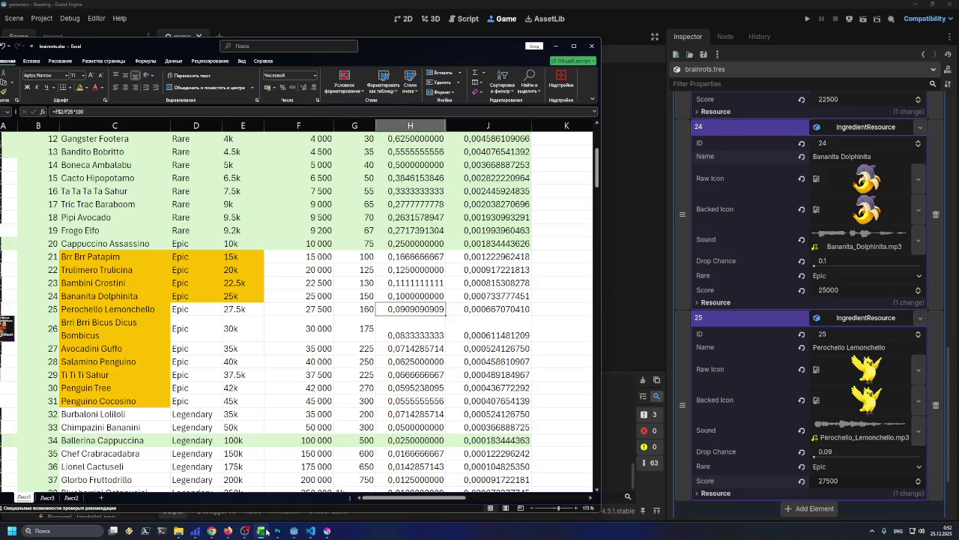
left_click_drag(229, 310, 187, 309)
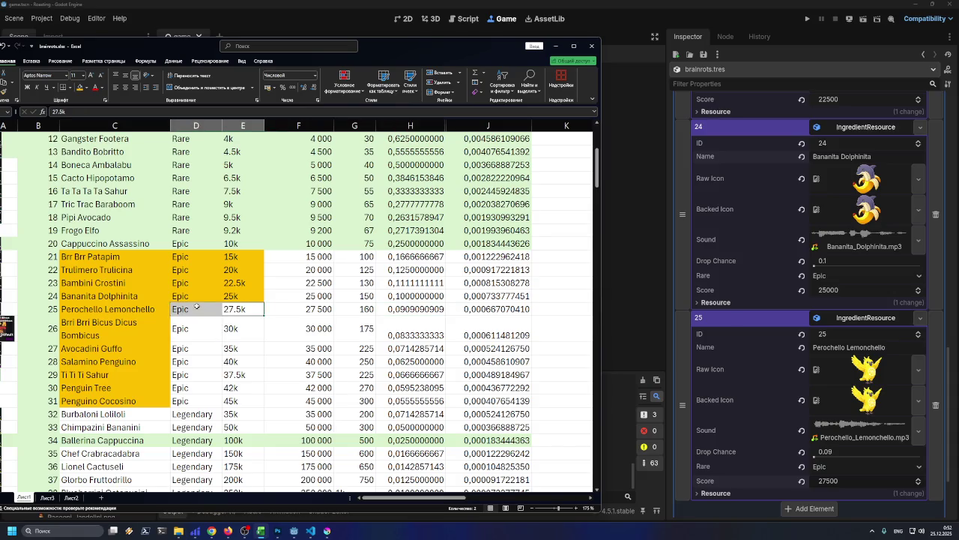
left_click(79, 87)
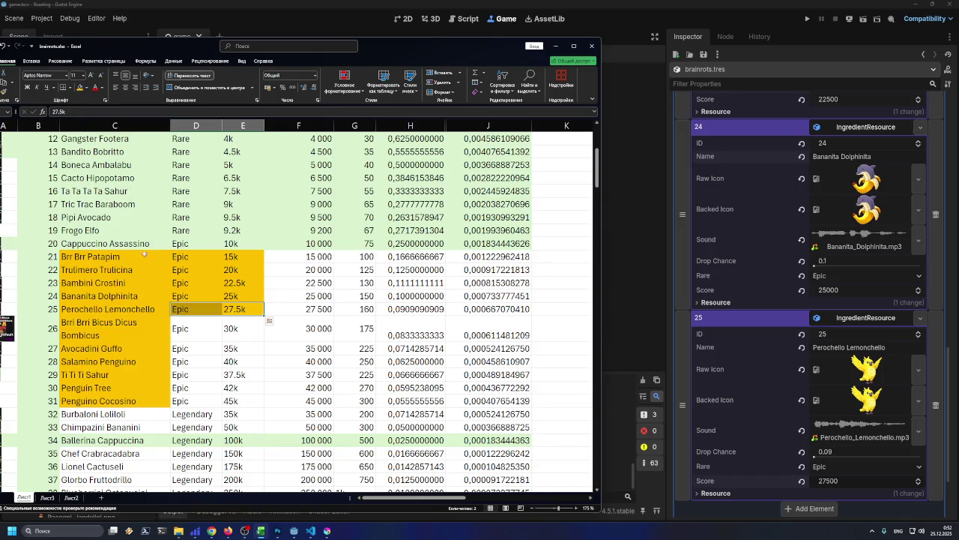
left_click(384, 307)
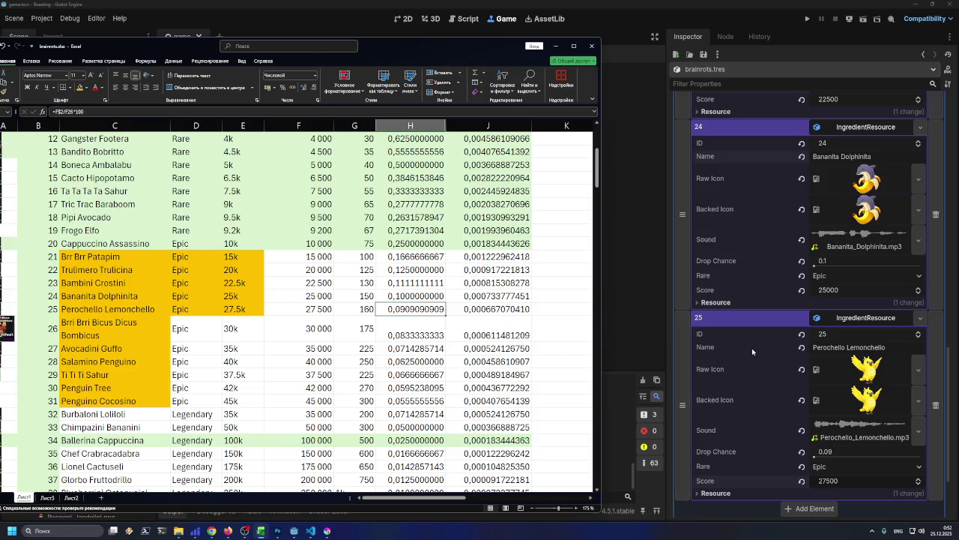
scroll(755, 350, "up", 3)
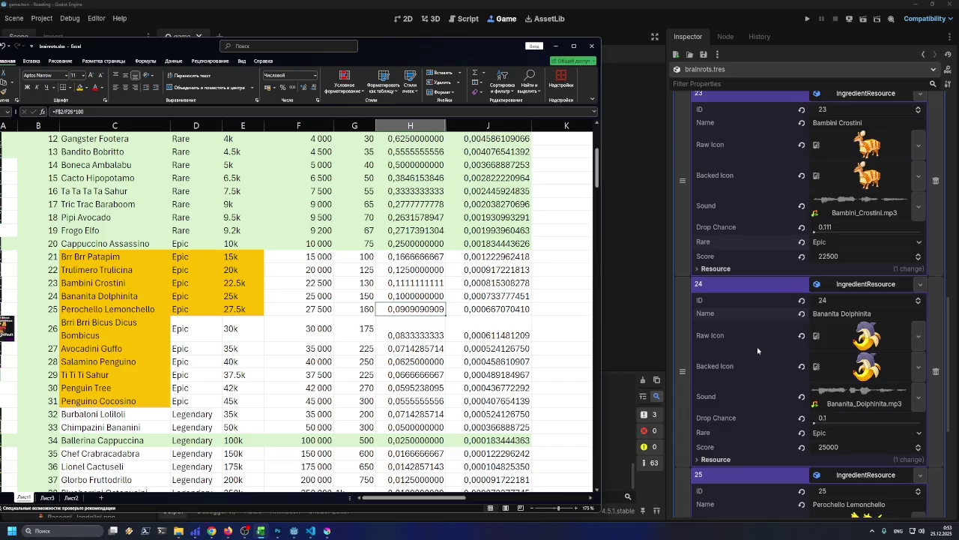
scroll(757, 350, "up", 3)
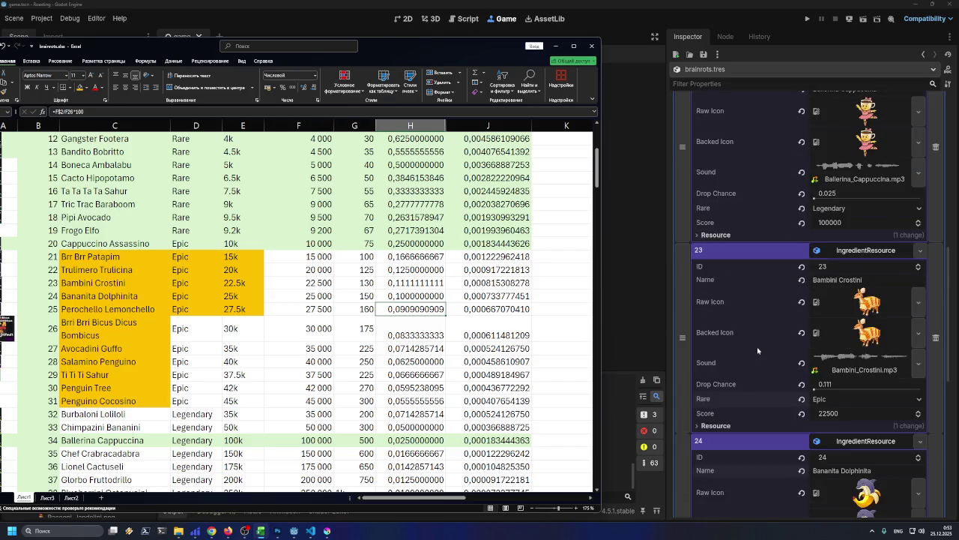
scroll(804, 353, "up", 1)
scroll(805, 351, "up", 3)
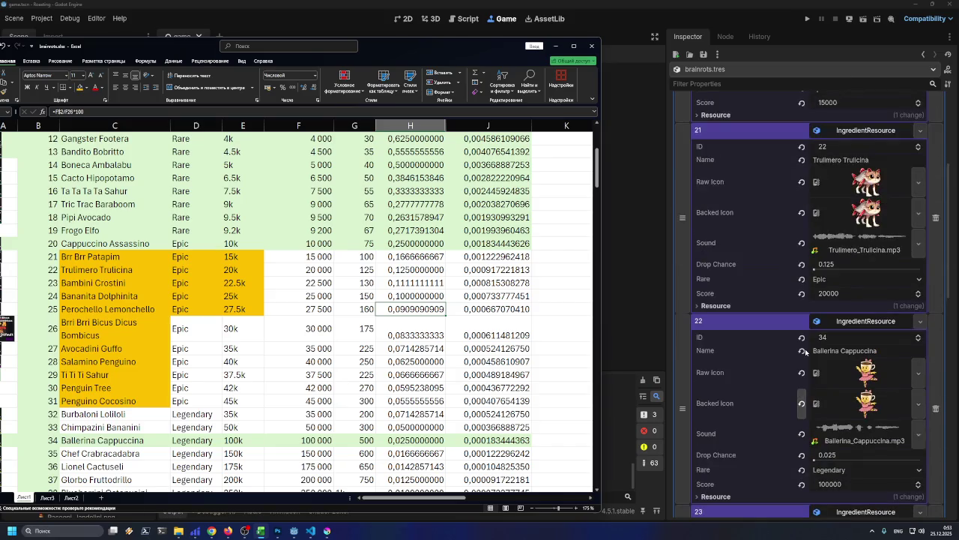
scroll(757, 290, "up", 2)
scroll(757, 288, "down", 4)
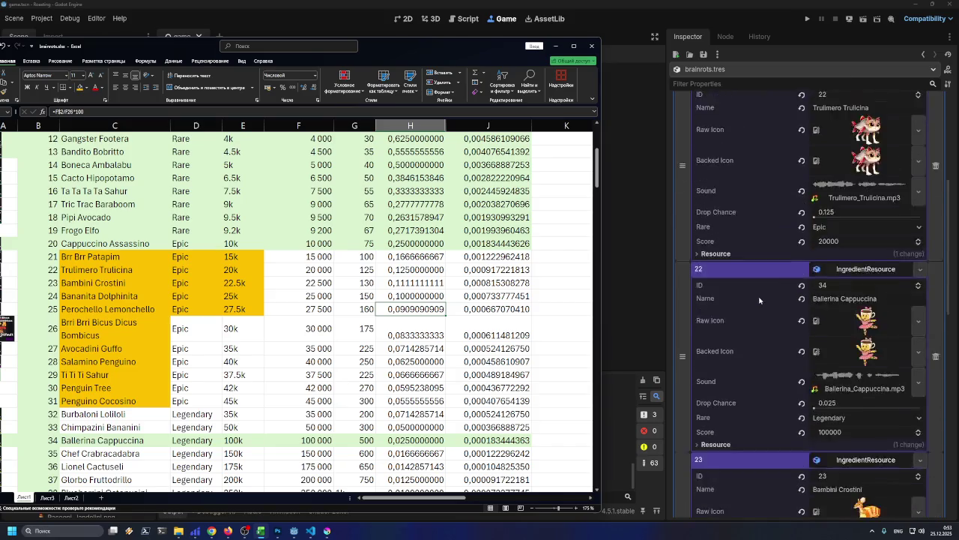
scroll(759, 300, "down", 10)
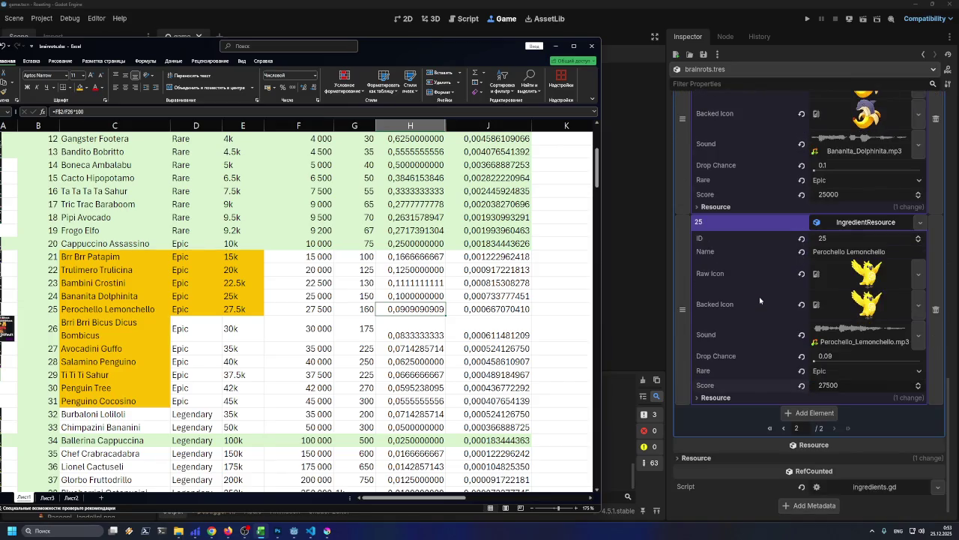
- Add element 26 to the list as a new IngredientResource with ID 26
left_click(814, 413)
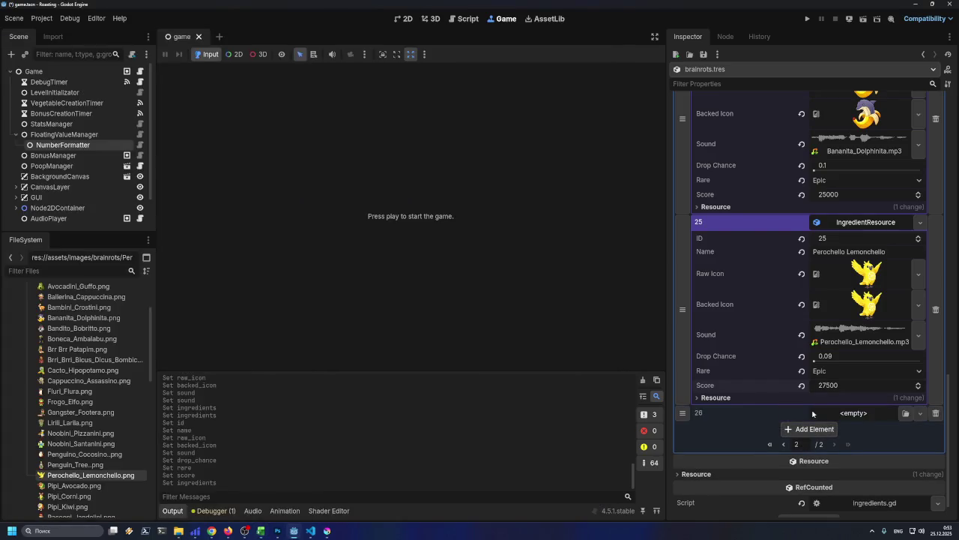
left_click(920, 413)
left_click(869, 436)
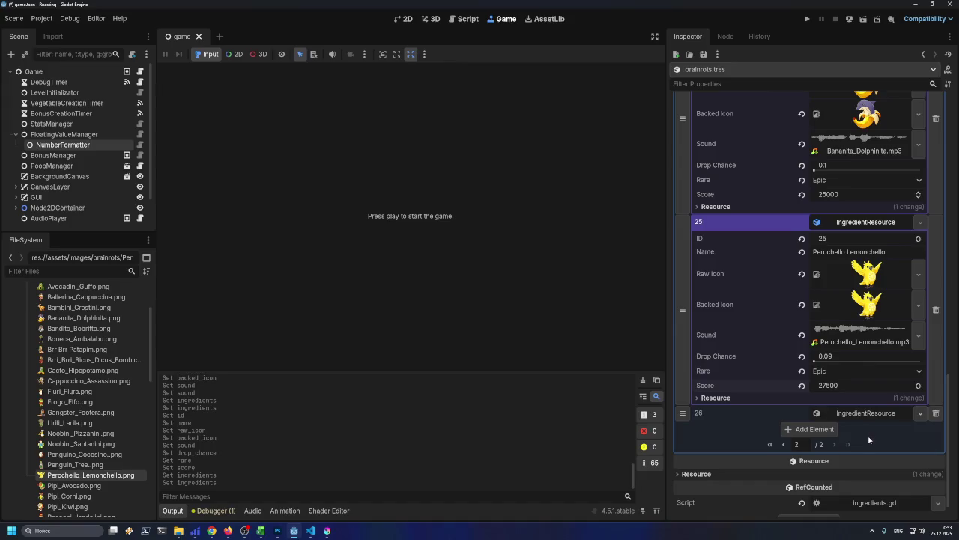
scroll(862, 420, "down", 3)
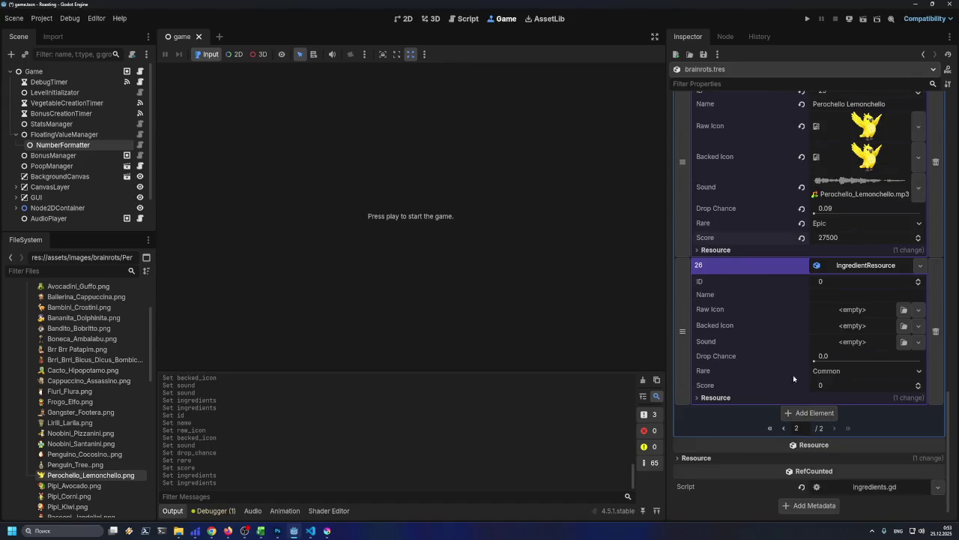
scroll(814, 358, "up", 2)
left_click(832, 390)
type("26")
key("Return")
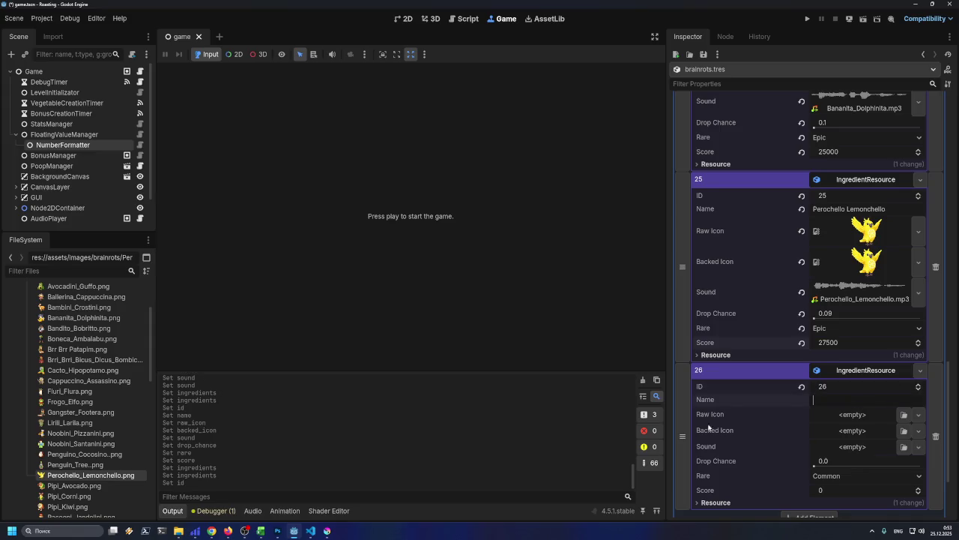
- Copy the name from Excel cell C26 into element 26's Name, Brri Brri Bicus Dicus Bombicus
left_click(261, 531)
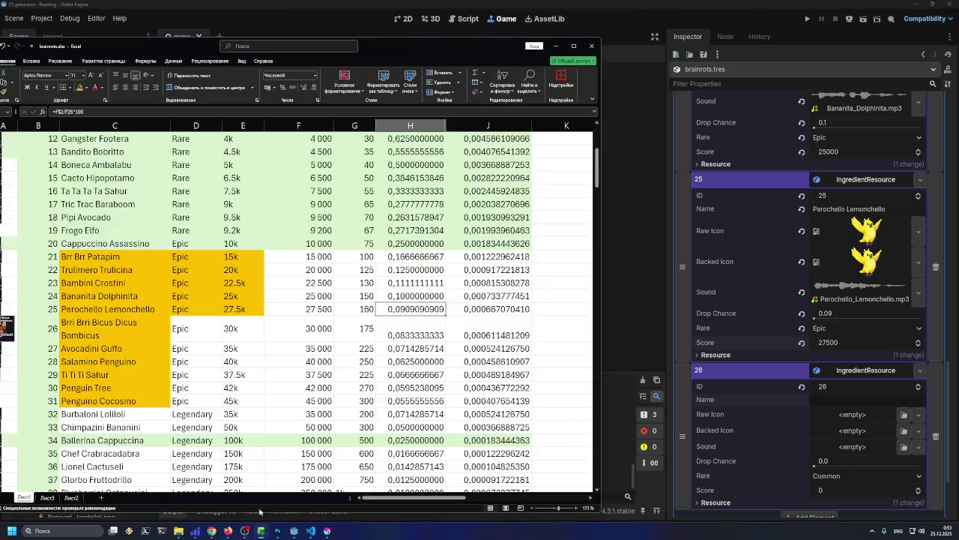
left_click(154, 334)
double_click(154, 334)
left_click_drag(73, 323, 61, 322)
key("ctrl+c")
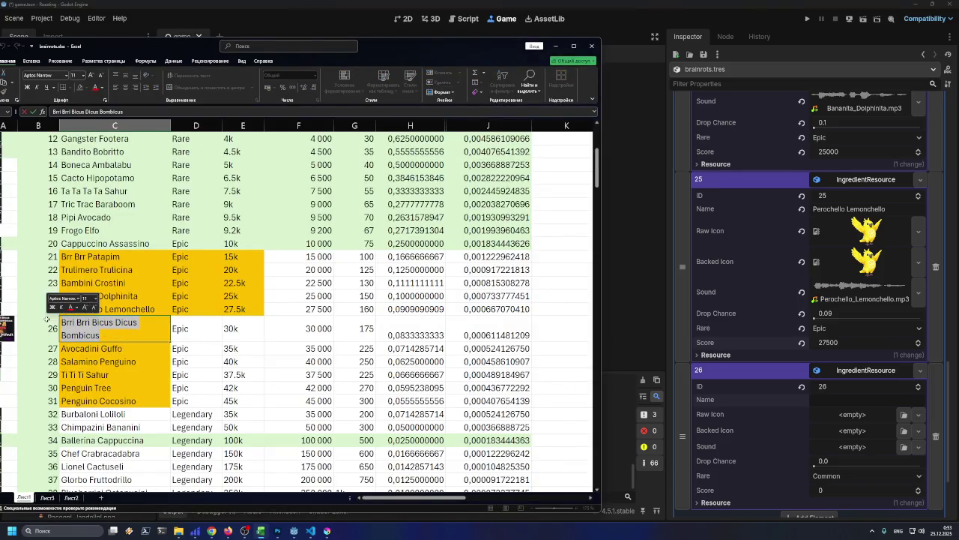
left_click(841, 399)
key("ctrl+v")
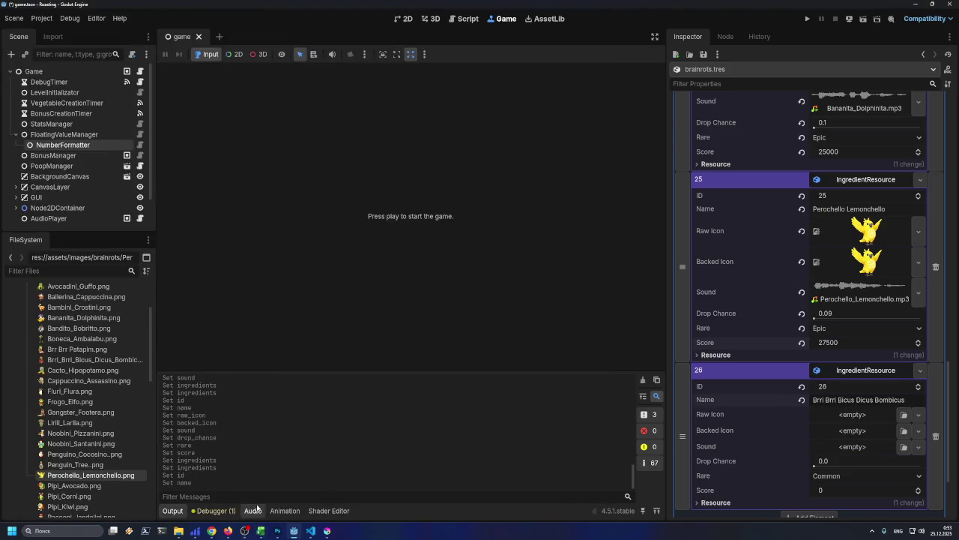
left_click(178, 531)
left_click(260, 531)
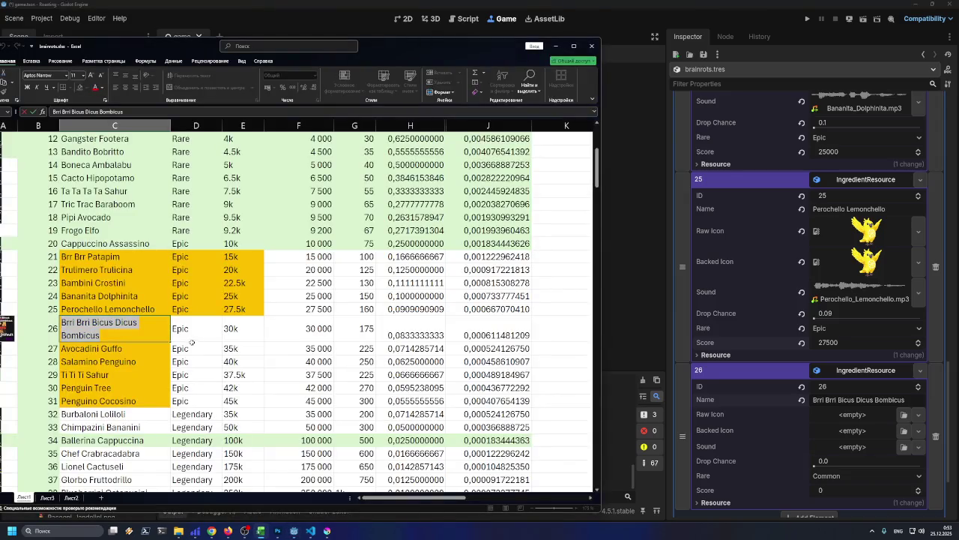
left_click(194, 337)
left_click(166, 338)
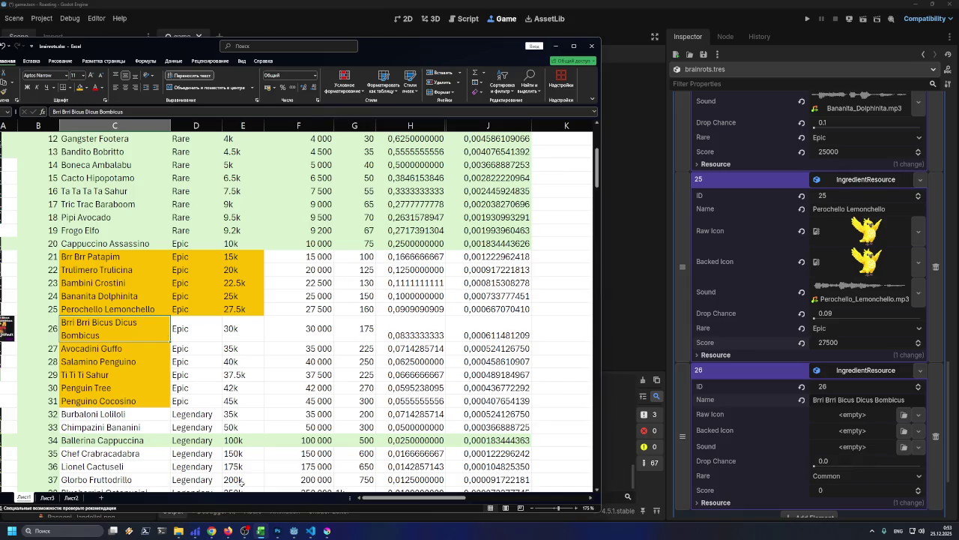
left_click(294, 532)
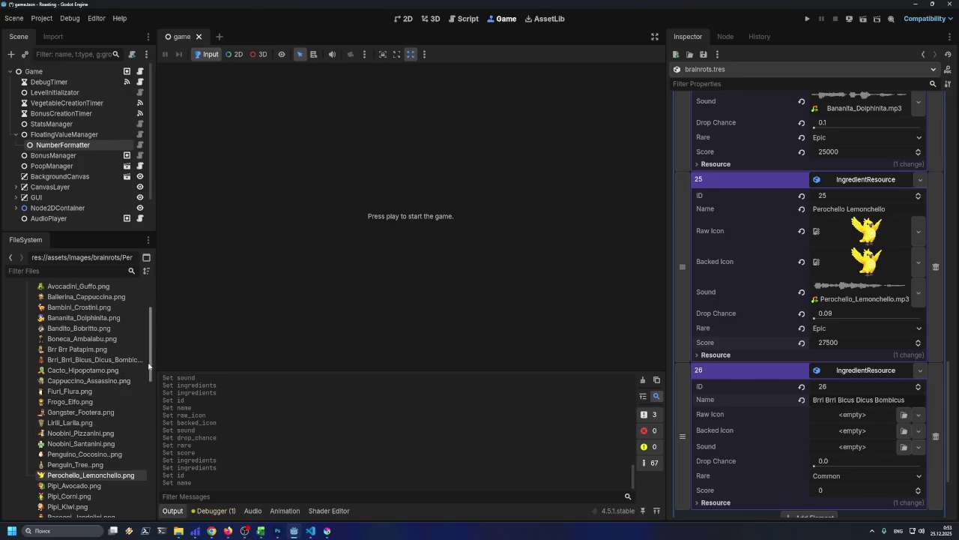
- Assign the Brri Brri sprite as Raw Icon and Brri_Brri_Bicus_Dicus_Bombicus.mp3 as the Sound
mouse_move(90, 363)
left_mouse_down()
mouse_move(251, 363)
mouse_move(772, 402)
mouse_move(864, 418)
mouse_move(860, 448)
left_mouse_up()
scroll(860, 448, "down", 3)
left_click(904, 371)
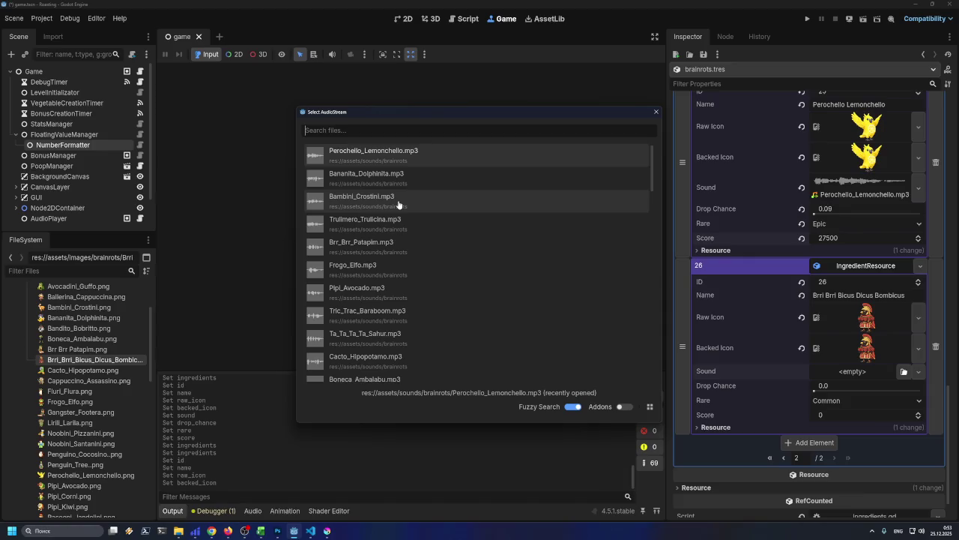
key("ctrl+v")
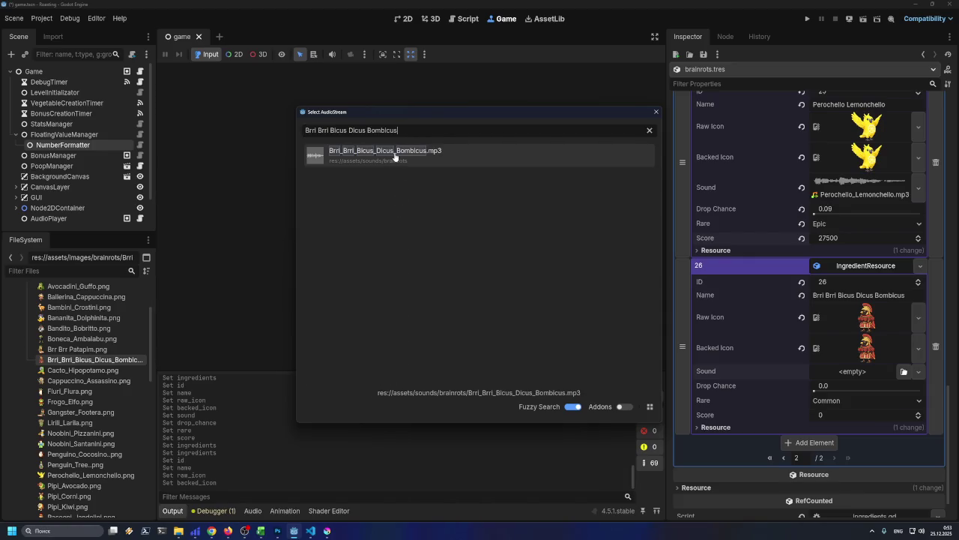
double_click(396, 156)
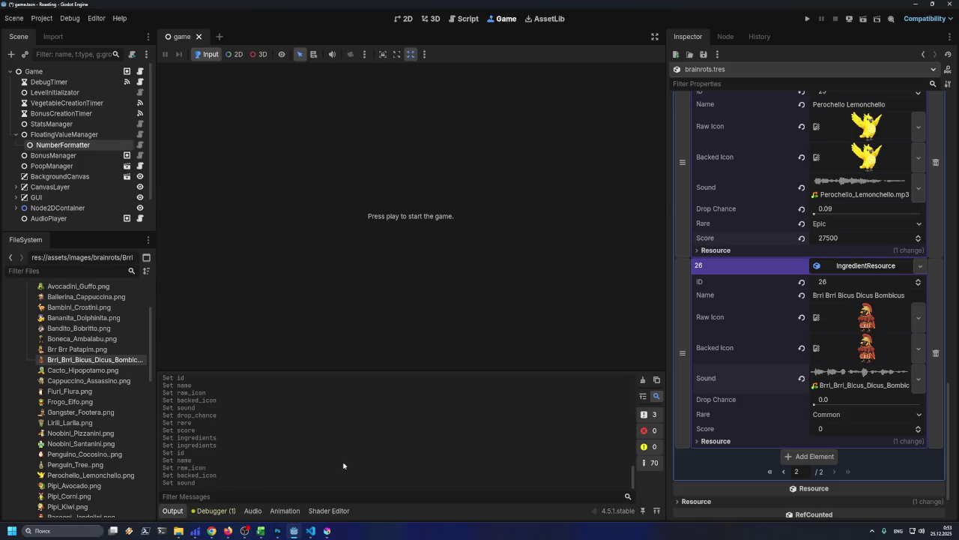
- Set ingredient 26's Drop Chance to 0.083 and its rarity to Epic
left_click(260, 530)
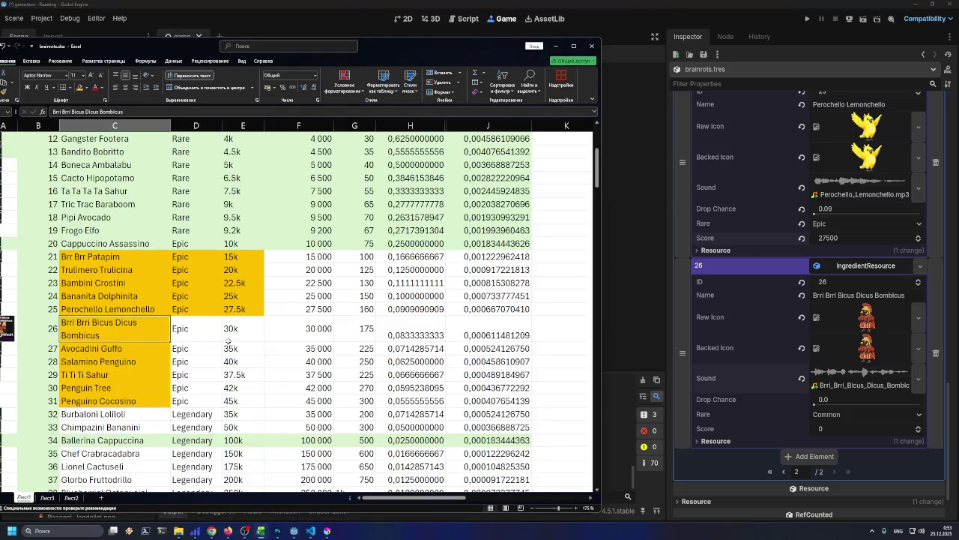
left_click(396, 337)
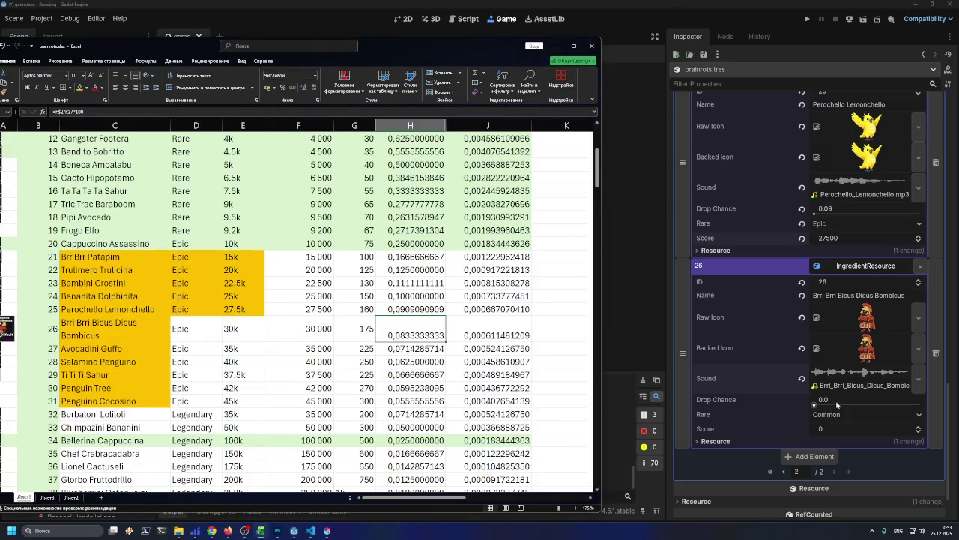
left_click(839, 404)
type("0.083")
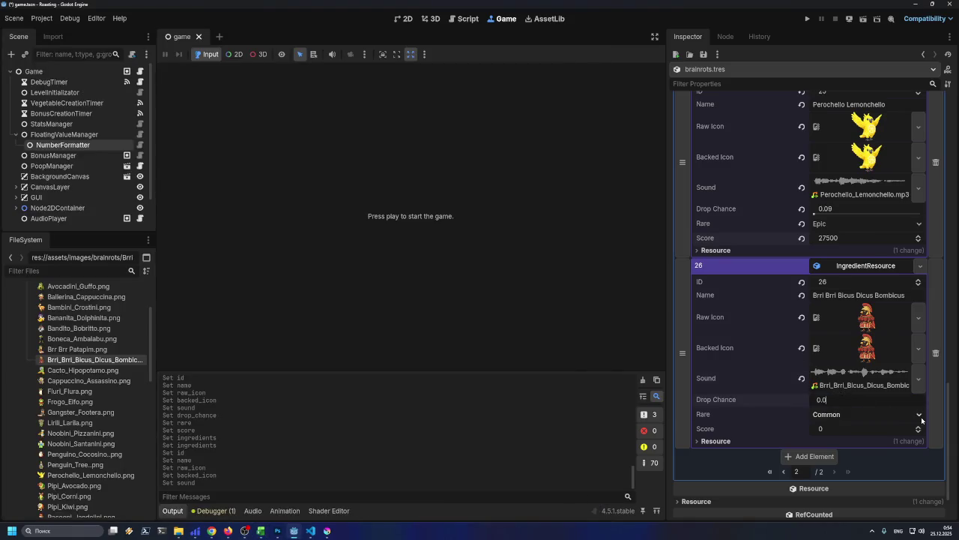
key("Return")
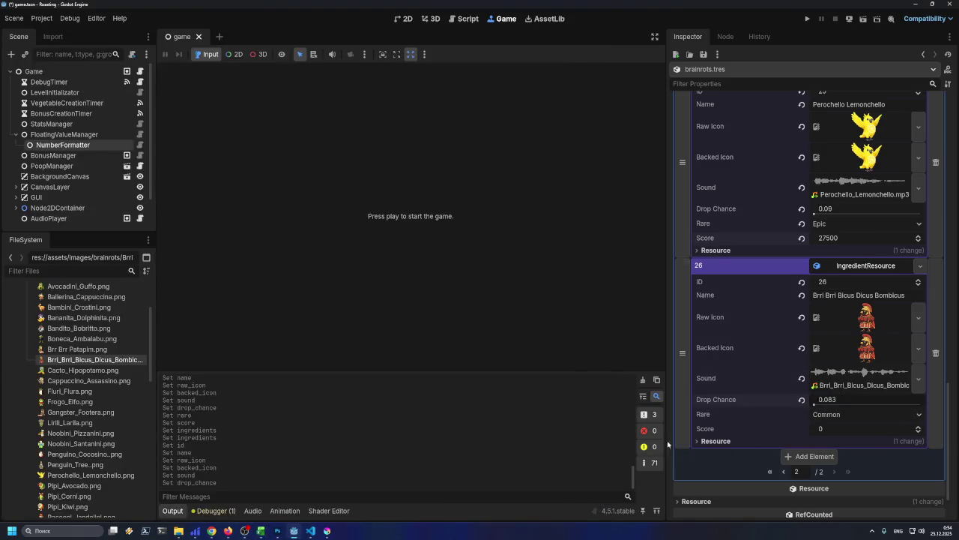
left_click(843, 416)
left_click(835, 453)
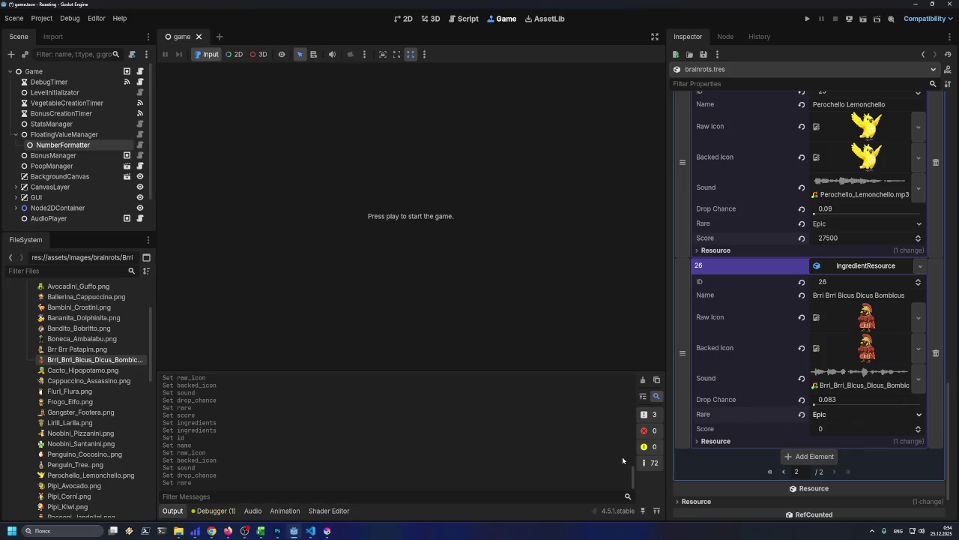
- Set ingredient 26's Score to 30000 and save the scene
left_click(292, 531)
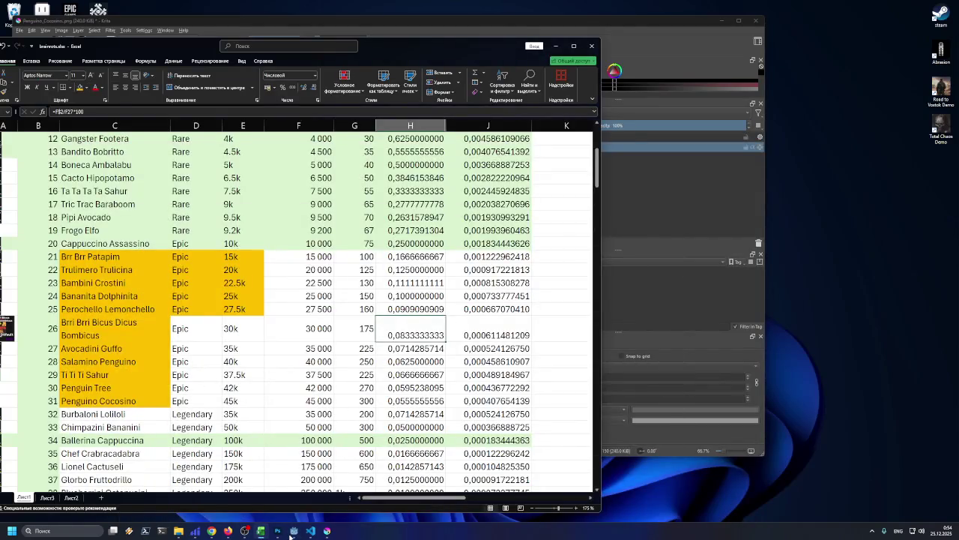
left_click(292, 533)
left_click(292, 533)
left_click(292, 530)
left_click(824, 429)
type("30")
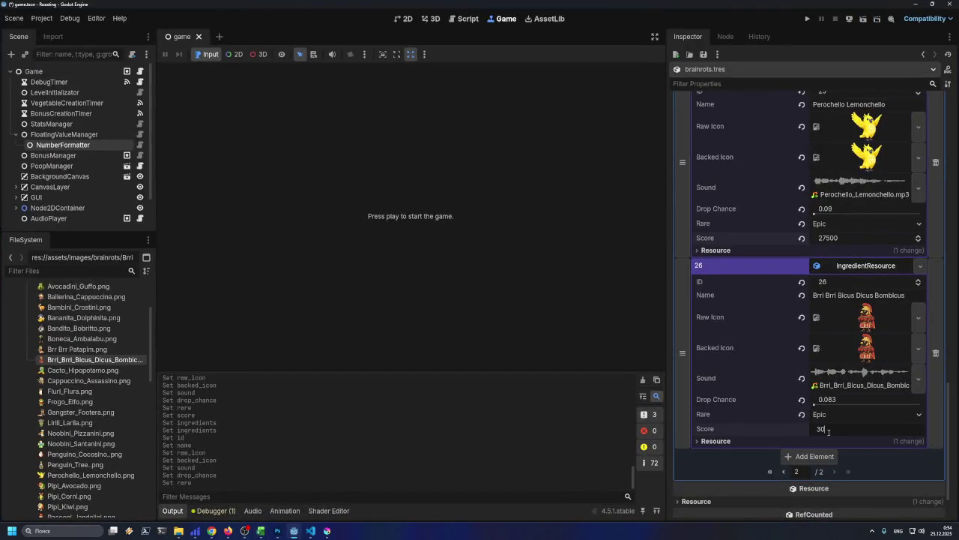
type("000")
key("Return")
key("ctrl+s")
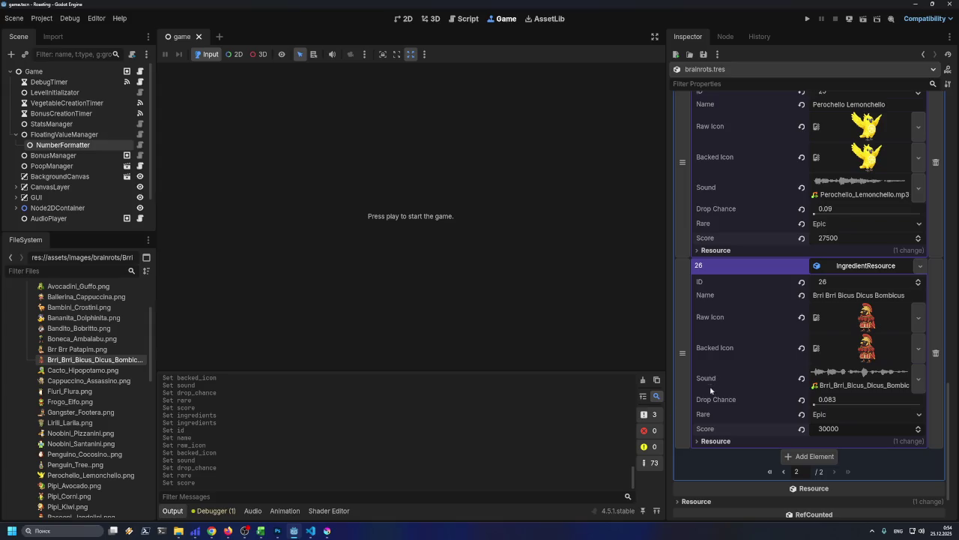
left_click(295, 532)
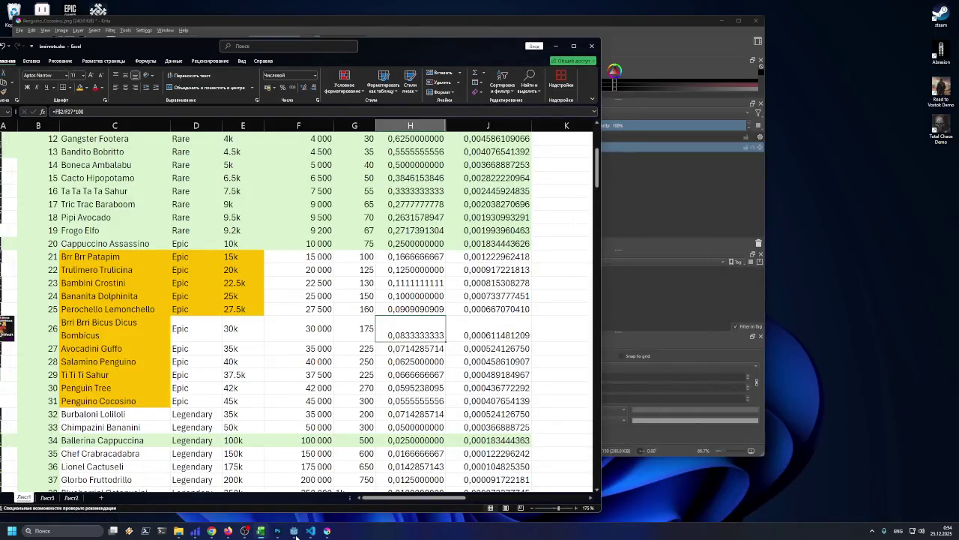
left_click(294, 532)
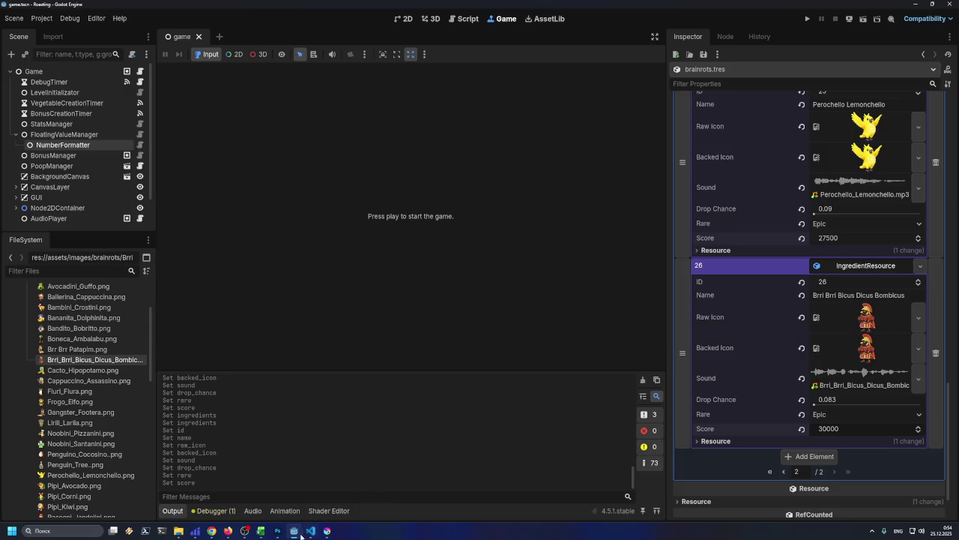
- Fill Excel cells D26:E26 (Epic, 30k) with the highlight colour, then return to Godot
left_click(296, 534)
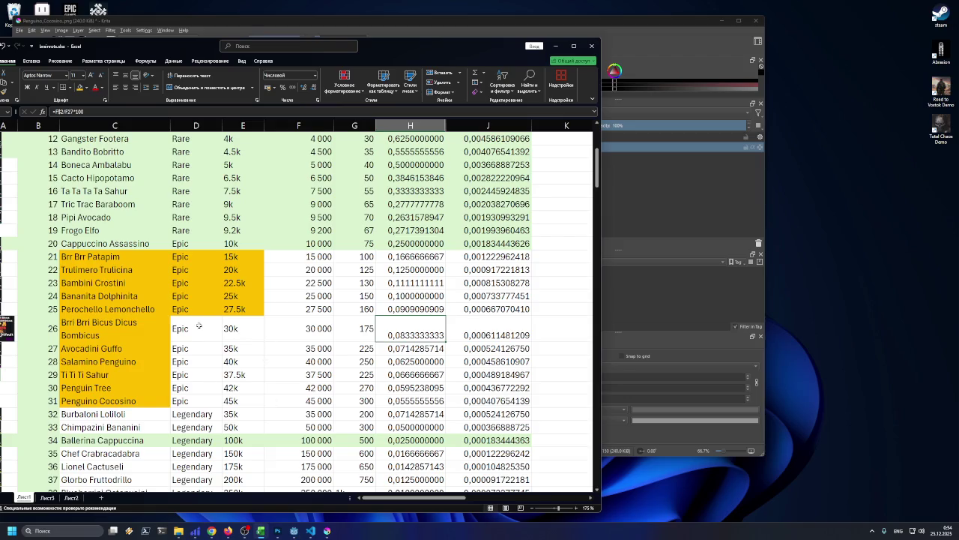
left_click_drag(184, 328, 240, 330)
left_click(80, 87)
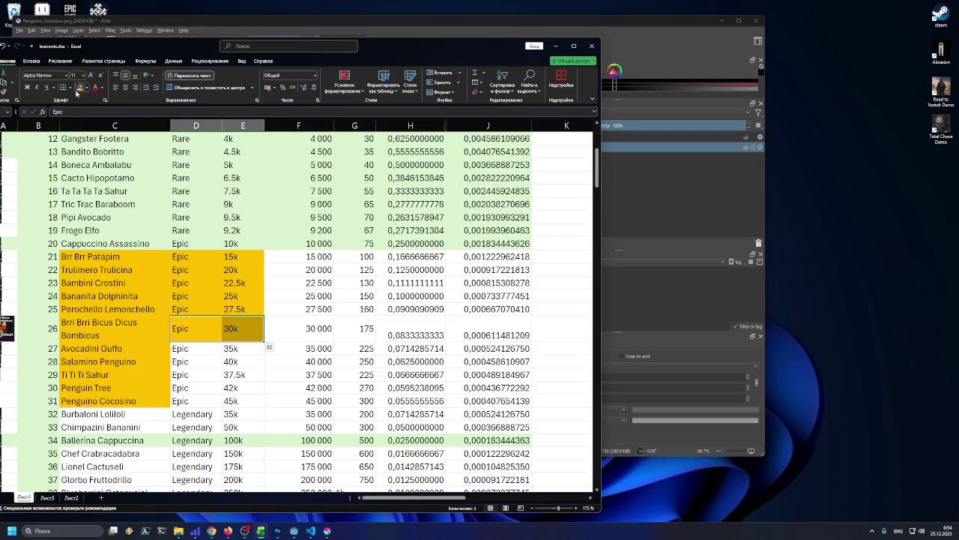
left_click(194, 348)
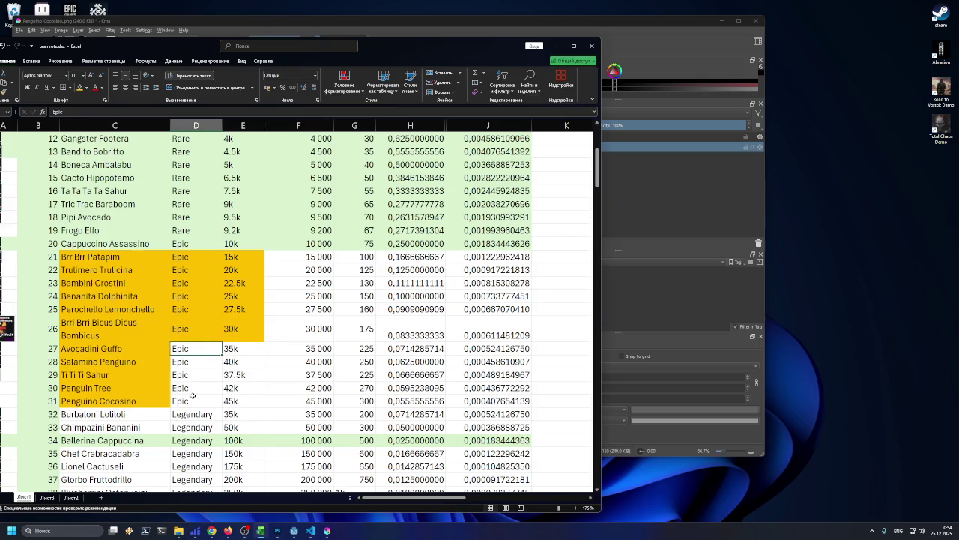
mouse_move(248, 531)
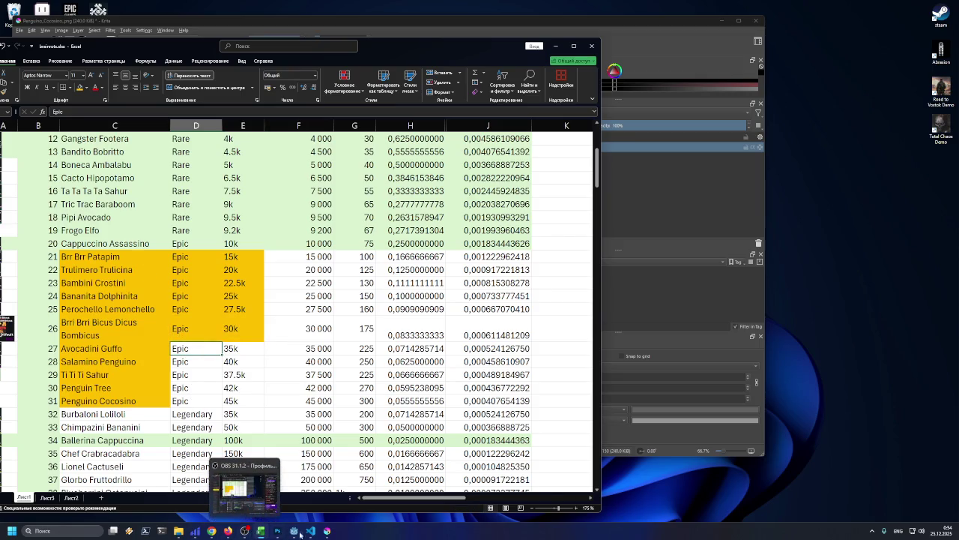
left_click(296, 531)
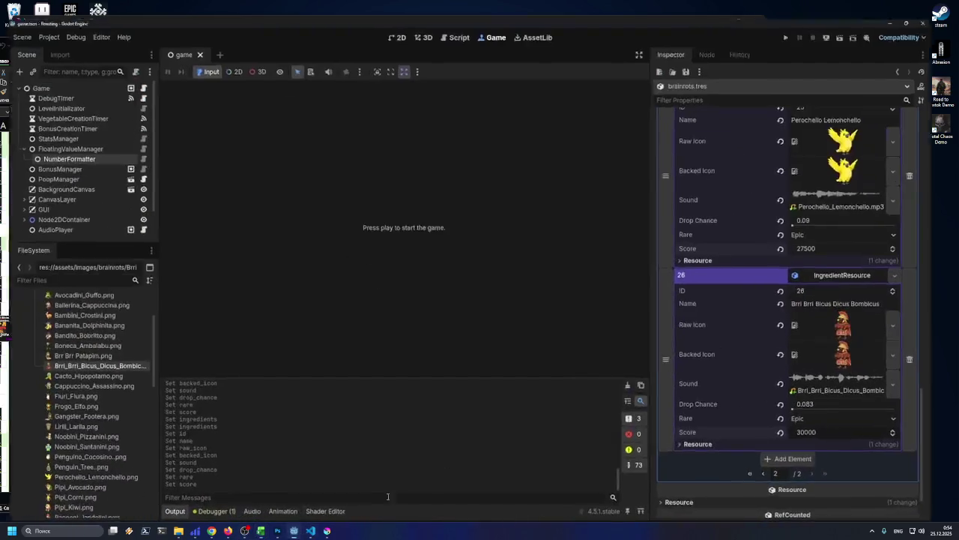
- Add element 27 as a new IngredientResource with ID 27
left_click(811, 456)
left_click(920, 456)
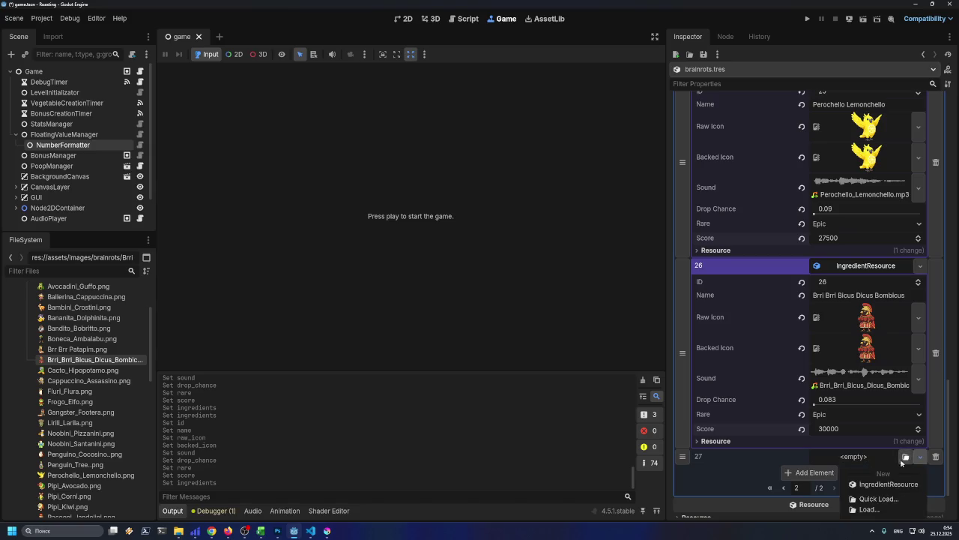
left_click(885, 483)
left_click(869, 397)
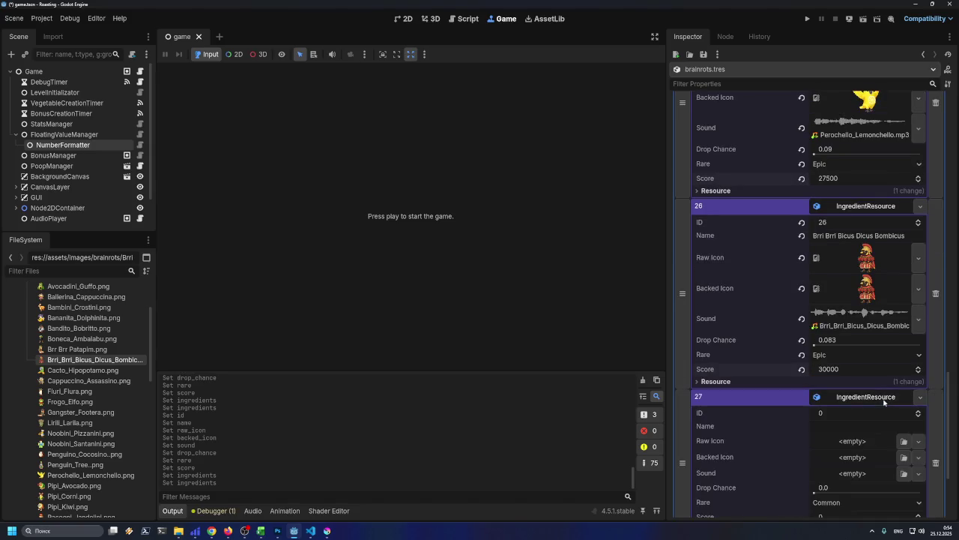
left_click(862, 414)
type("27")
key("Return")
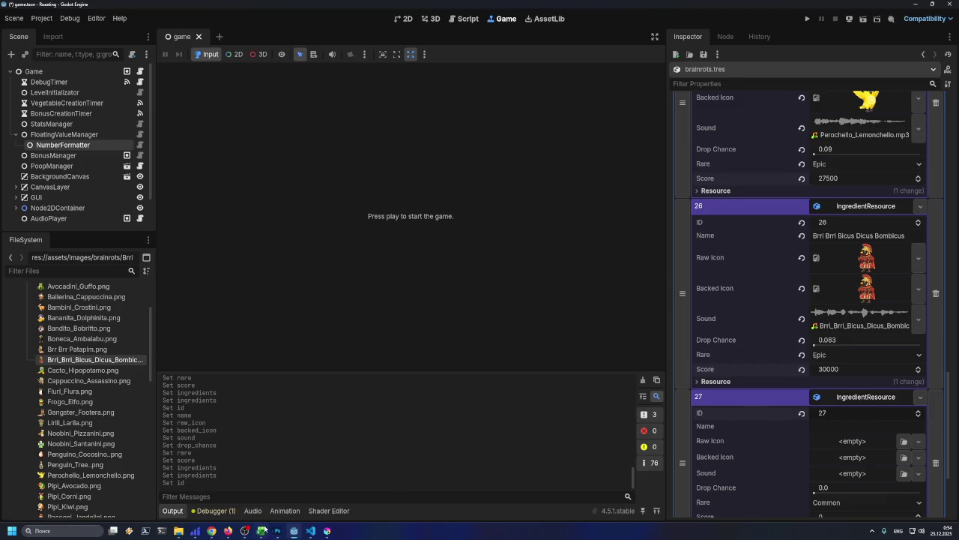
- Copy the name Avocadini Guffo from Excel cell C27 into element 27's Name
left_click(261, 531)
left_click(97, 349)
key("F2")
key("shift+Home")
key("ctrl+c")
left_click(860, 425)
key("ctrl+v")
key("Return")
scroll(871, 434, "down", 3)
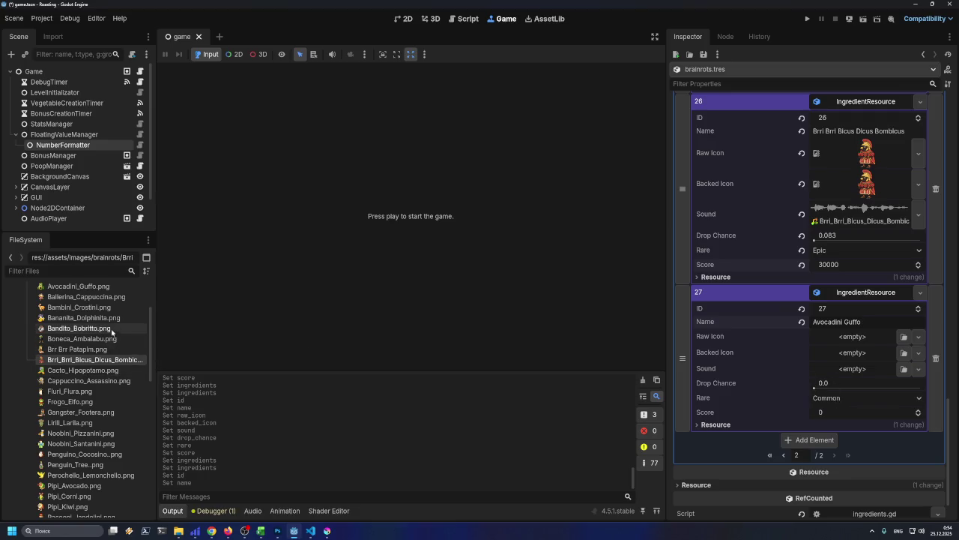
scroll(149, 347, "up", 2)
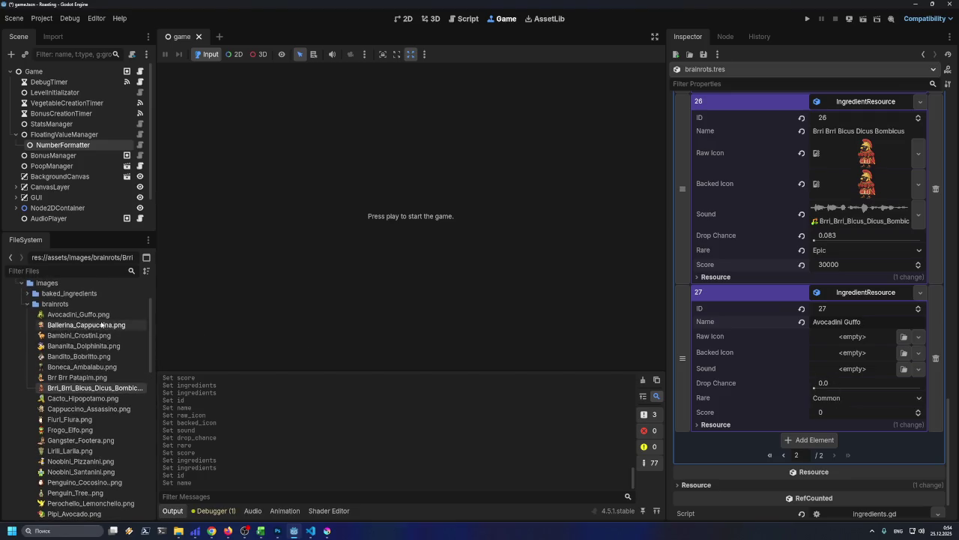
- Assign the avocado sprite as Raw Icon and Avocadini_Guffo.mp3 as the Sound
mouse_move(75, 314)
left_mouse_down()
mouse_move(862, 345)
mouse_move(863, 375)
left_mouse_up()
scroll(855, 360, "down", 3)
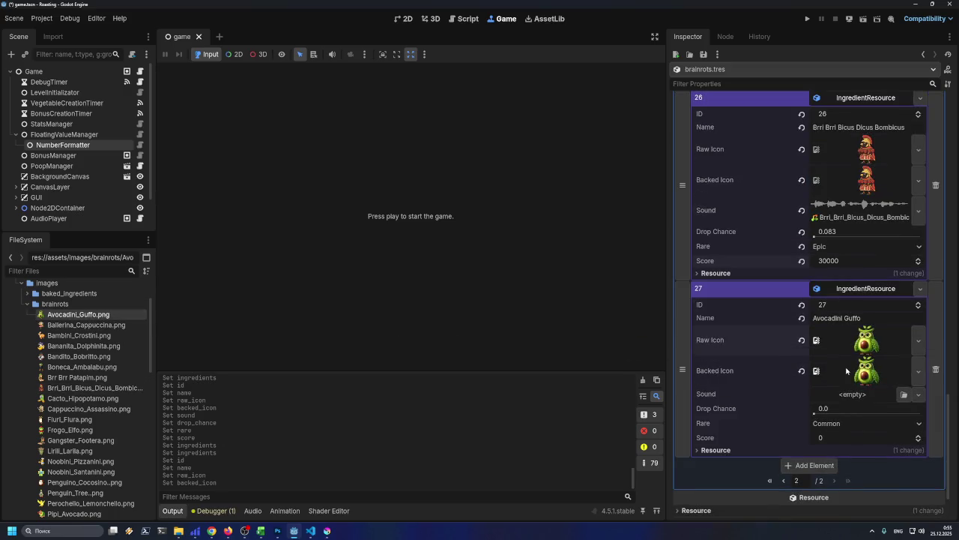
left_click(904, 342)
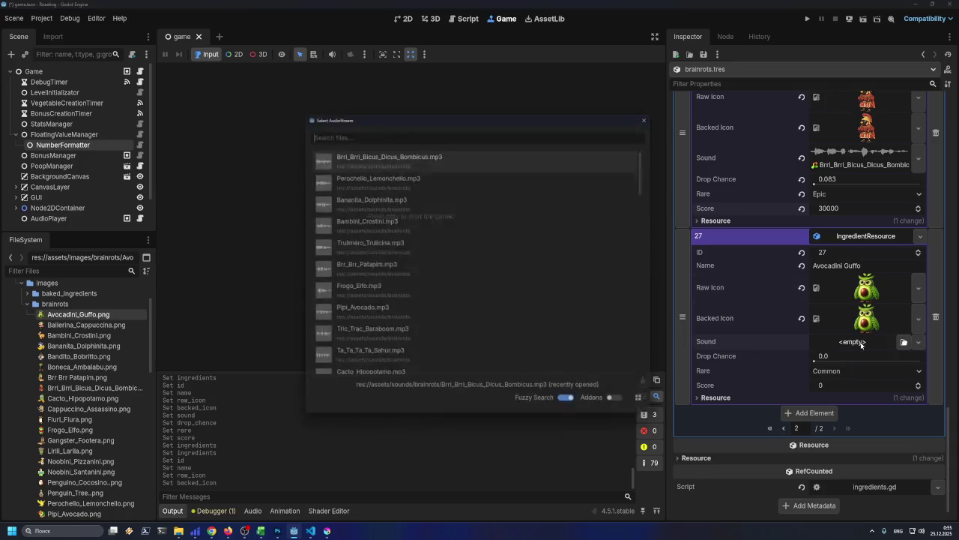
type("avo")
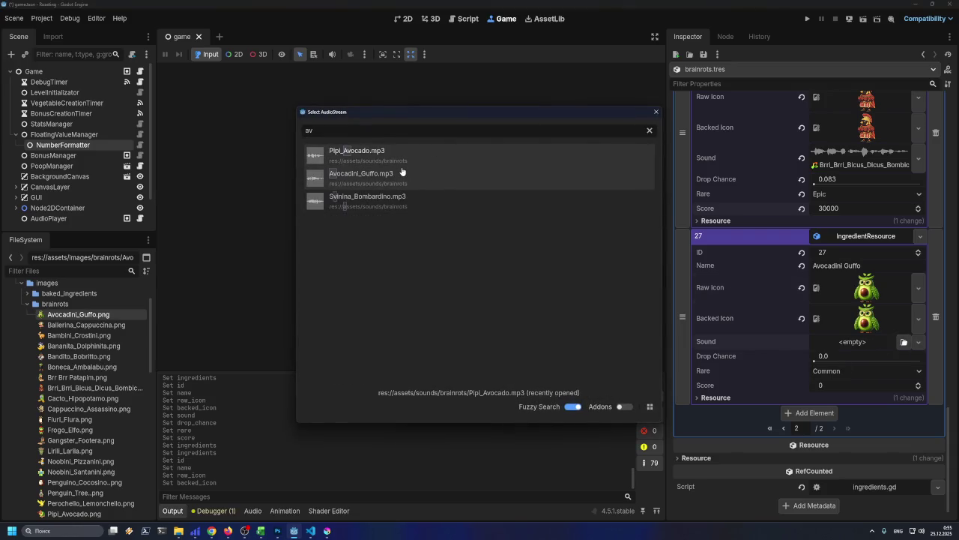
double_click(407, 175)
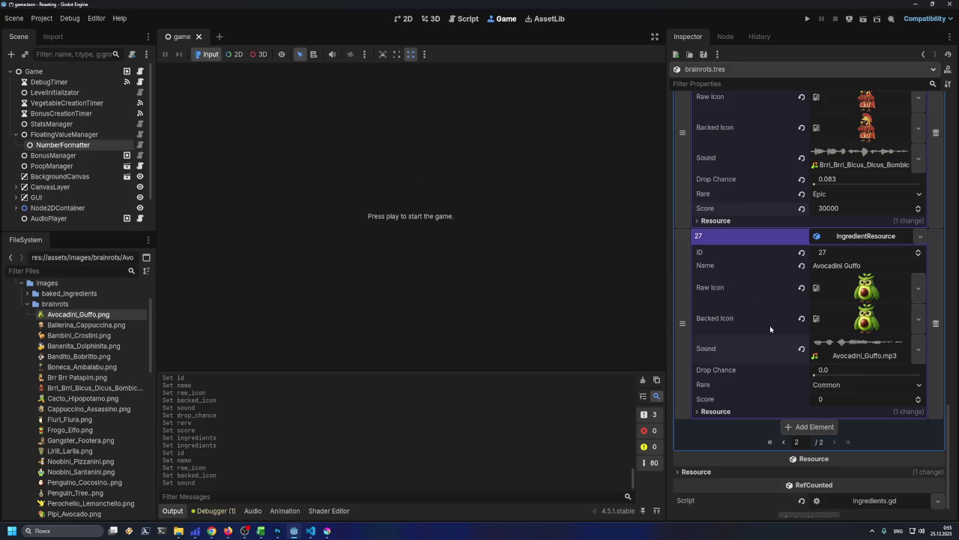
- Set Avocadini Guffo's Score to 35000, taken from spreadsheet cell F27
left_click(261, 531)
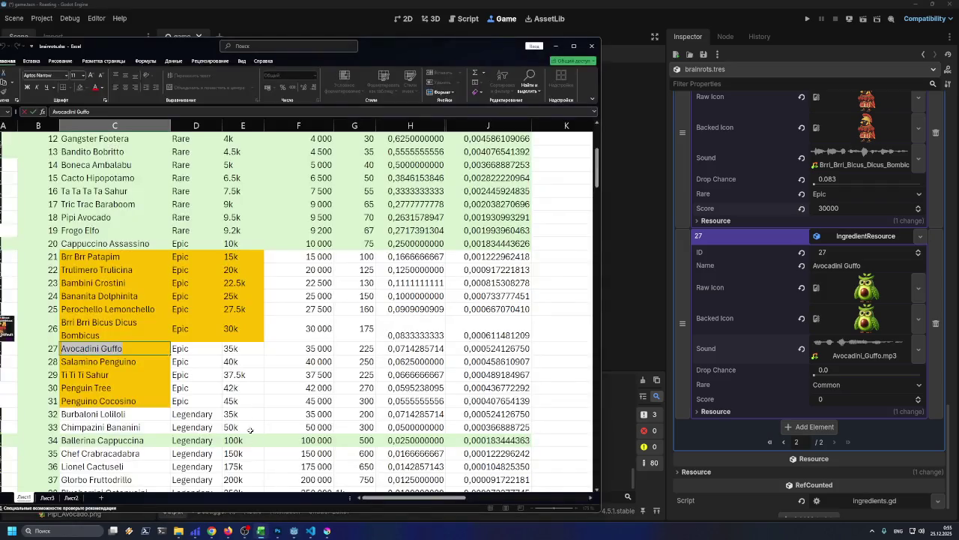
left_click(298, 351)
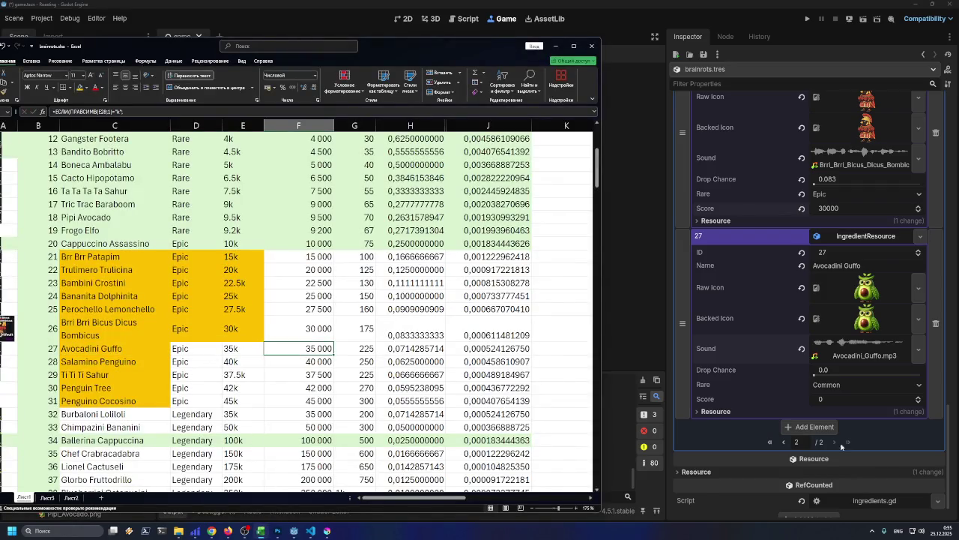
left_click(847, 404)
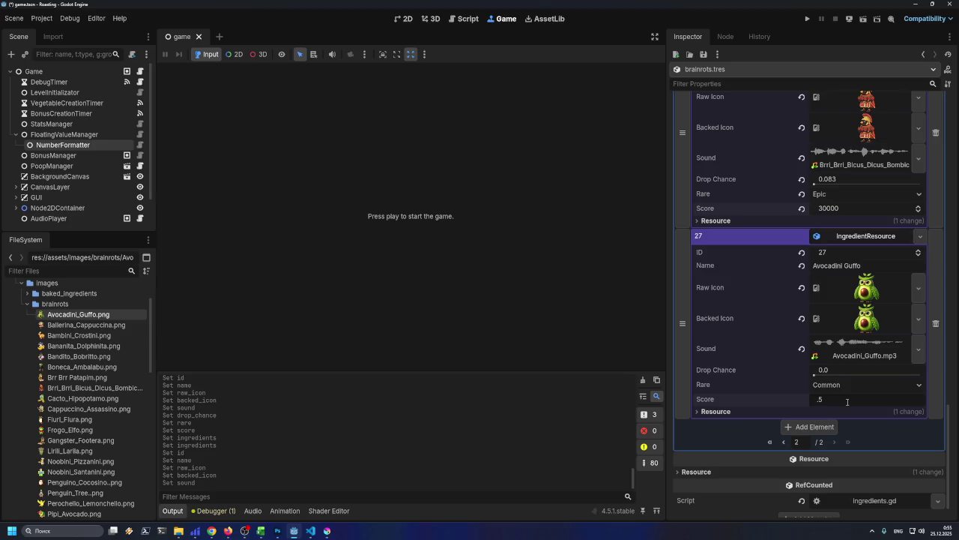
key("BackSpace")
key("BackSpace")
type("35000")
key("Return")
left_click(309, 529)
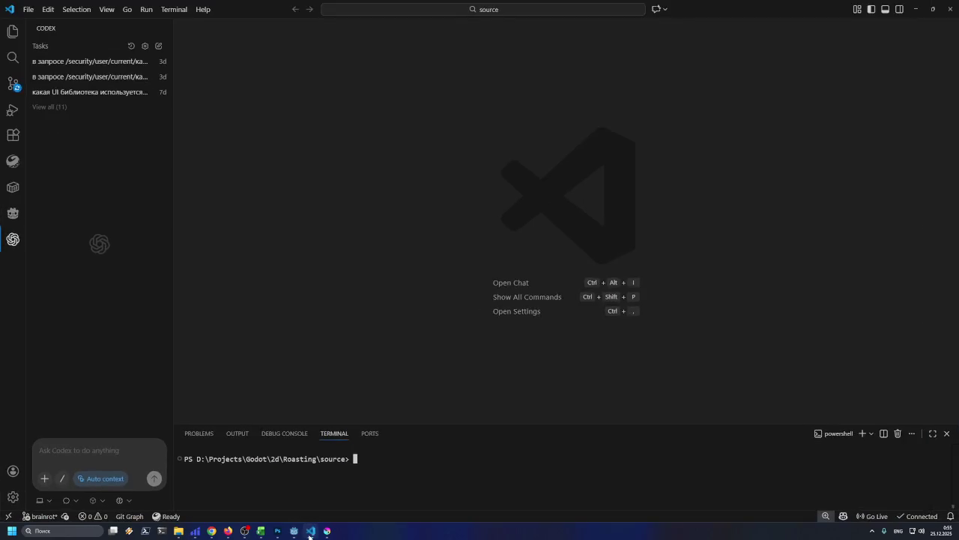
left_click(310, 529)
- Set Avocadini Guffo's Drop Chance to 0.071
left_click(265, 531)
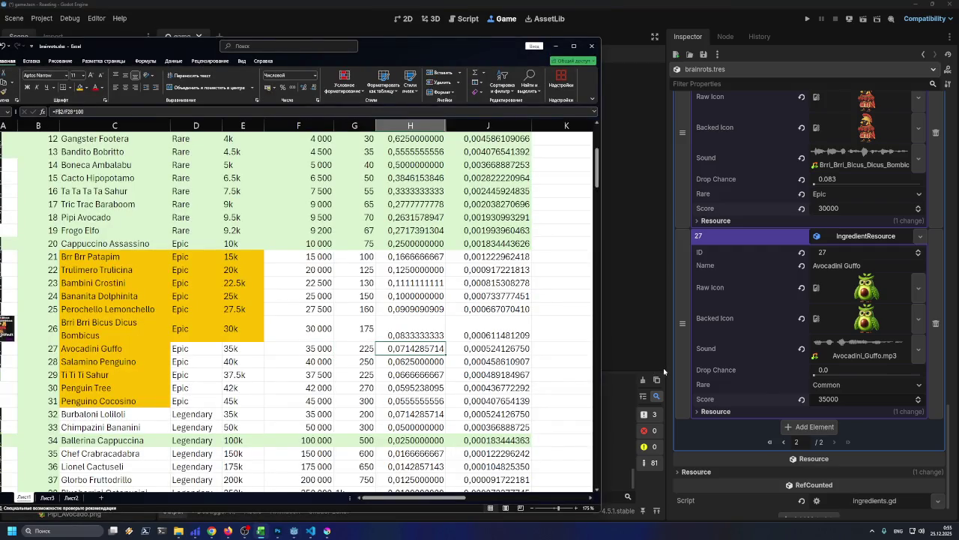
left_click(834, 370)
type("0.07")
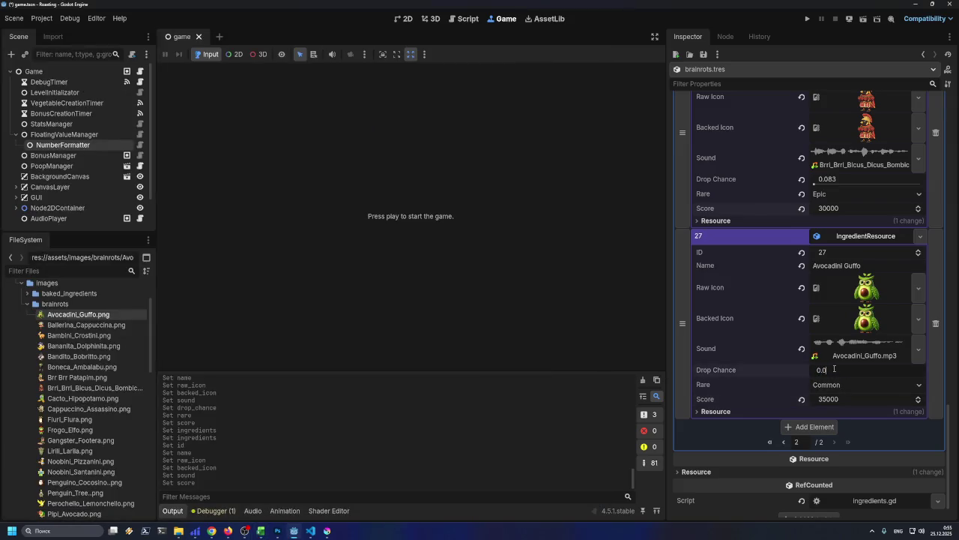
type("1")
key("Return")
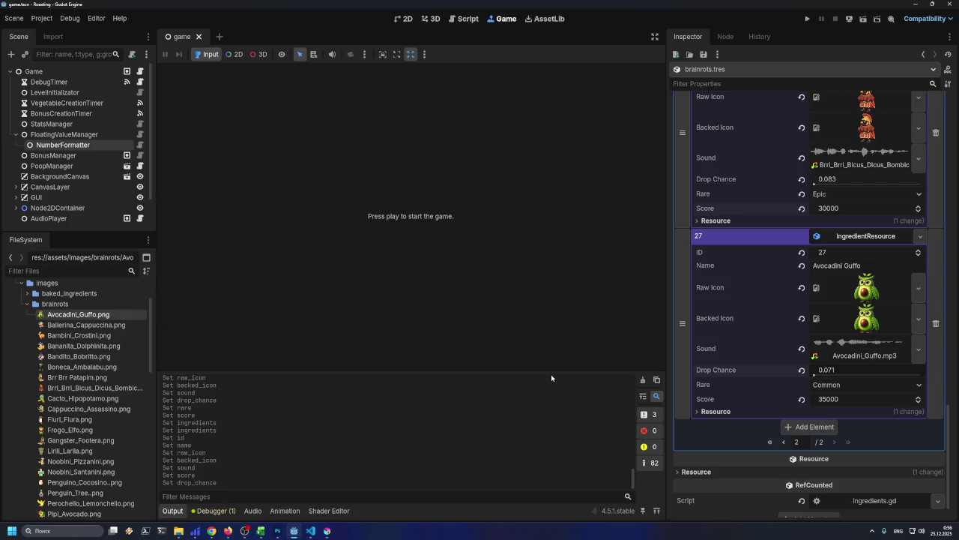
- Set Avocadini Guffo's rarity to Epic and save the scene
left_click(822, 390)
left_click(829, 422)
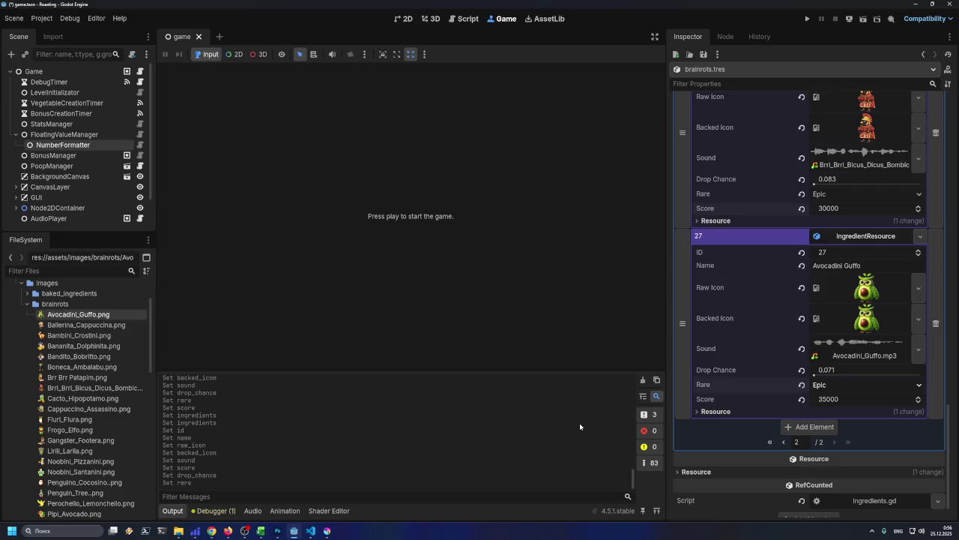
key("ctrl+s")
- Review the next rows in the spreadsheet and add an empty element 28 to the ingredient list
left_click(261, 531)
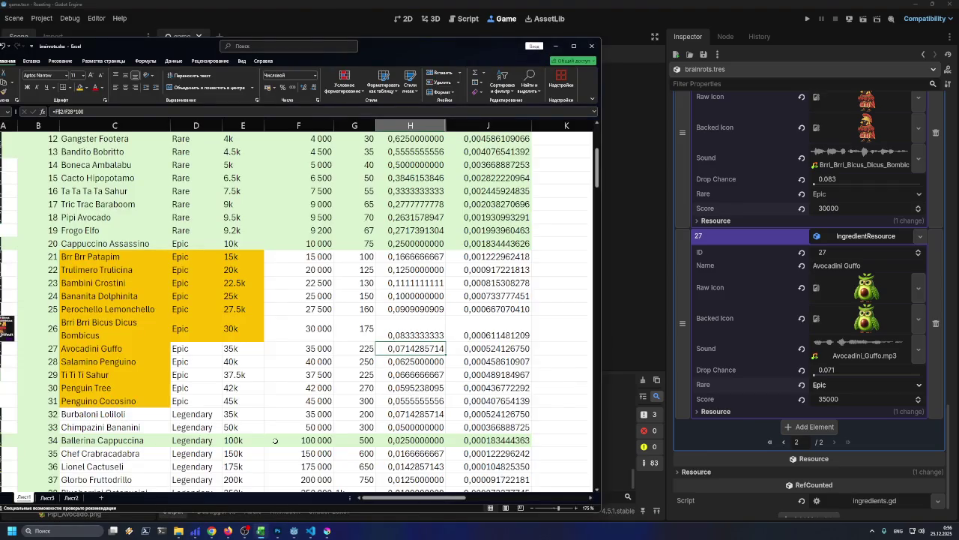
left_click_drag(229, 350, 195, 350)
scroll(187, 337, "up", 1)
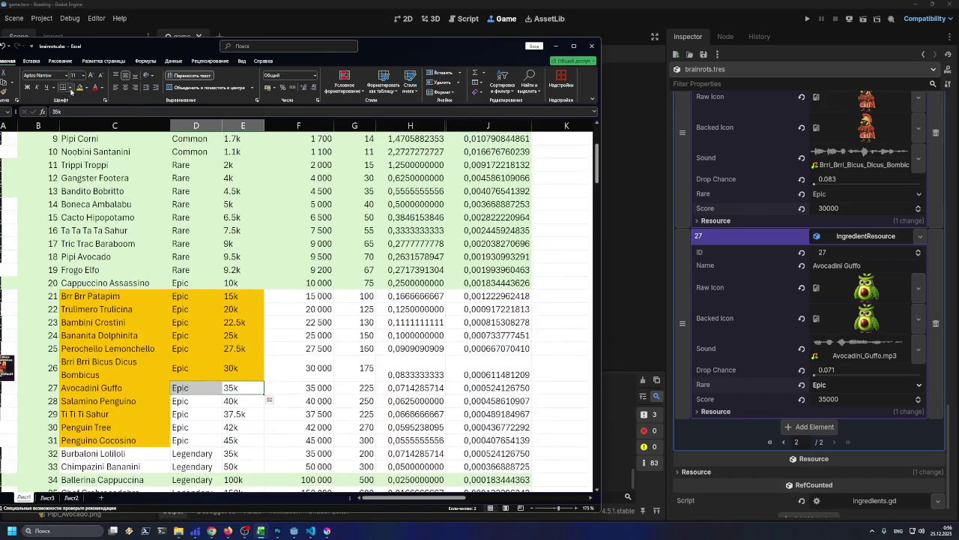
scroll(223, 265, "down", 3)
left_click(206, 283)
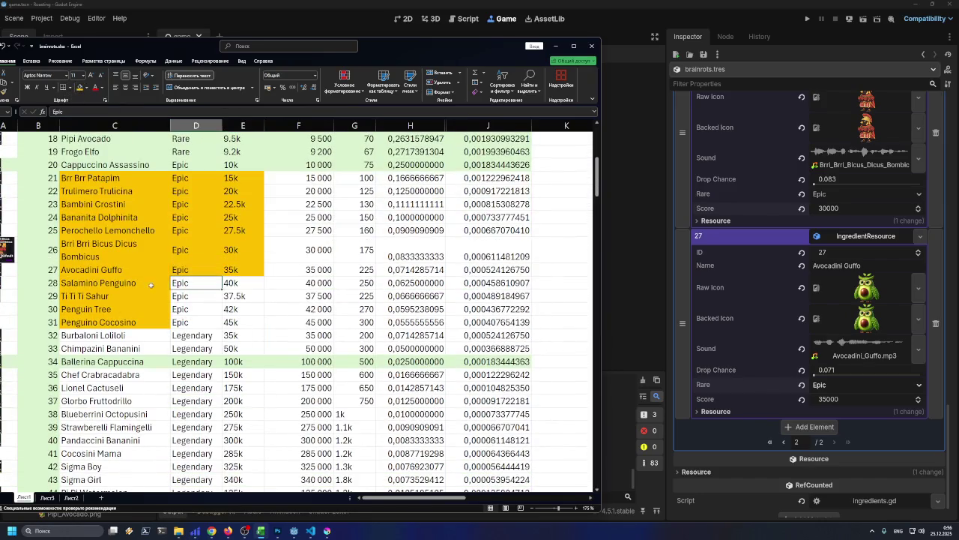
double_click(139, 283)
left_click(113, 309)
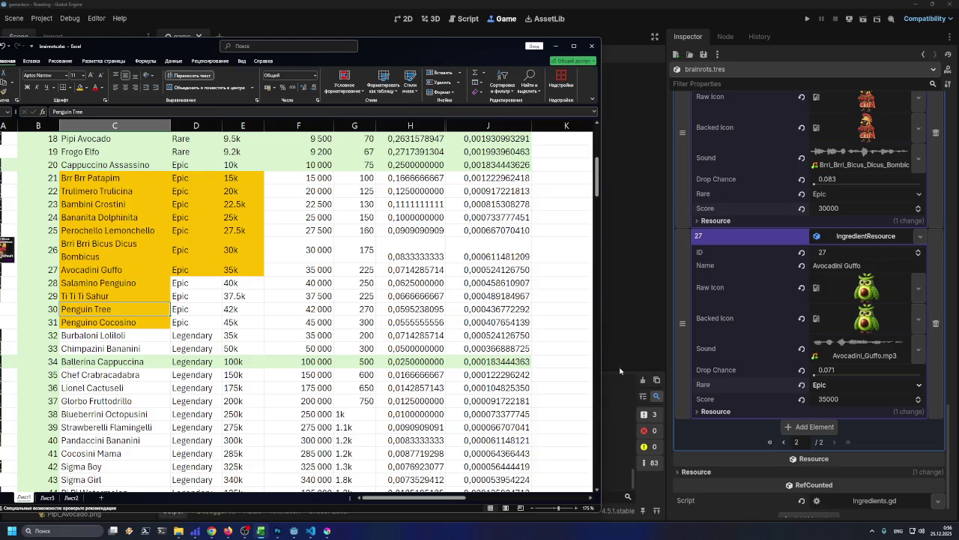
left_click(812, 428)
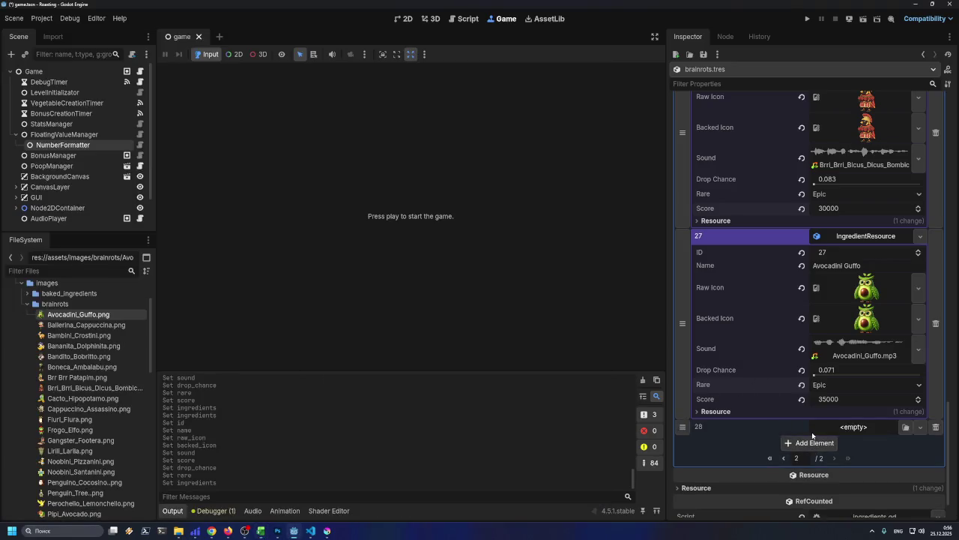
- Make element 28 a new IngredientResource named Salamino Penguino with ID 28
left_click(921, 429)
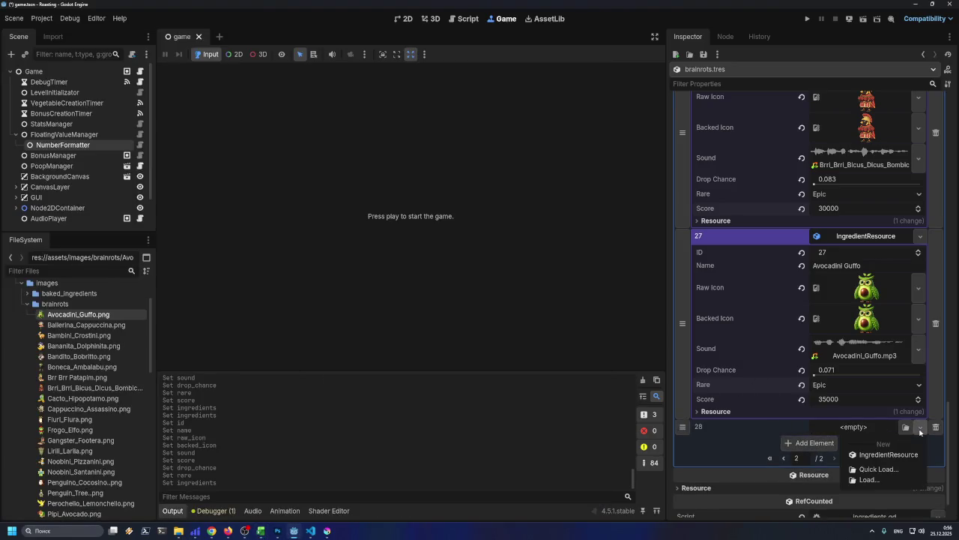
left_click(889, 455)
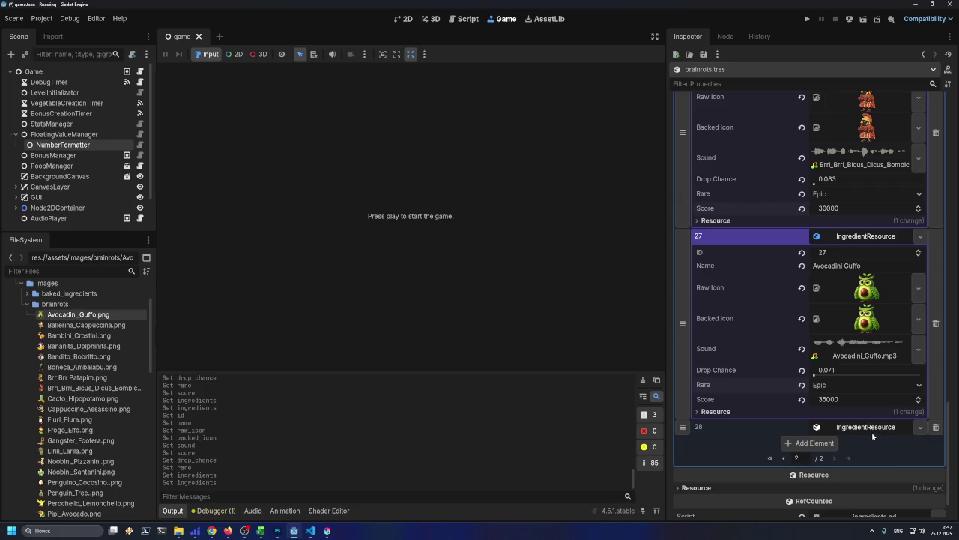
left_click(870, 428)
left_click(837, 457)
type("Salamino Penguino")
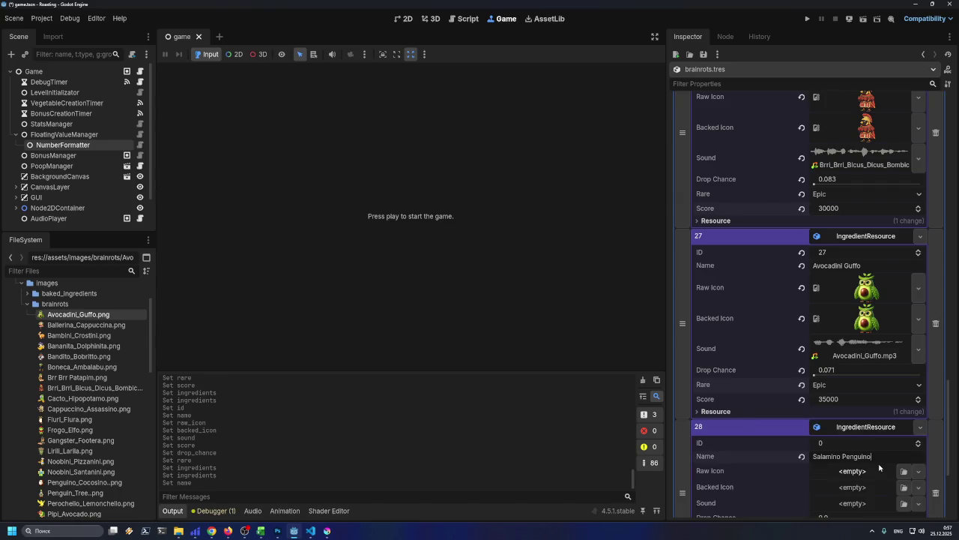
left_click(853, 448)
type("8")
key("Return")
- Assign Salamino_Penguino.png as element 28's icon and Salamino_Penguino.mp3 as its sound
scroll(823, 417, "down", 3)
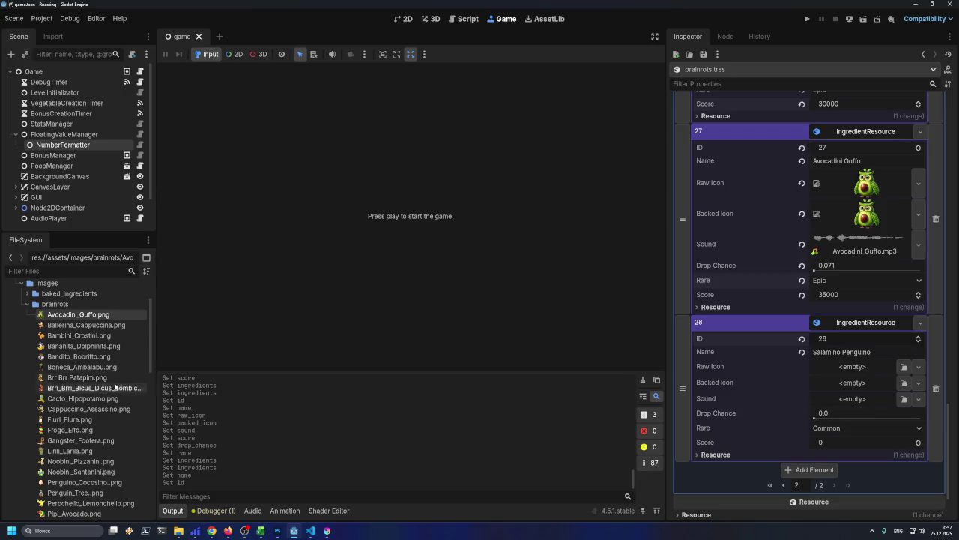
scroll(115, 397, "down", 5)
mouse_move(82, 441)
left_mouse_down()
mouse_move(150, 448)
mouse_move(846, 377)
mouse_move(859, 403)
left_mouse_up()
left_click(904, 428)
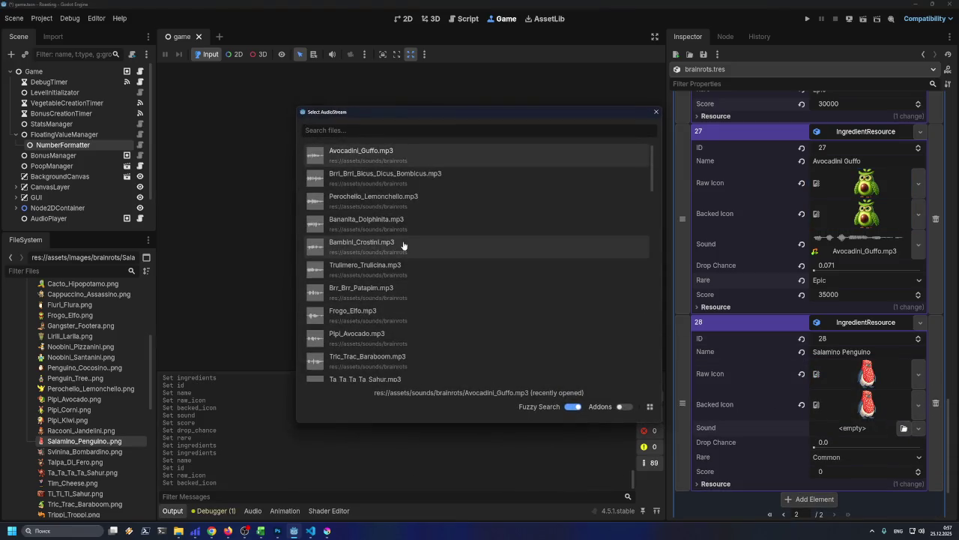
type("Salamino_Penguino")
double_click(361, 159)
scroll(811, 347, "down", 3)
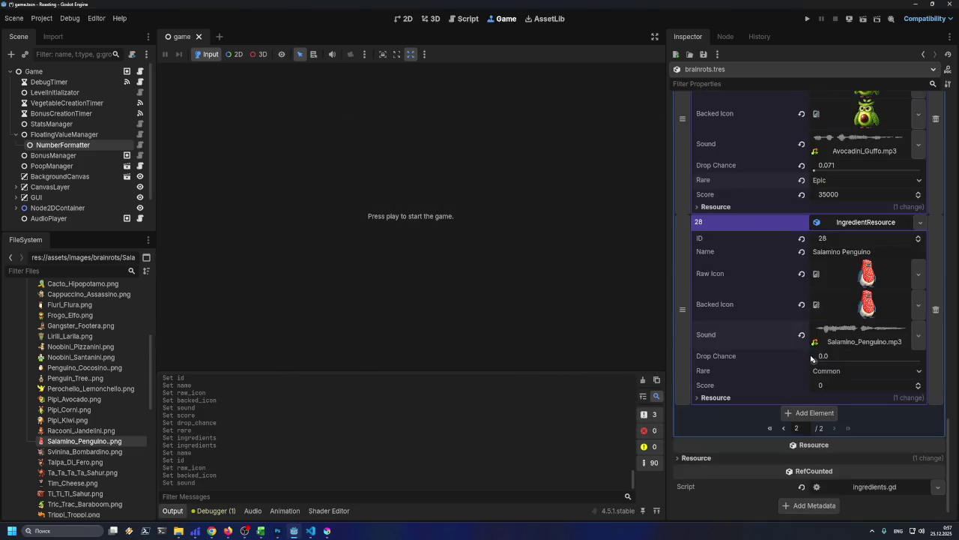
- Look up Salamino Penguino's score, set it to 40000 with Epic rarity, and save
left_click(261, 531)
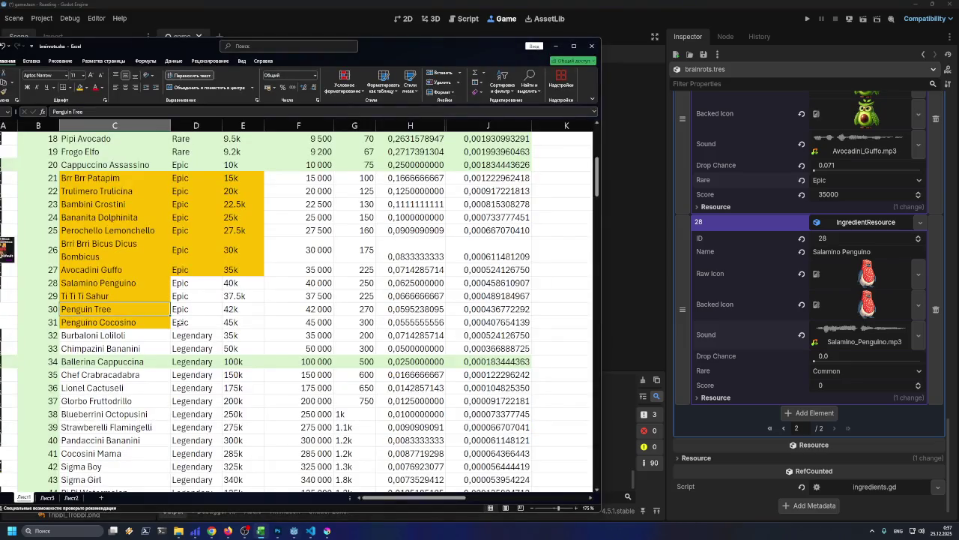
left_click(195, 284)
left_click(322, 283)
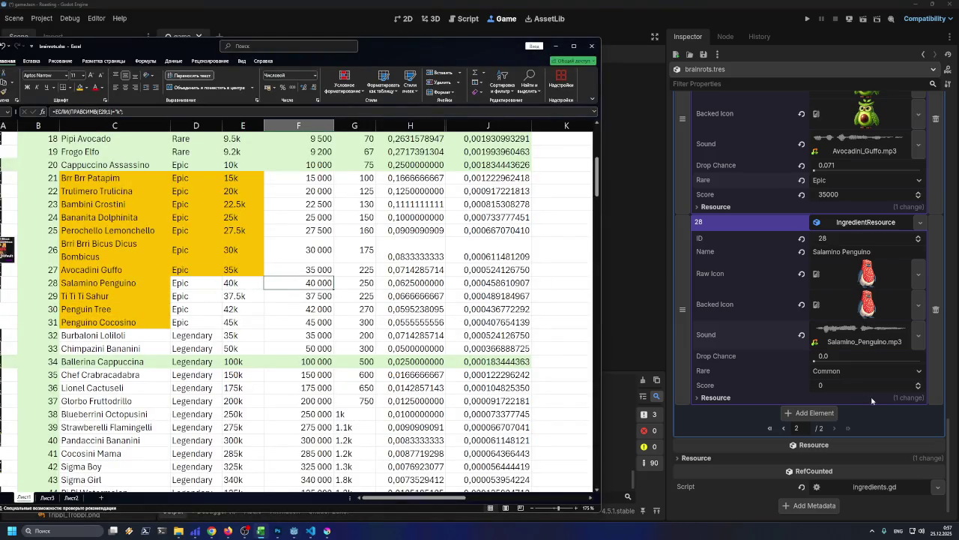
left_click(858, 385)
type("4000")
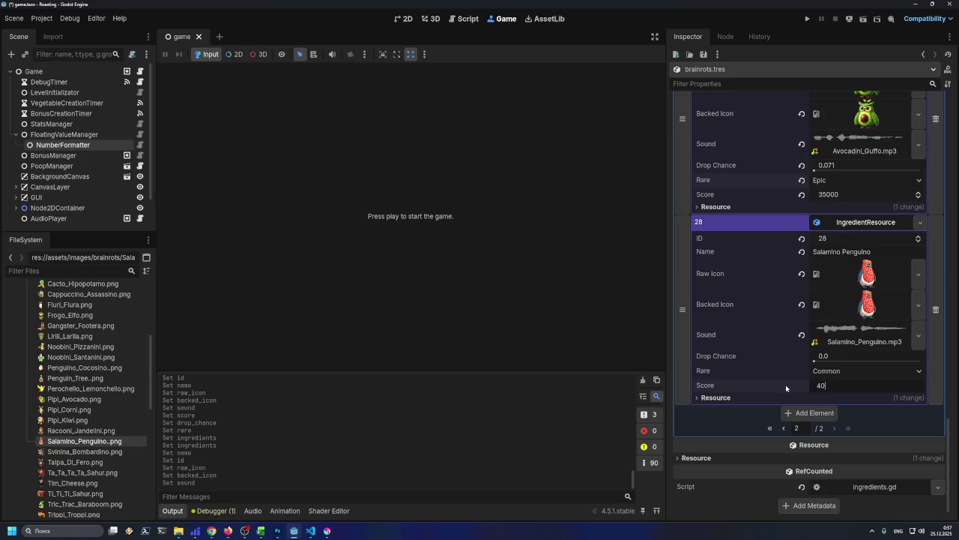
type("0")
left_click(856, 372)
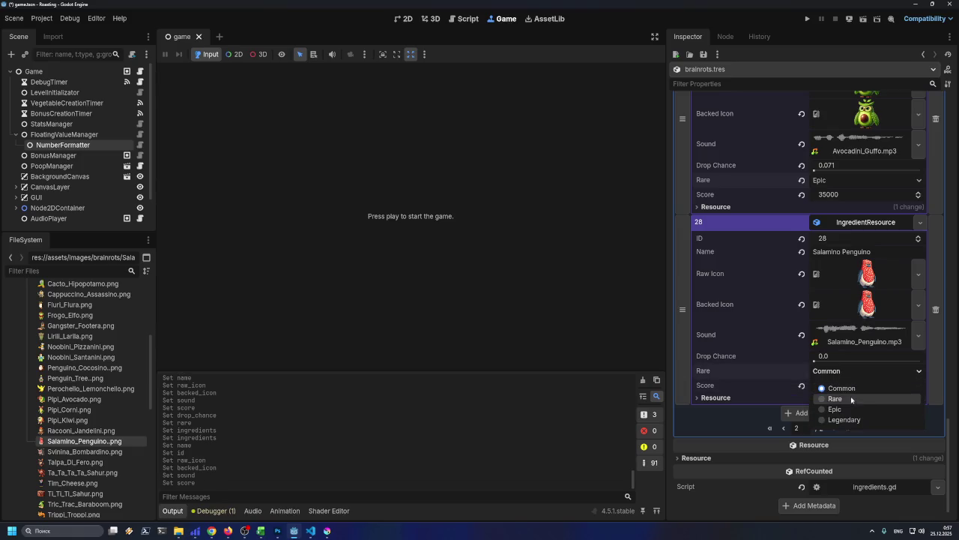
left_click(853, 410)
key("ctrl+s")
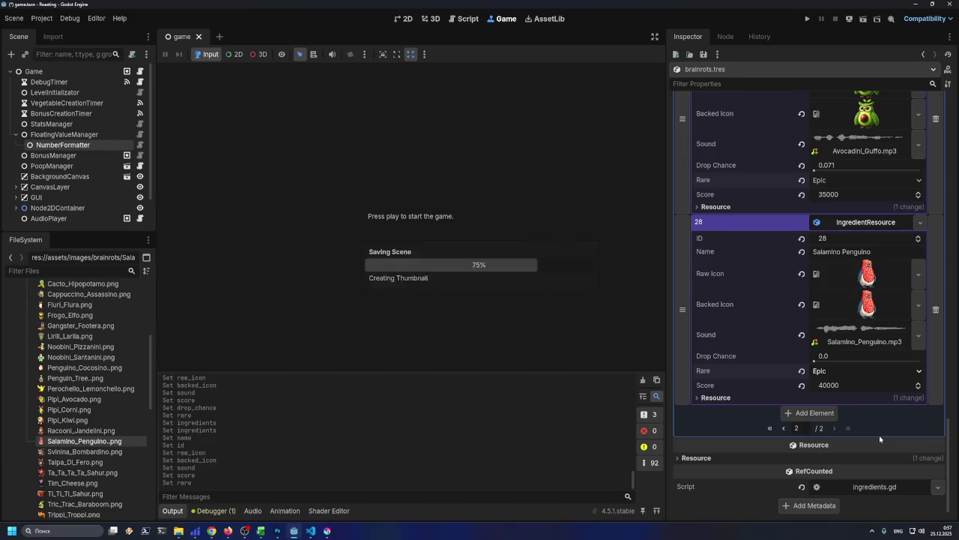
- Set element 28's drop chance to 0.063 from the spreadsheet and save
left_click(261, 531)
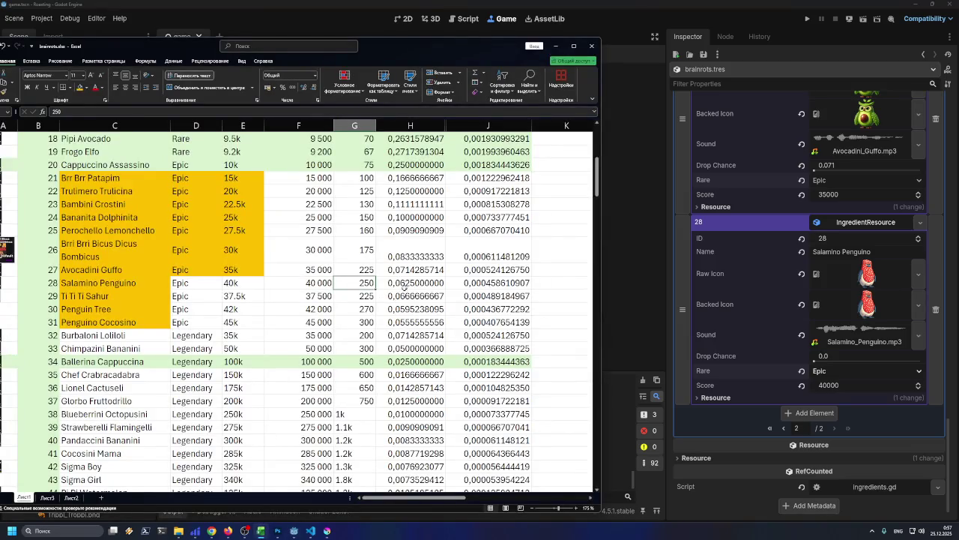
left_click(403, 286)
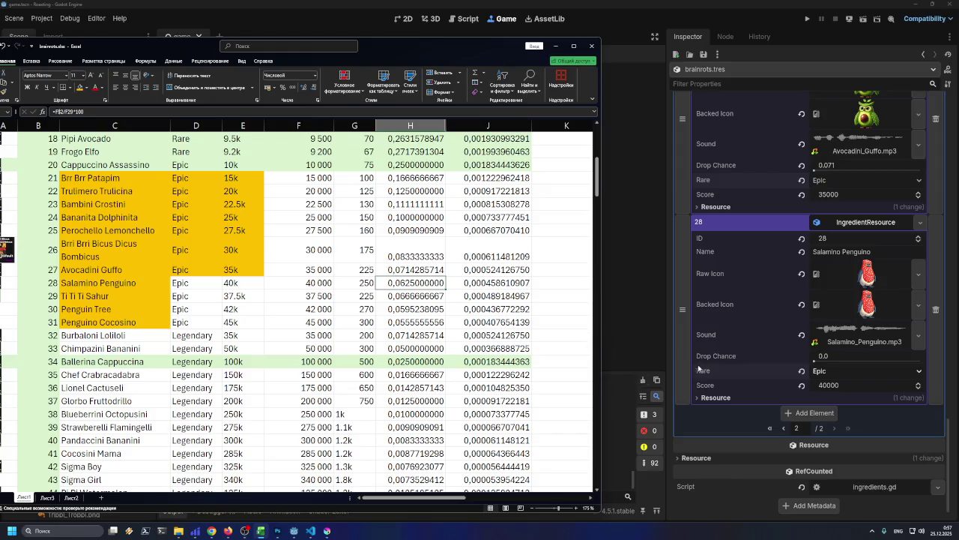
left_click(845, 356)
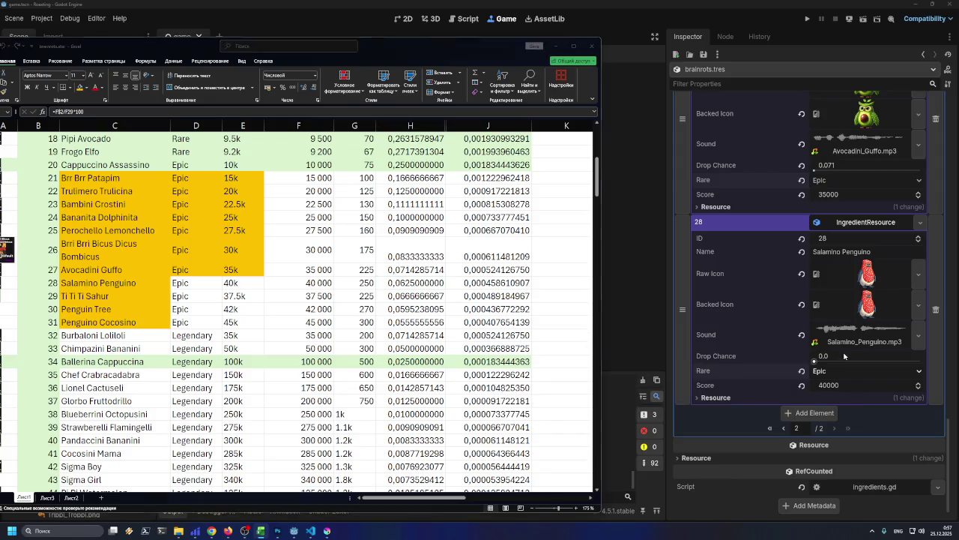
type("0.03")
type("3")
key("Return")
key("ctrl+s")
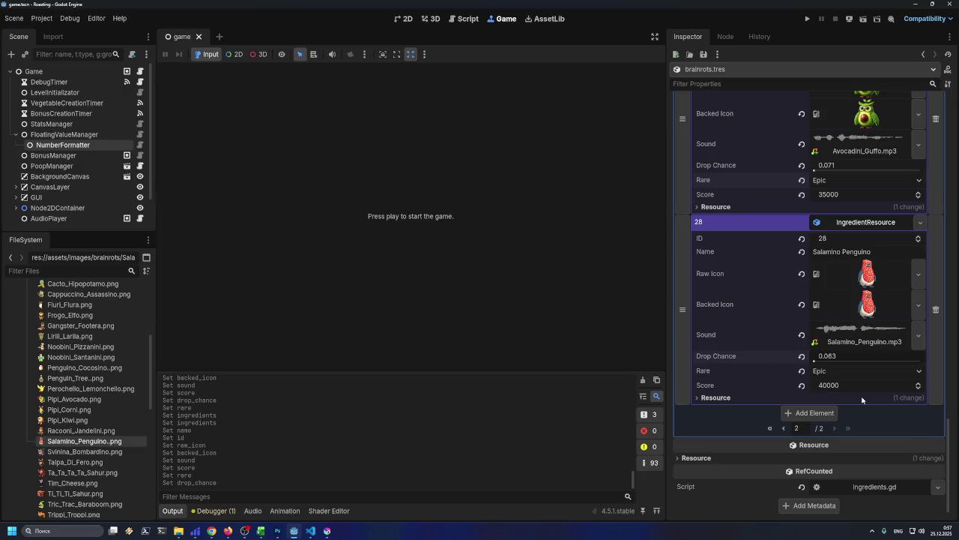
key("ctrl+s")
- Add a new element 29 to the ingredients list
scroll(682, 333, "up", 2)
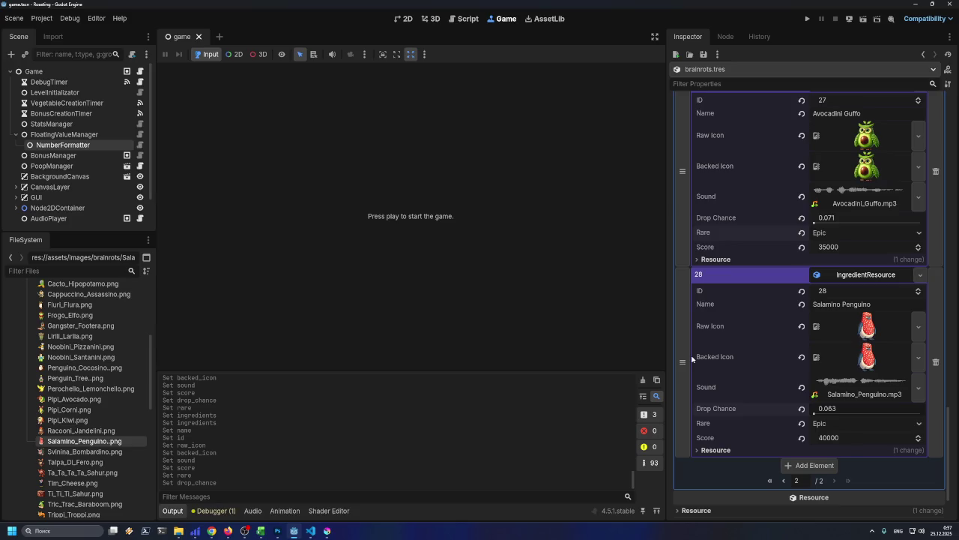
scroll(708, 362, "down", 2)
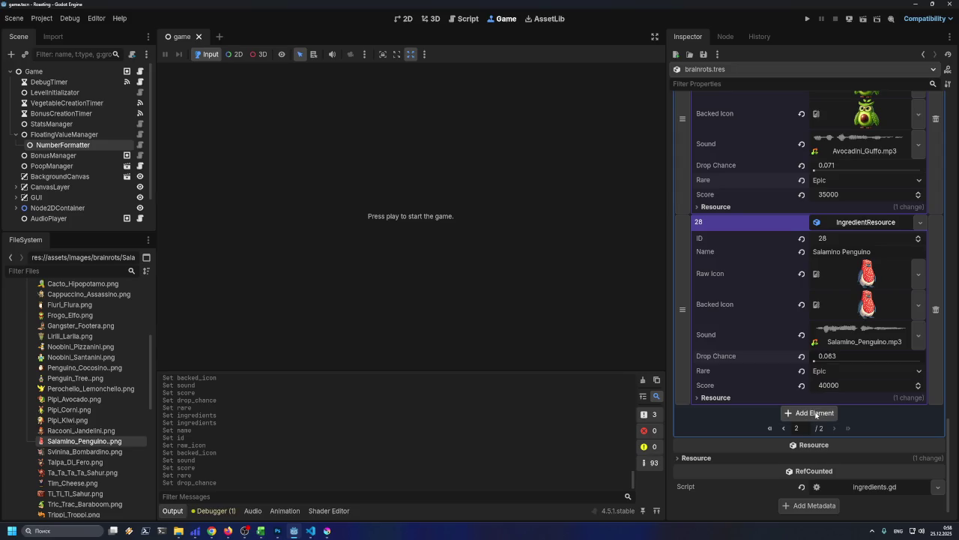
left_click(817, 414)
left_click(921, 413)
- Make element 29 a new IngredientResource with ID 29
left_click(873, 440)
scroll(838, 427, "down", 1)
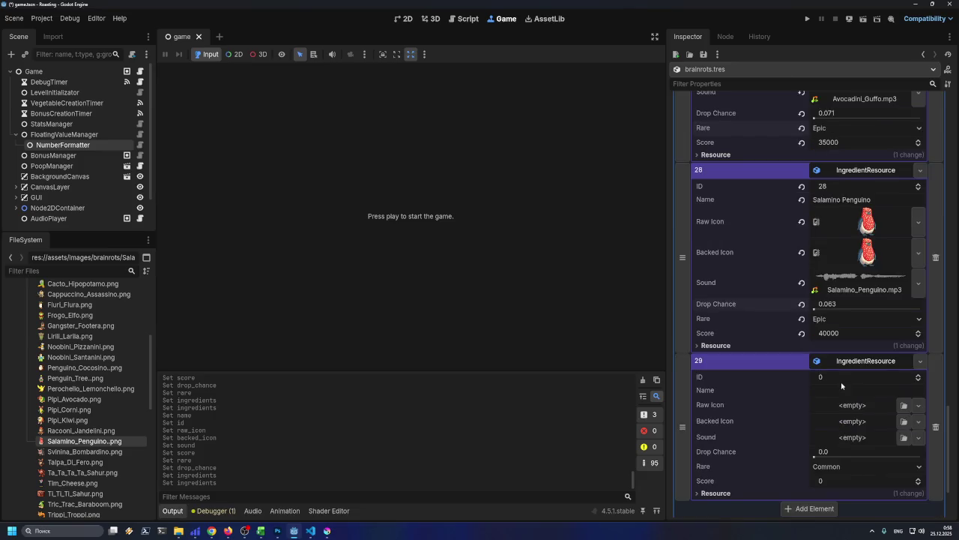
left_click(841, 376)
type("9")
- Highlight Salamino Penguino's rarity and score cells yellow in the spreadsheet as done
left_click(261, 530)
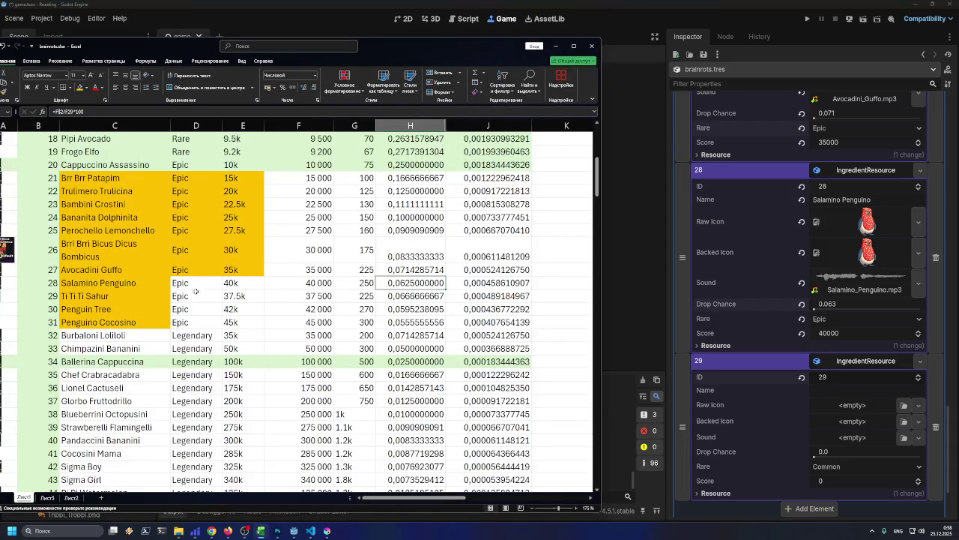
left_click_drag(196, 283, 242, 281)
left_click(81, 90)
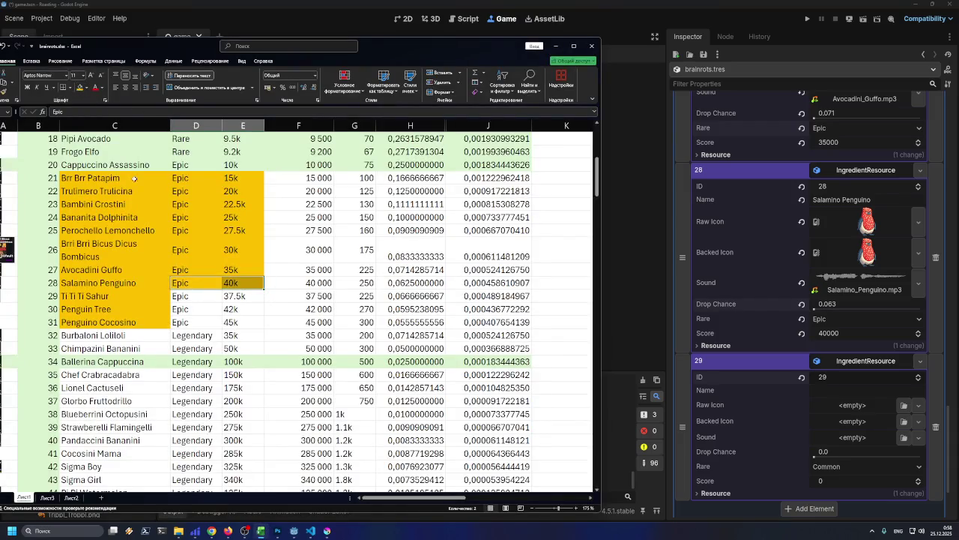
- Copy the name Ti Ti Ti Sahur from the sheet into element 29's Name
left_click(190, 298)
left_click(96, 296)
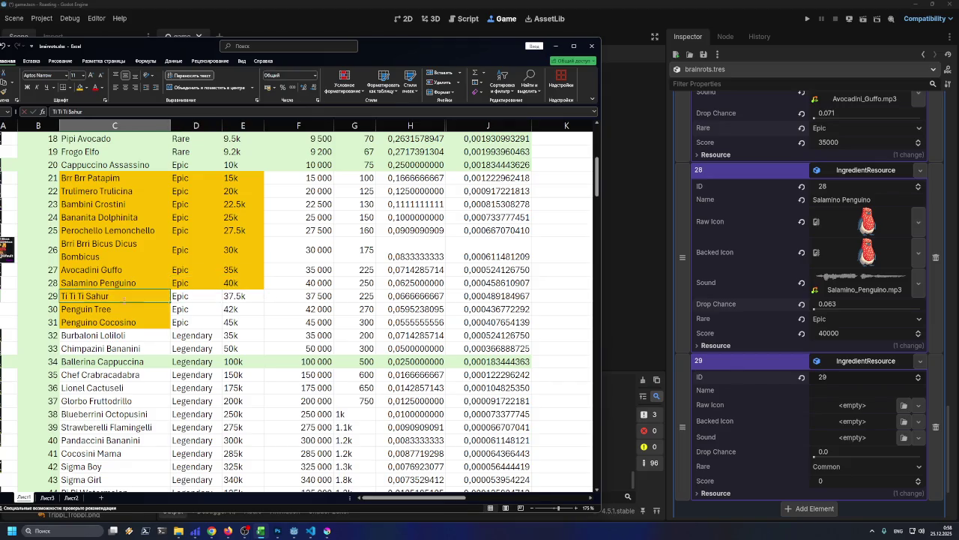
double_click(96, 296)
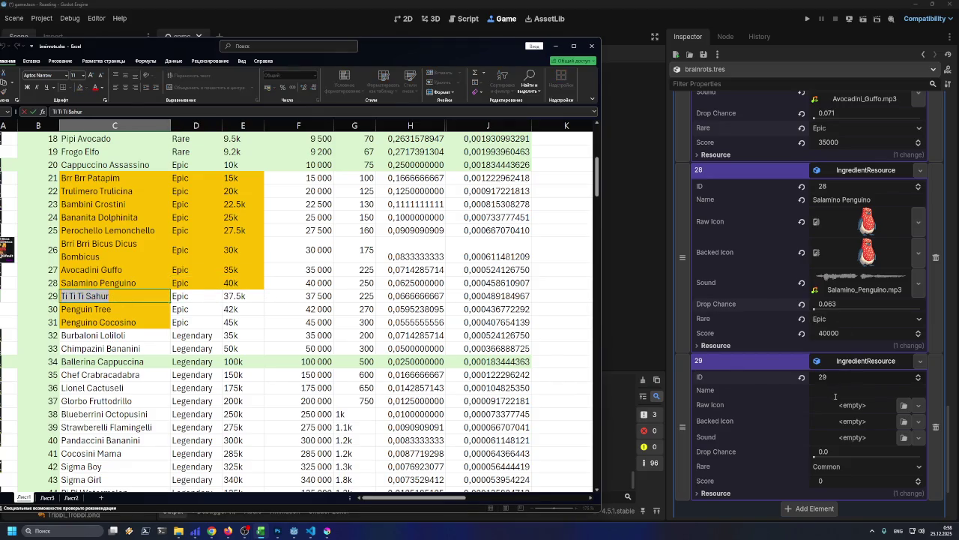
left_click(866, 390)
type("Ti Ti Ti Sahur")
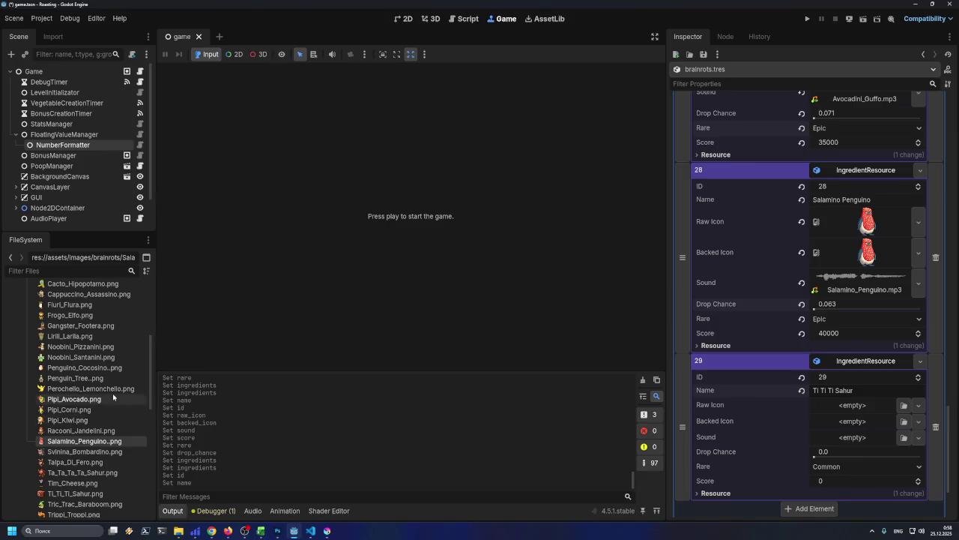
- Assign element 29's icons and the Ti_Ti_Ti_Sahur.mp3 sound
scroll(82, 412, "down", 3)
mouse_move(72, 408)
left_mouse_down()
mouse_move(714, 389)
mouse_move(862, 404)
mouse_move(862, 436)
left_mouse_up()
scroll(761, 413, "down", 3)
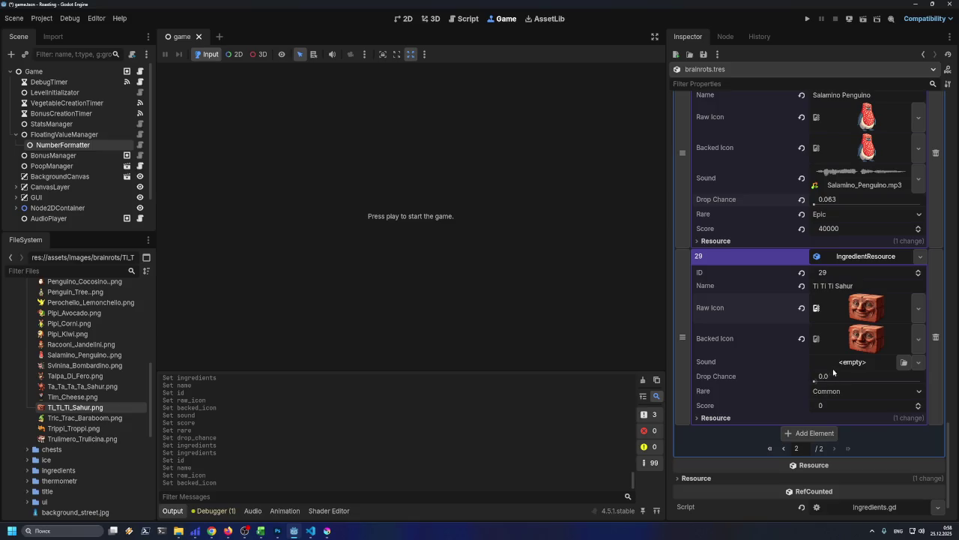
left_click(904, 362)
type("ti ti ti")
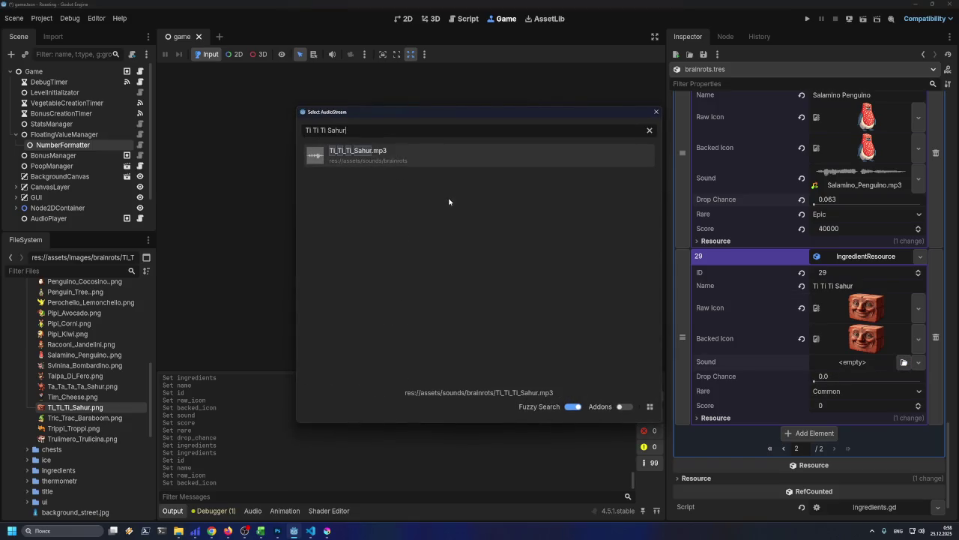
double_click(344, 165)
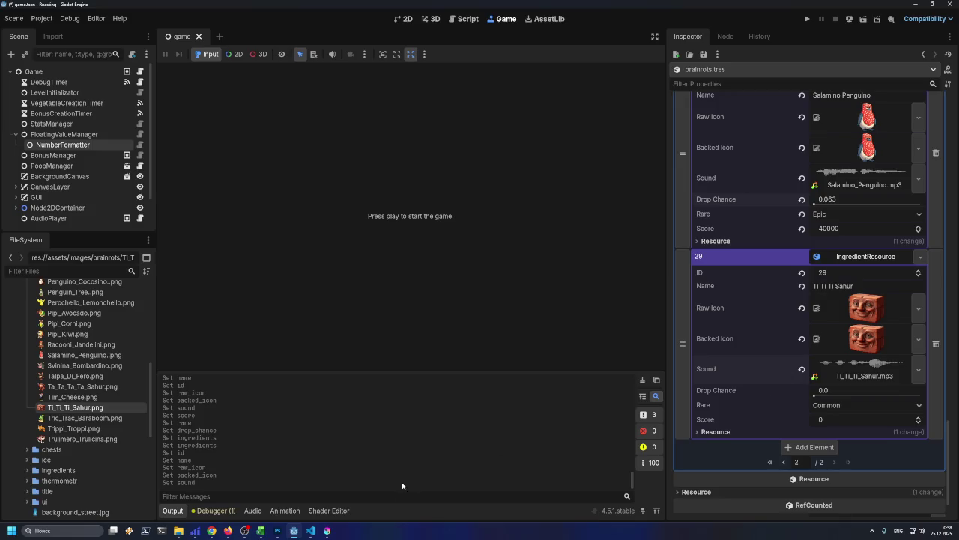
- Set ingredient 29's score to 37500, read from cell F29
left_click(260, 531)
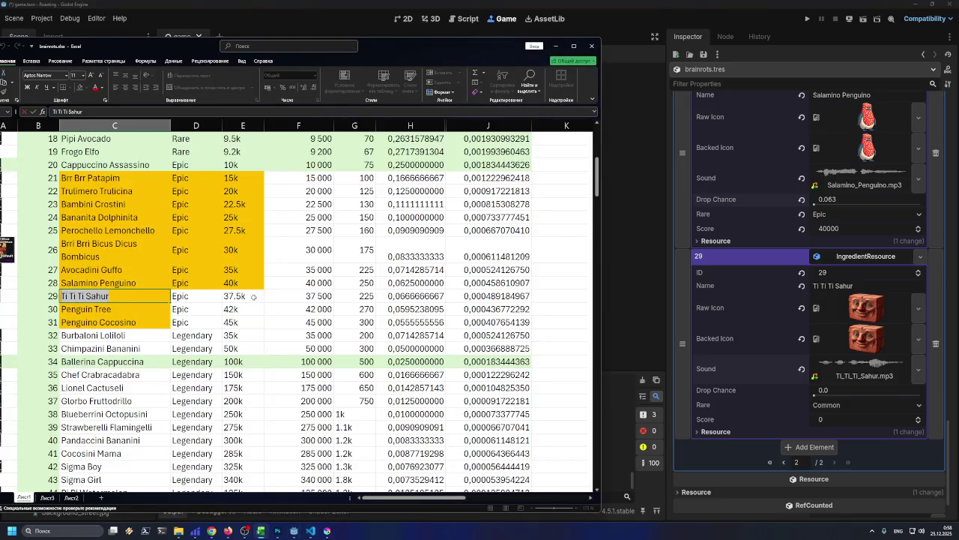
left_click(254, 297)
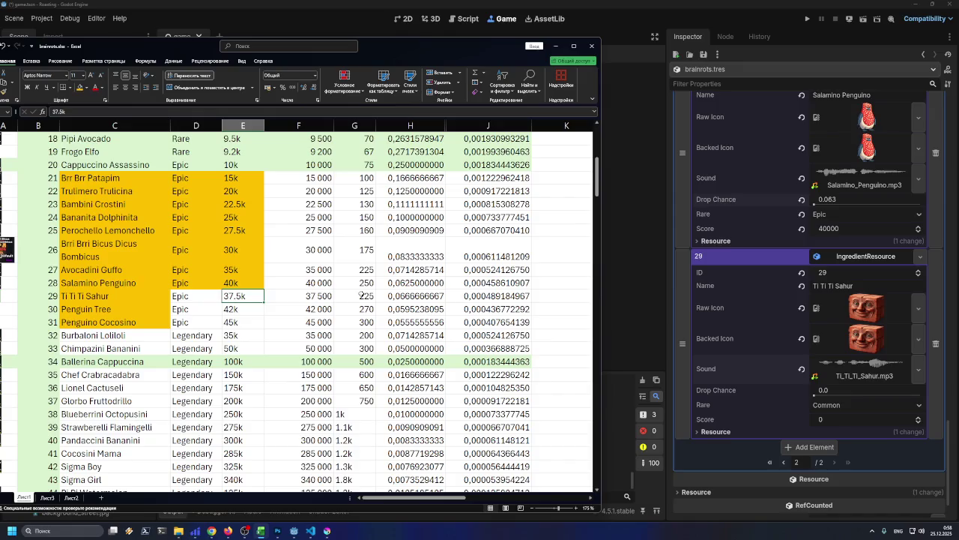
left_click(330, 296)
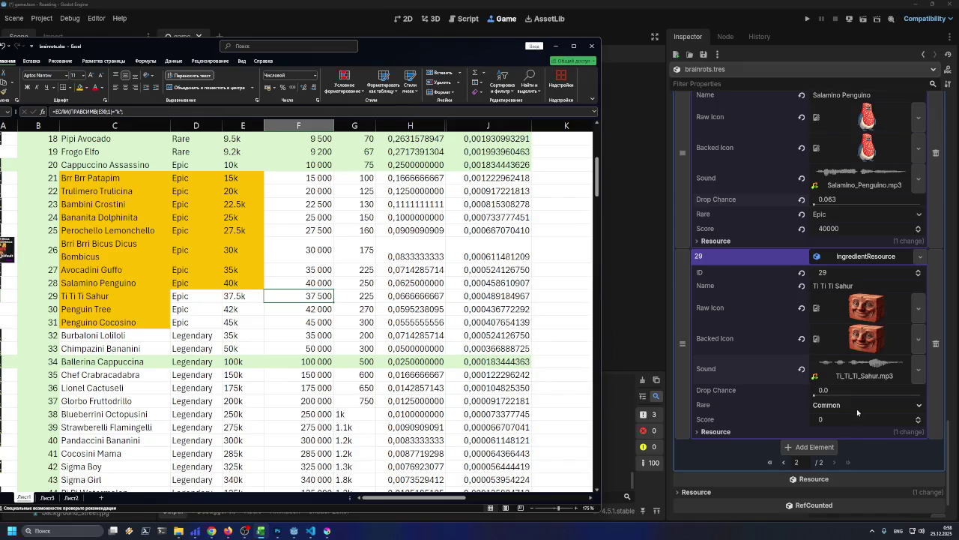
left_click(837, 420)
type("7")
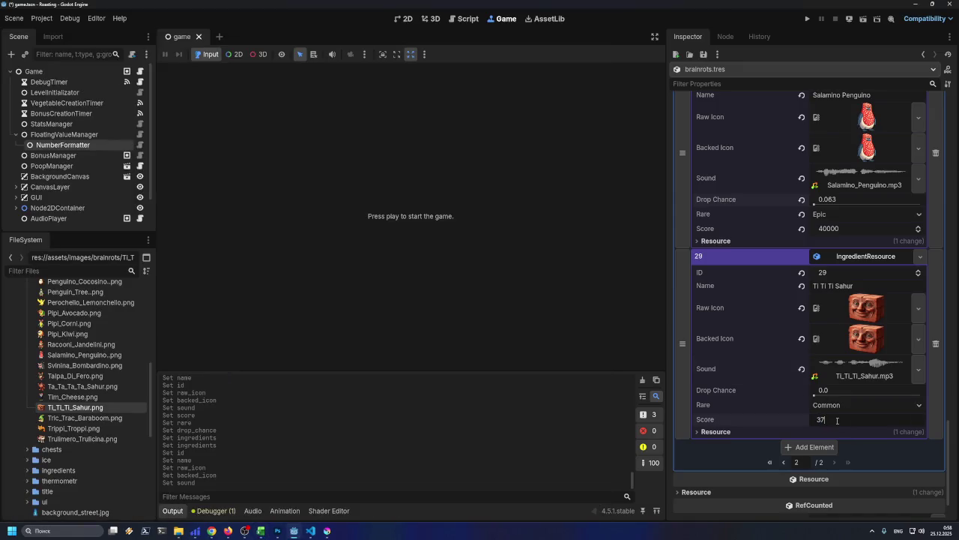
type("500")
key("Return")
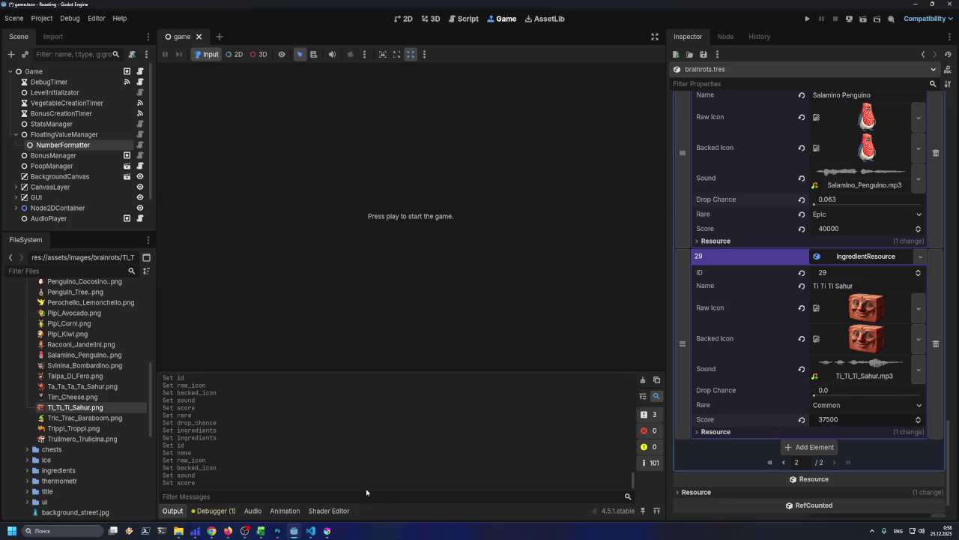
- Set ingredient 29's drop chance to 0.066, save, and add another list element
left_click(259, 533)
left_click(402, 296)
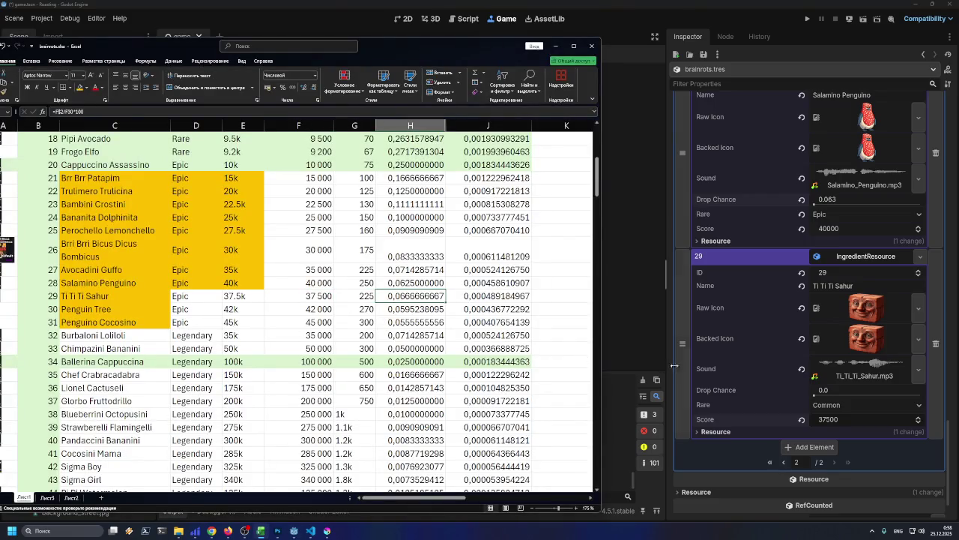
left_click(854, 394)
left_click(859, 393)
type("0")
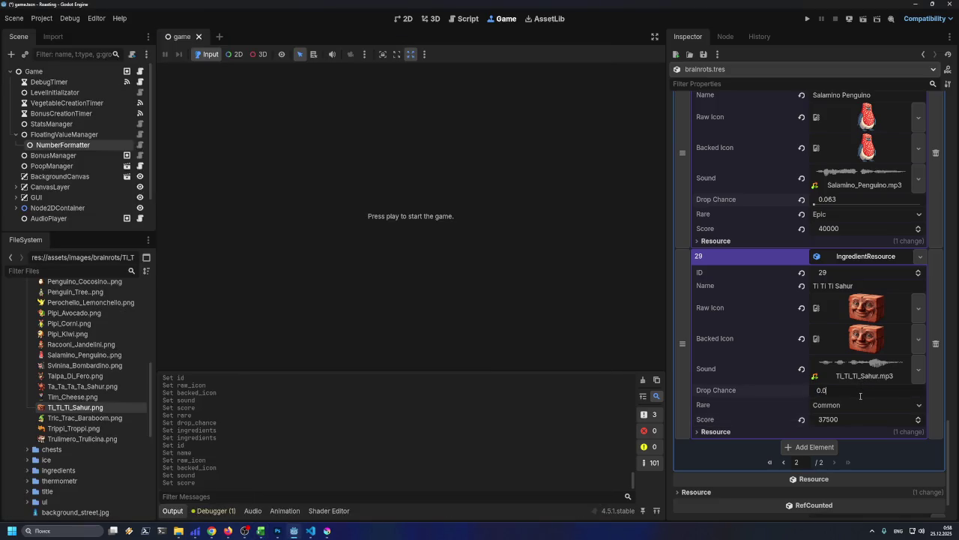
key("Return")
key("ctrl+s")
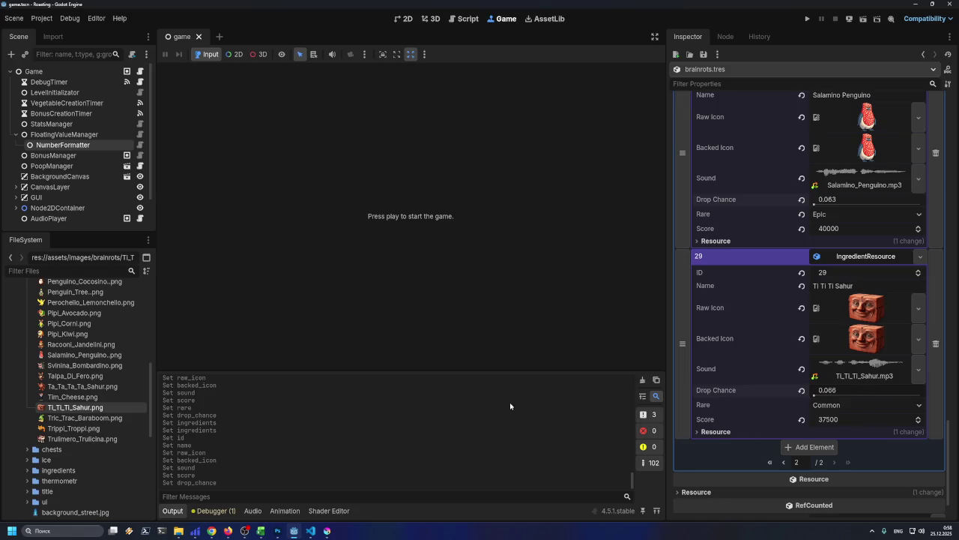
left_click(802, 446)
- Make the new element a new IngredientResource with ID 30
left_click(918, 398)
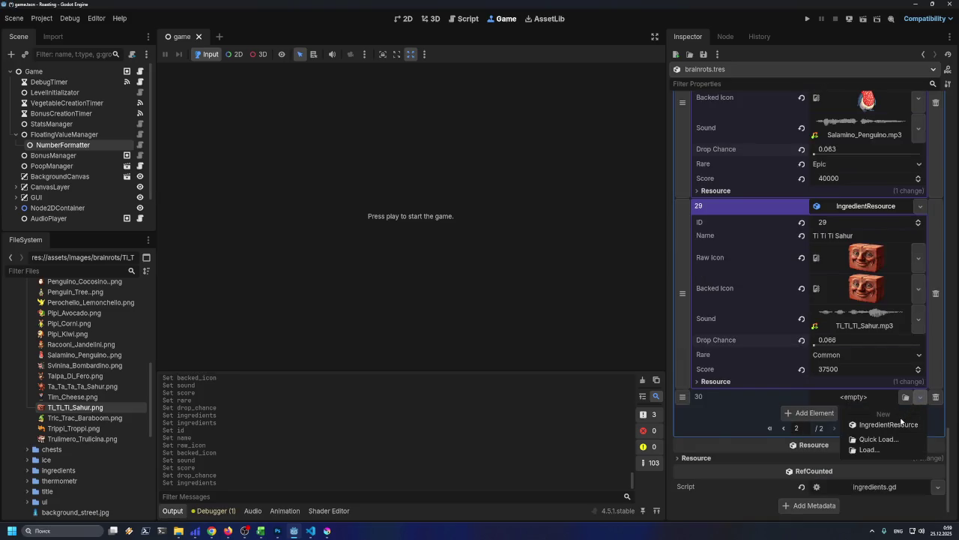
left_click(899, 424)
left_click(864, 398)
scroll(843, 409, "down", 1)
left_click(843, 359)
type("30")
key("Return")
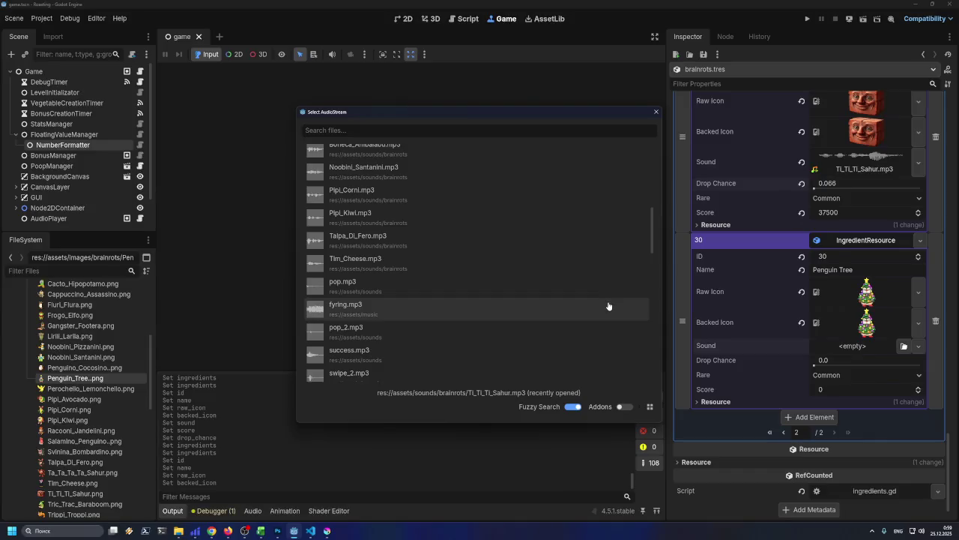
- Assign Penguin_Tree.mp3 as ingredient 30's sound
scroll(609, 306, "up", 2)
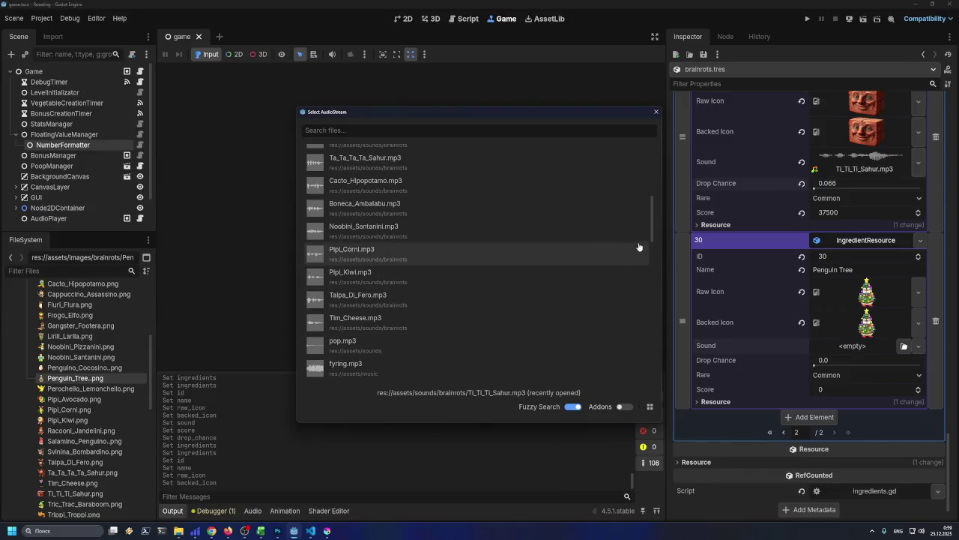
mouse_move(652, 235)
left_mouse_down()
mouse_move(652, 273)
mouse_move(652, 181)
mouse_move(657, 194)
left_mouse_up()
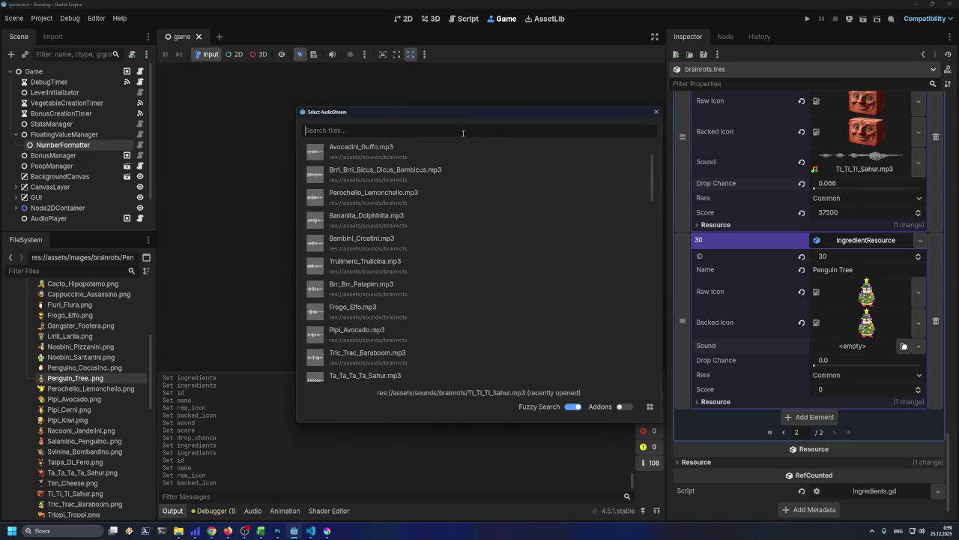
type("Penguin Tree")
double_click(404, 150)
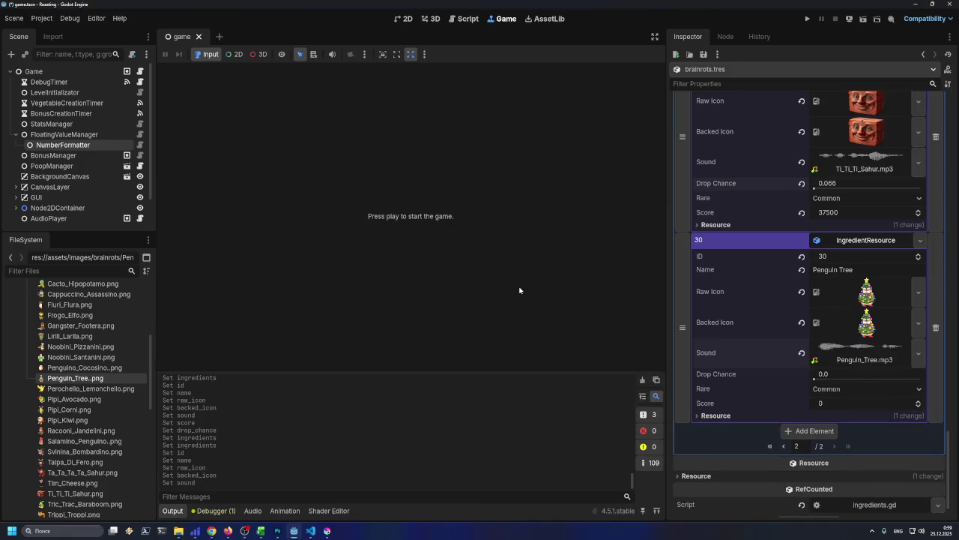
- Set ingredient 30's score to 42000, read from cell F30
left_click(261, 531)
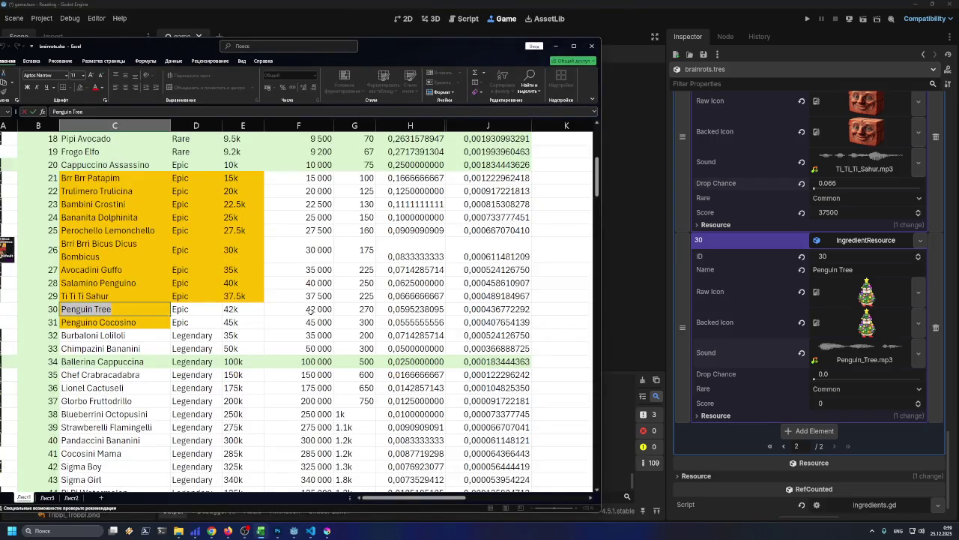
left_click(310, 312)
left_click(839, 403)
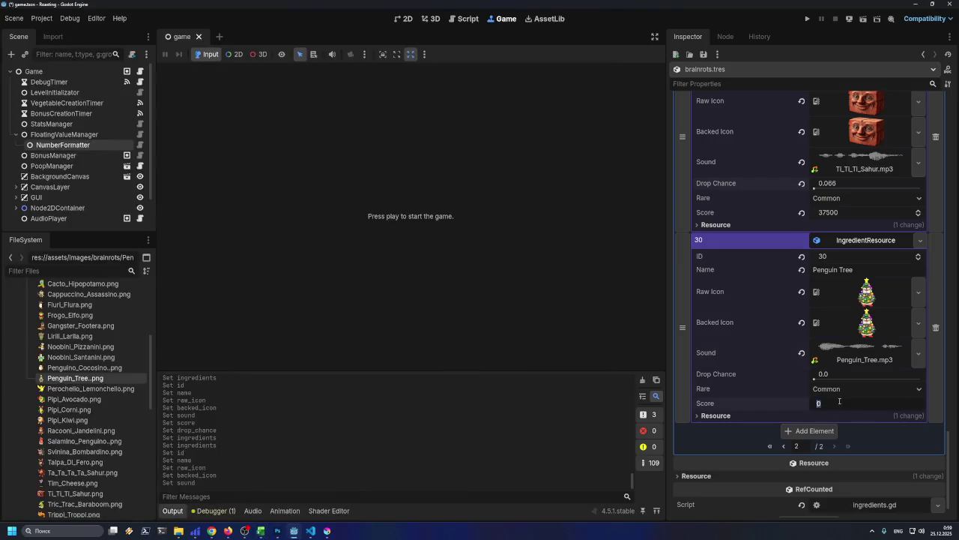
type("42000")
key("Return")
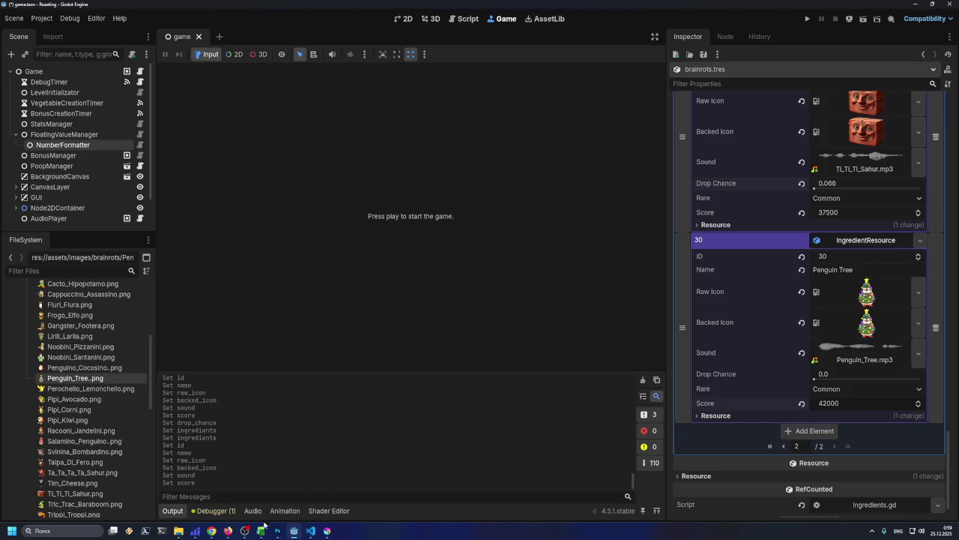
- Set ingredient 30's drop chance to 0.06 from cell H30 and save
left_click(260, 531)
left_click(384, 310)
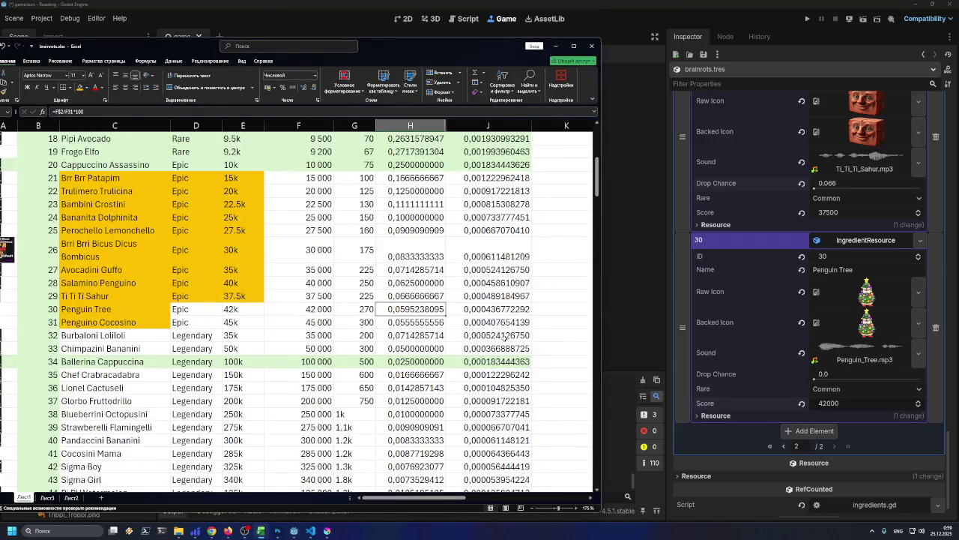
left_click(832, 373)
left_click(833, 373)
type("0.0")
key("Return")
key("ctrl+s")
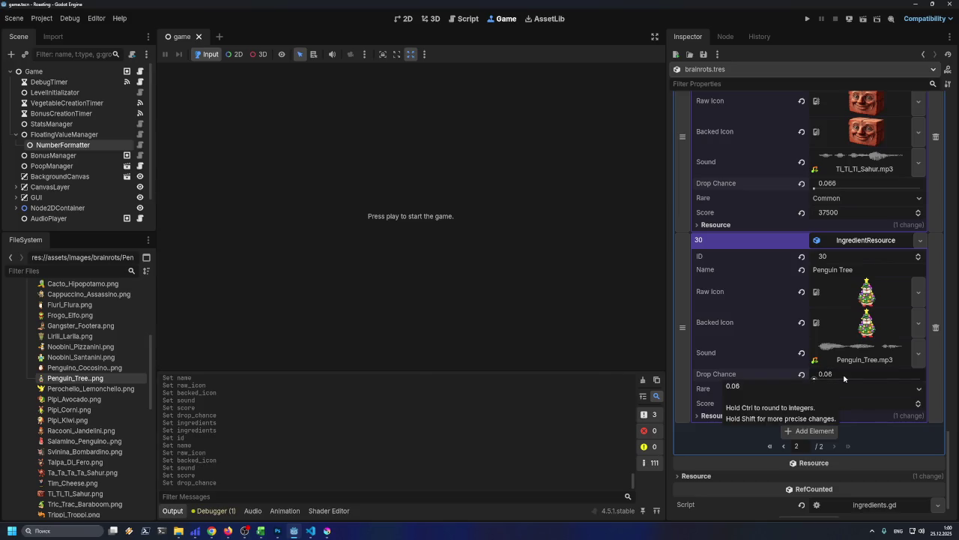
- Add element 31 to the ingredients list
scroll(844, 379, "up", 5)
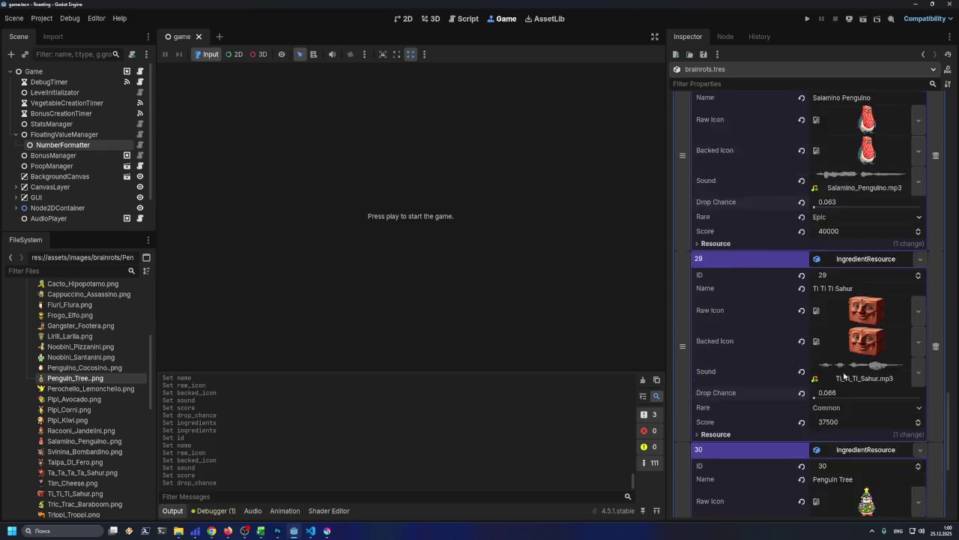
scroll(824, 370, "down", 5)
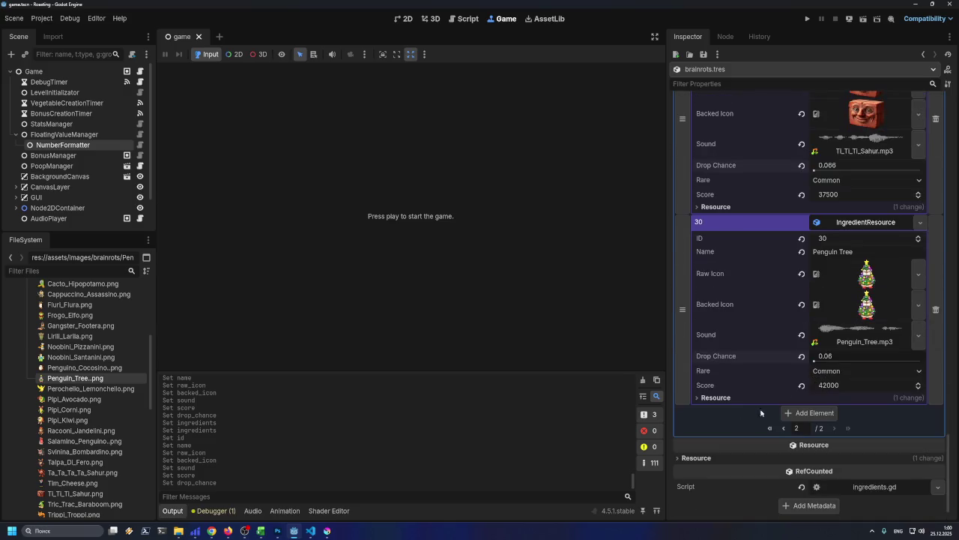
left_click(789, 414)
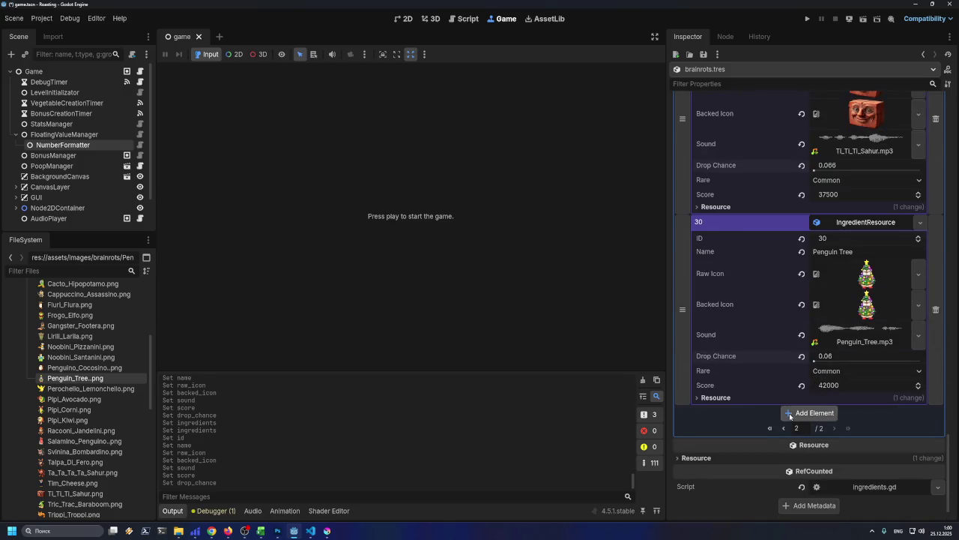
- In the brainrots sheet, select the name Penguino Cocosino in cell C31
left_click(261, 530)
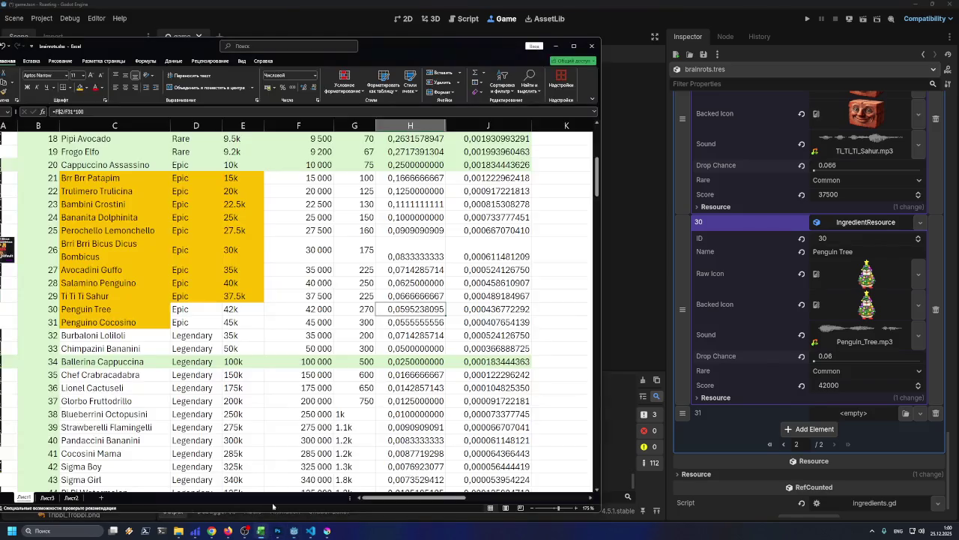
scroll(180, 324, "up", 2)
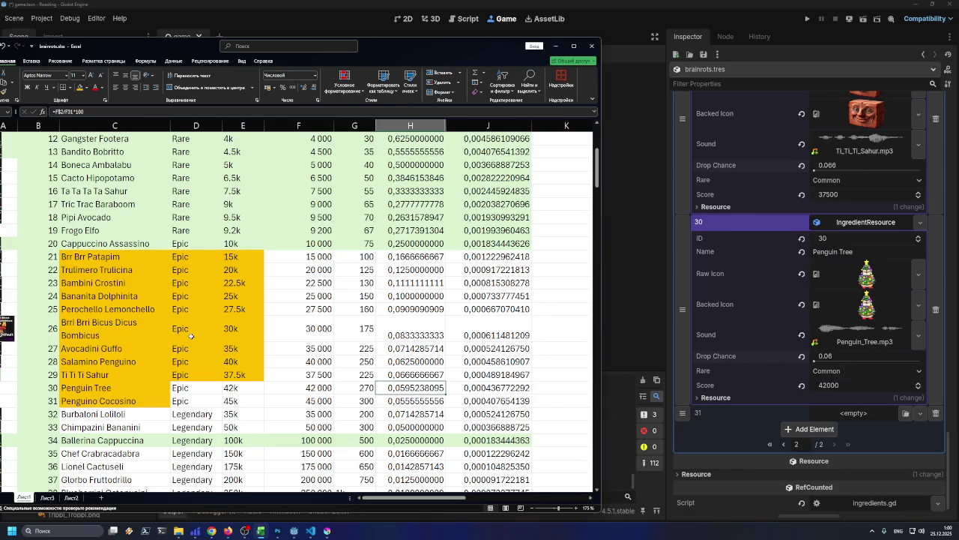
scroll(192, 336, "up", 4)
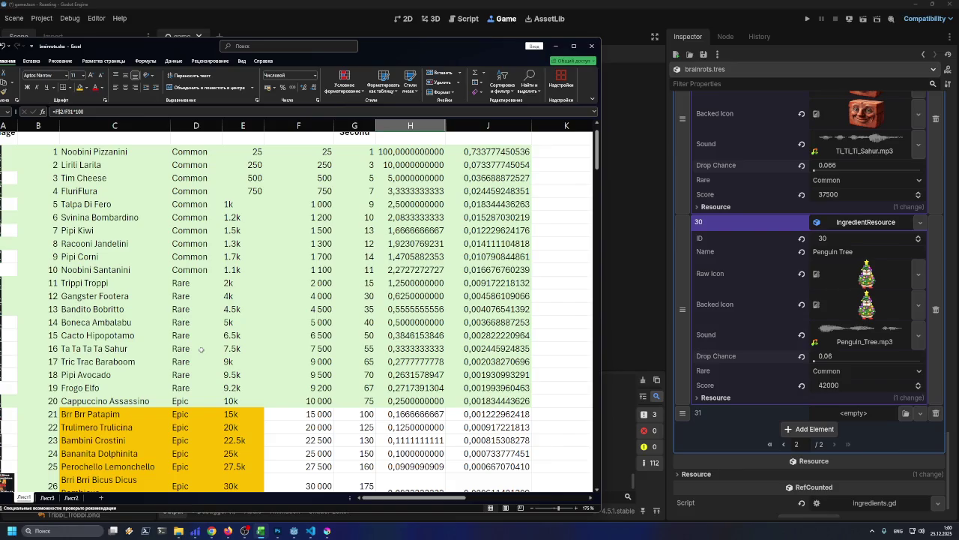
scroll(201, 349, "down", 4)
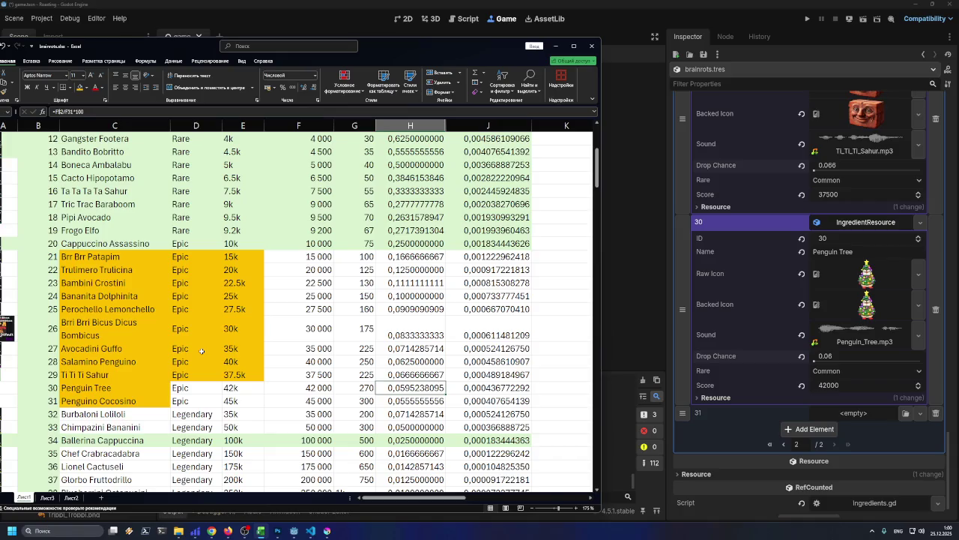
scroll(201, 350, "down", 2)
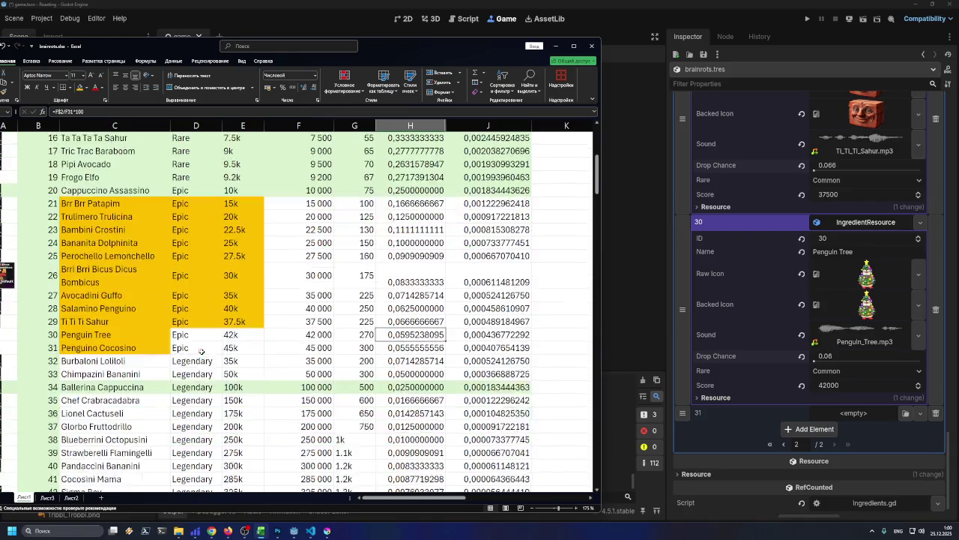
double_click(137, 322)
key("shift+Home")
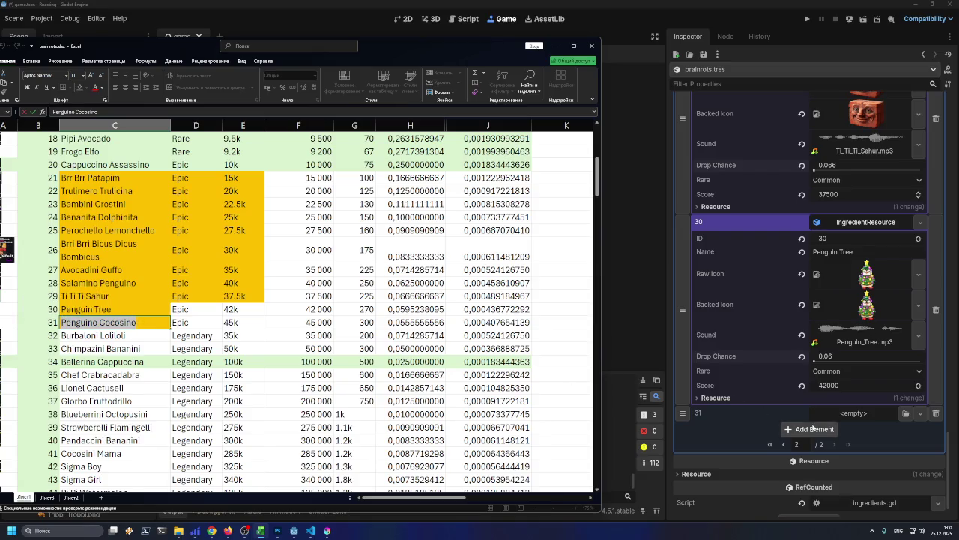
- Make element 31 a new IngredientResource with ID 31 named Penguino Cocosino
left_click(919, 415)
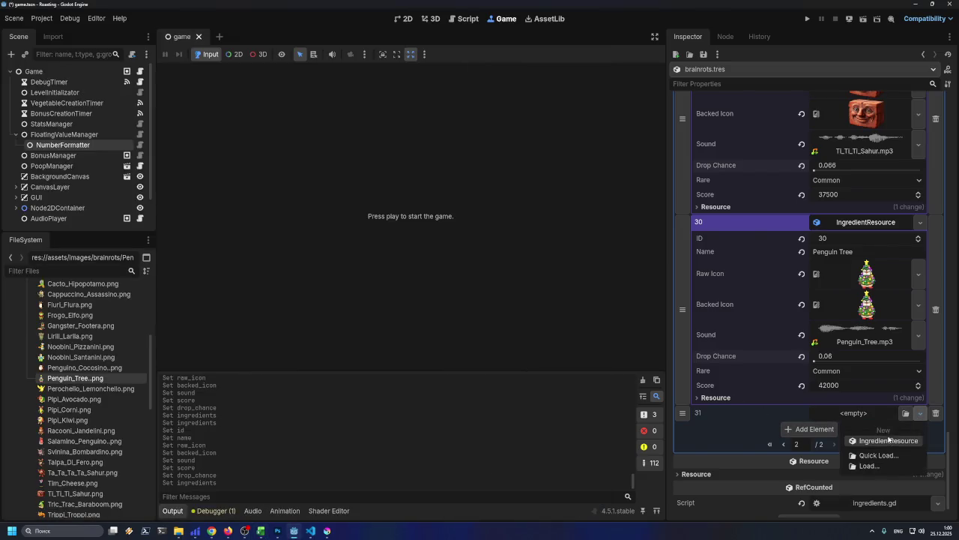
left_click(888, 440)
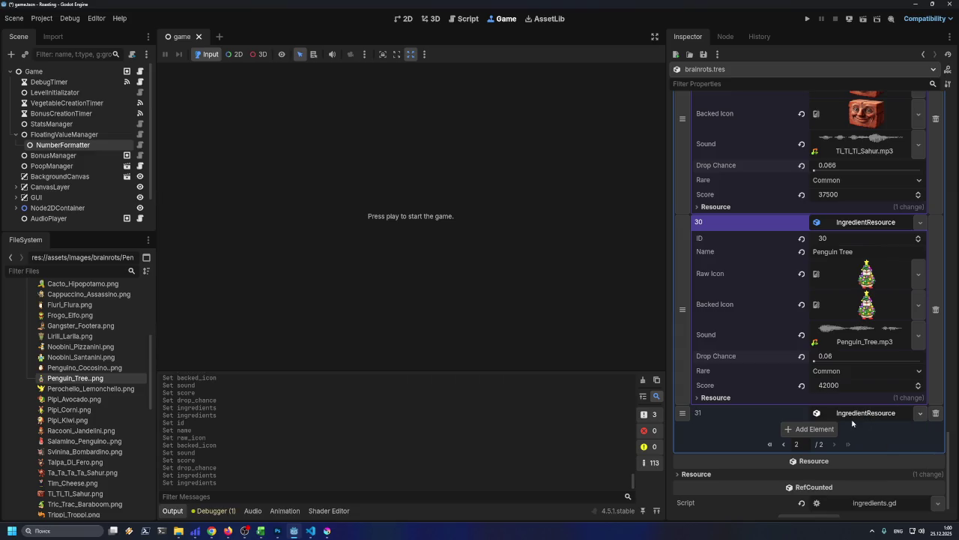
left_click(862, 415)
left_click(847, 432)
type("2")
key("BackSpace")
type("31")
key("Return")
type("Penguino Cocosino")
- Assign Penguino_Cocosino.png as element 31's icons and Penguino_Cocosino.mp3 as its sound
scroll(820, 398, "down", 3)
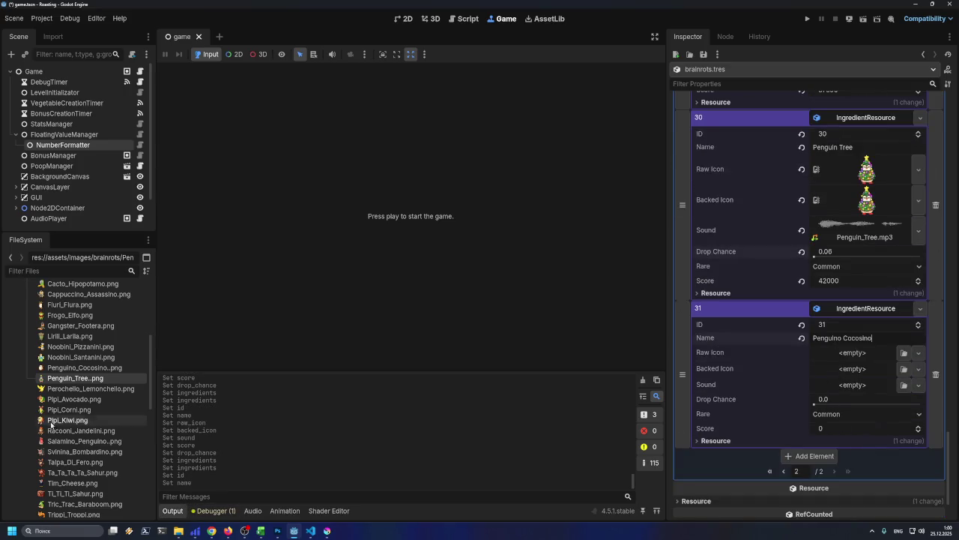
left_click(145, 368)
mouse_move(144, 368)
left_mouse_down()
mouse_move(801, 384)
mouse_move(856, 359)
mouse_move(834, 387)
left_mouse_up()
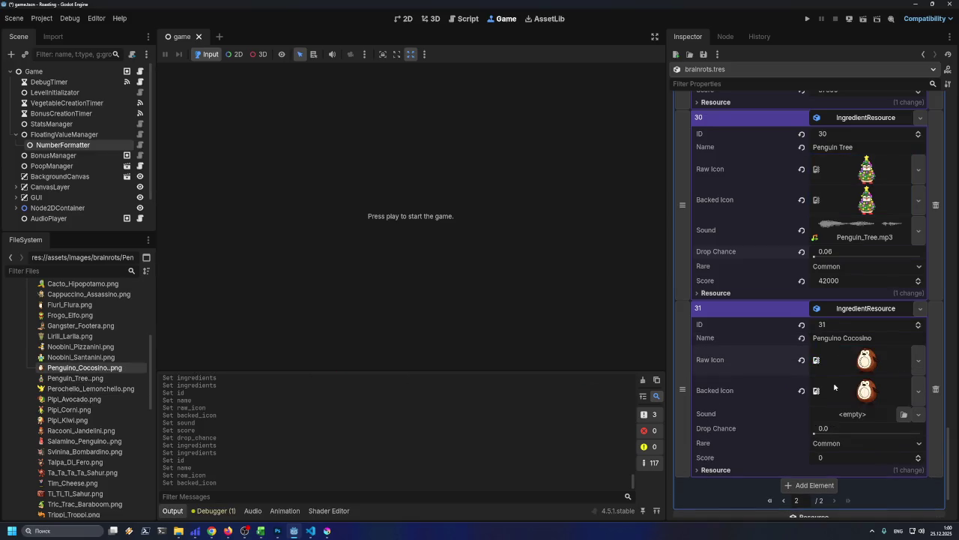
scroll(834, 387, "down", 2)
left_click(905, 362)
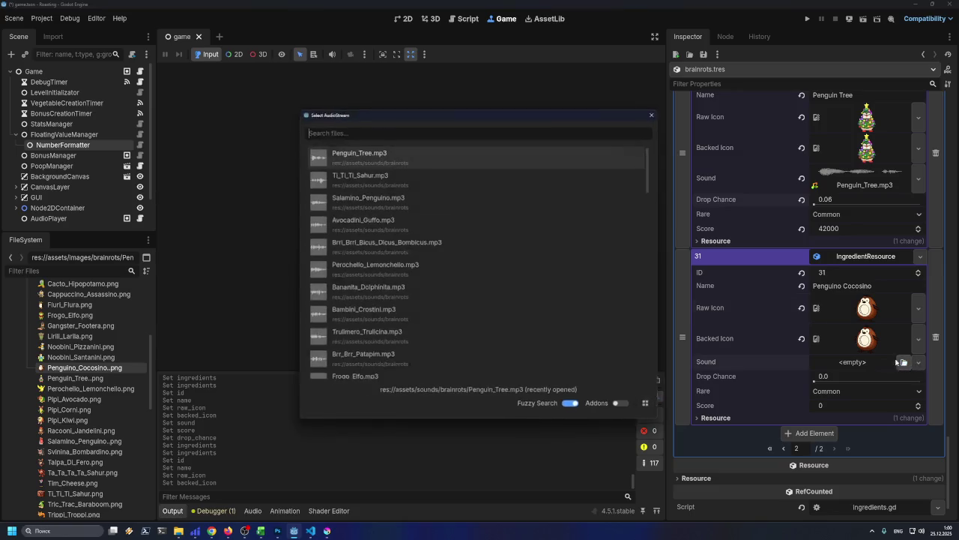
type("Penguino Cocosino")
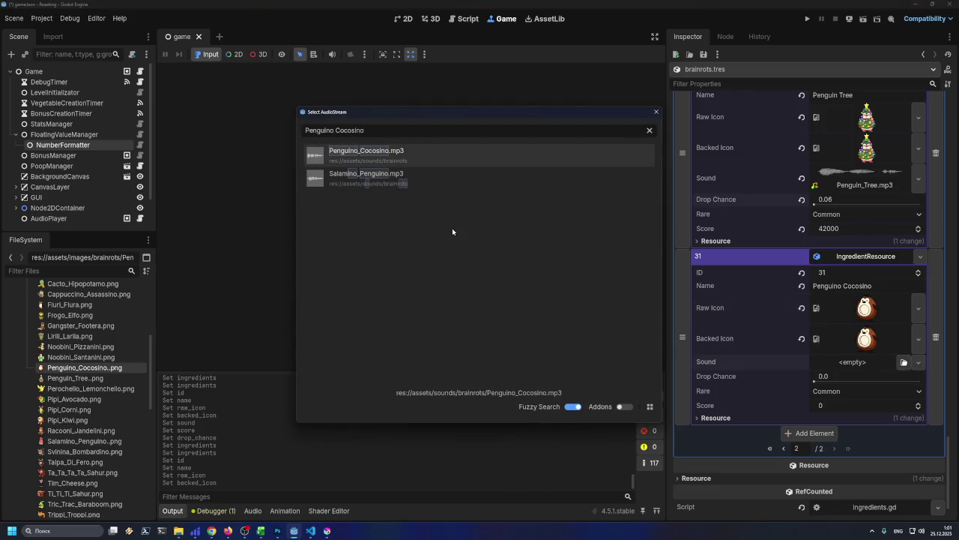
double_click(366, 155)
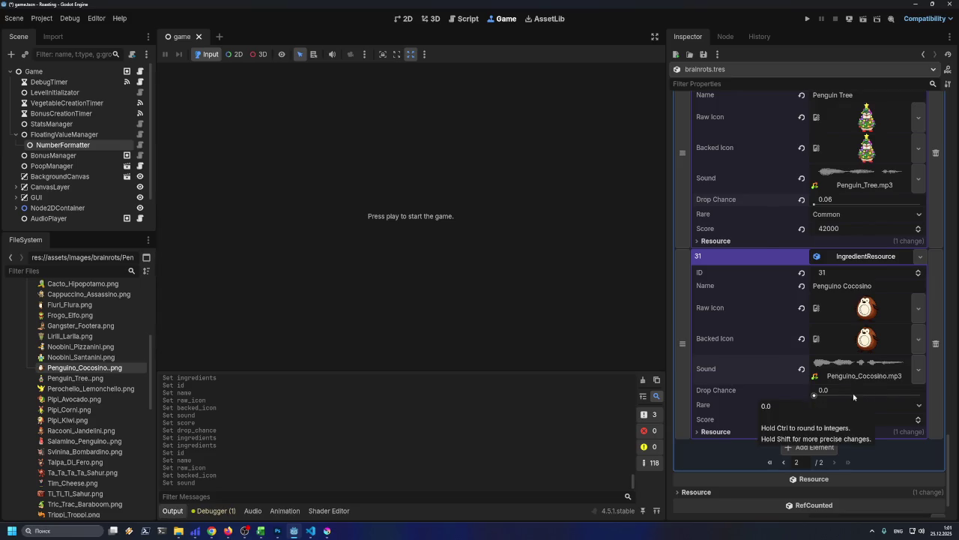
left_click(263, 531)
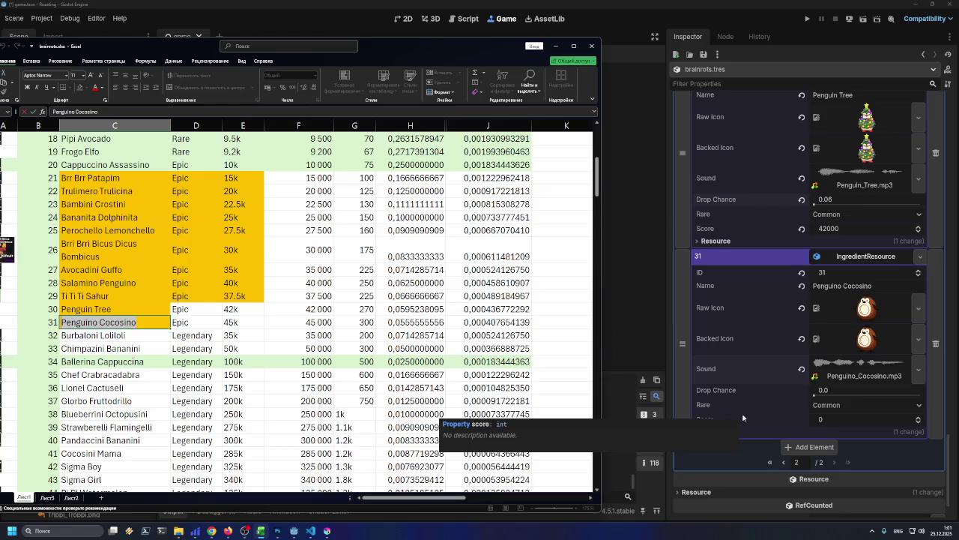
left_click(836, 405)
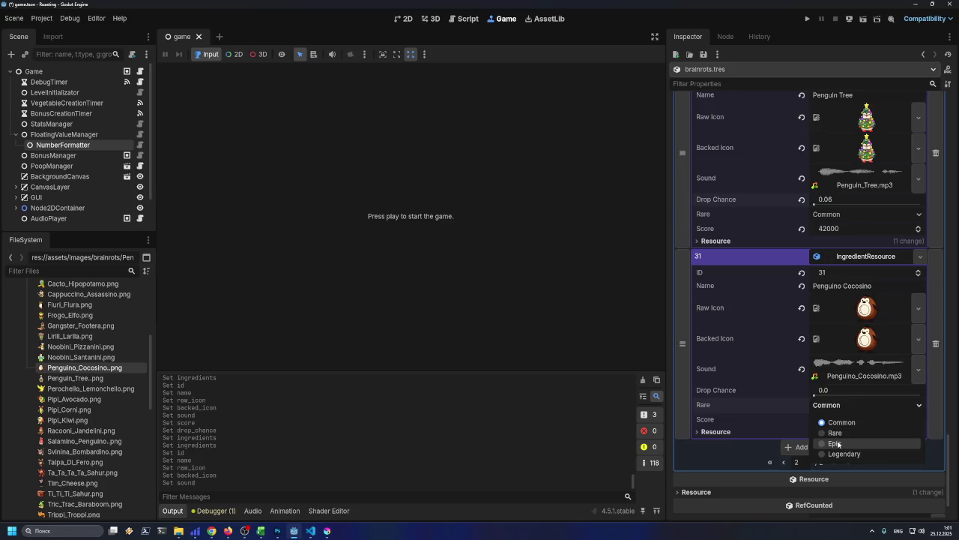
- Change the Rare setting of Ti Ti Ti Sahur (29) and Penguin Tree (30) to Epic
scroll(778, 356, "up", 5)
scroll(781, 375, "up", 15)
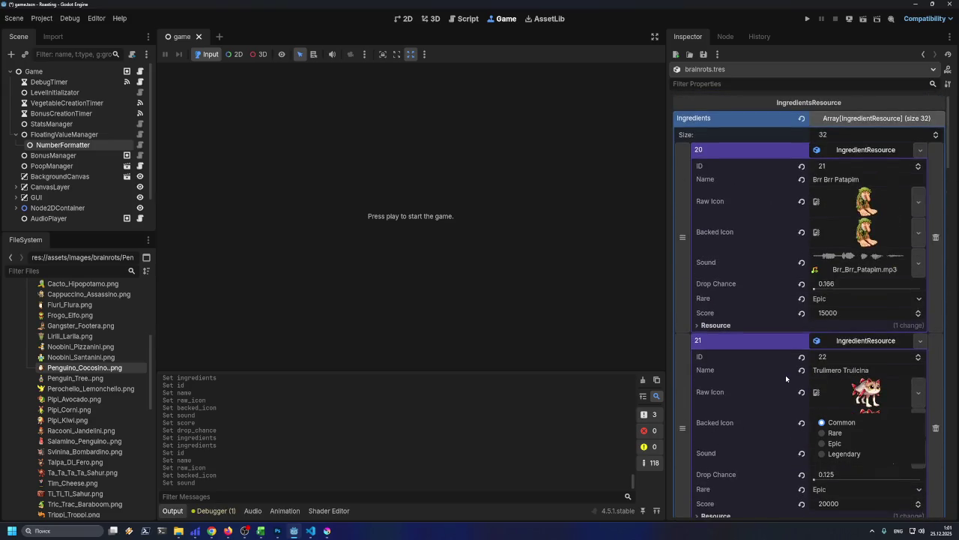
scroll(792, 315, "down", 5)
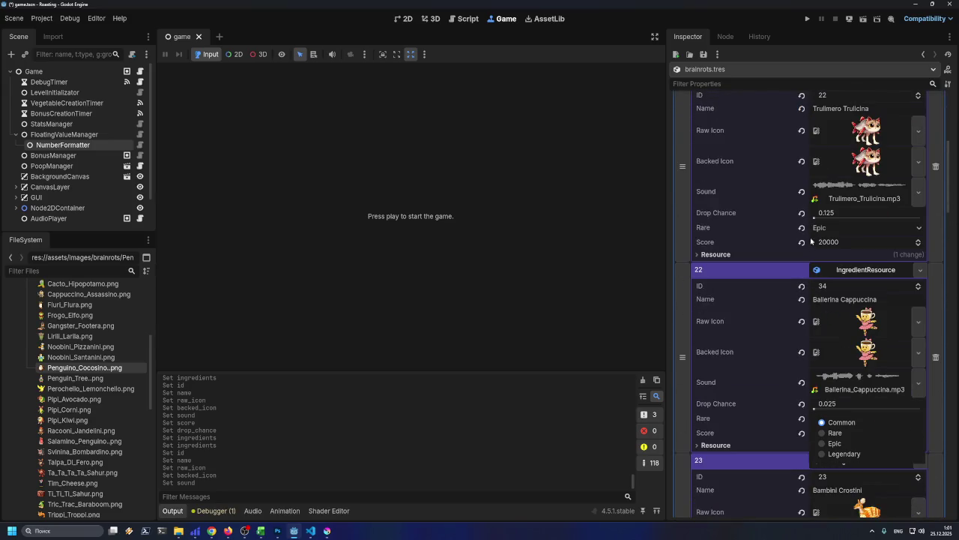
scroll(774, 315, "down", 3)
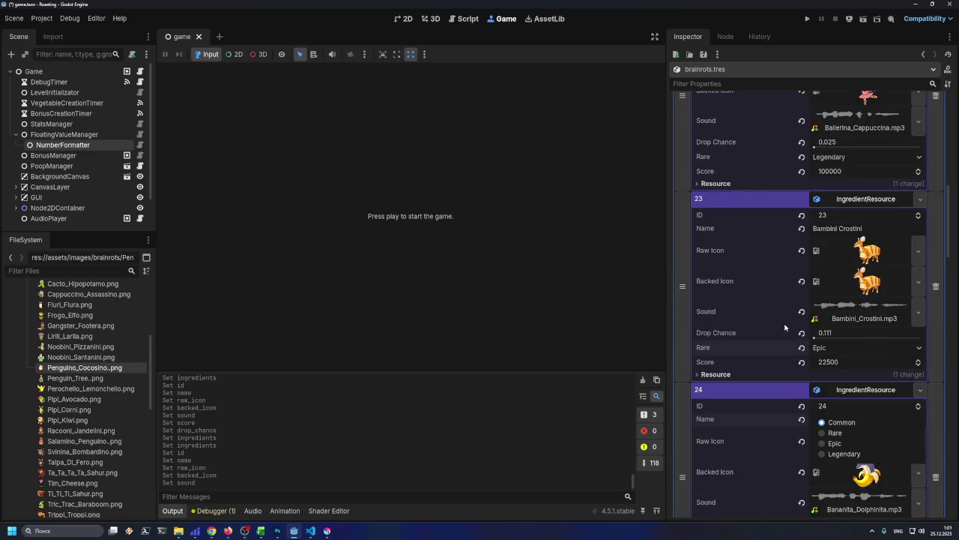
scroll(780, 359, "down", 4)
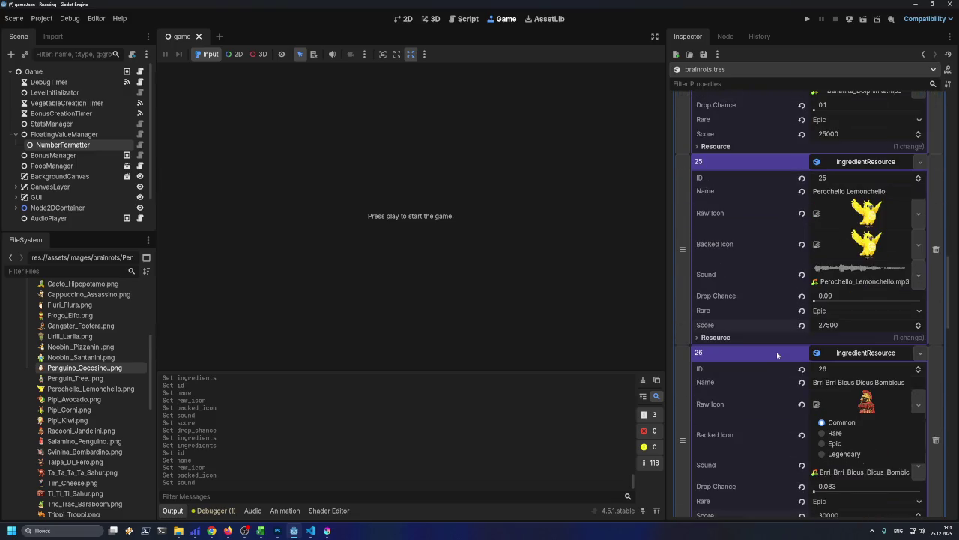
scroll(789, 341, "down", 1)
scroll(792, 339, "down", 5)
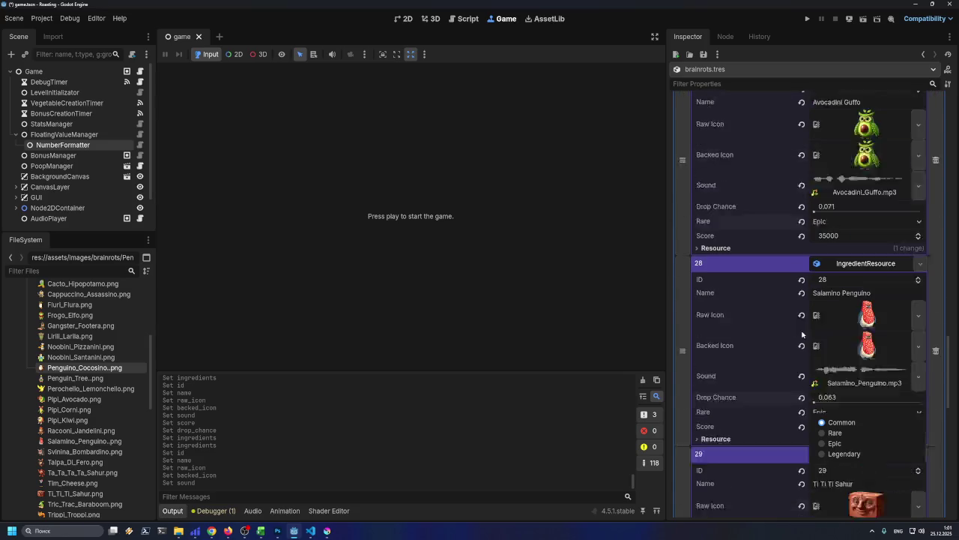
scroll(812, 362, "down", 3)
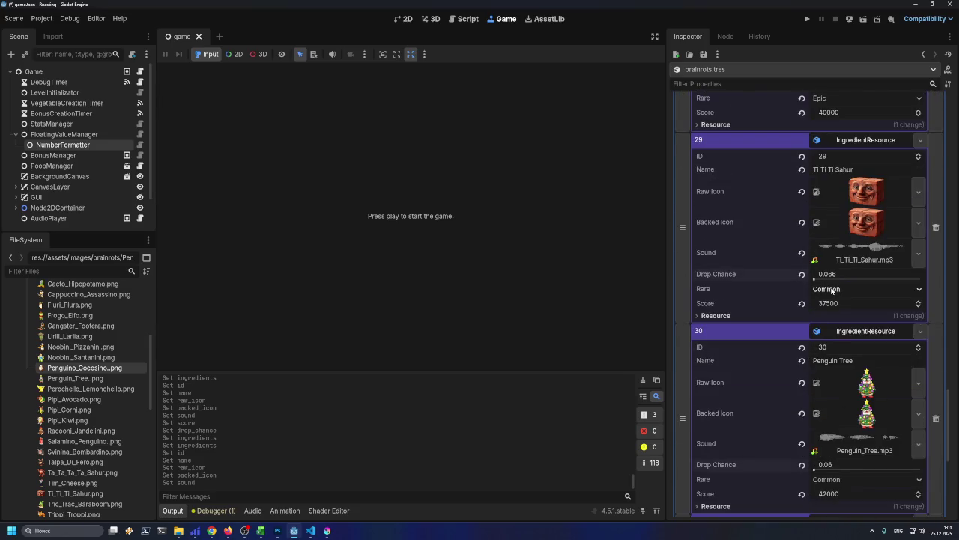
left_click(828, 295)
left_click(835, 328)
scroll(831, 300, "down", 6)
left_click(828, 272)
left_click(827, 308)
scroll(817, 329, "down", 3)
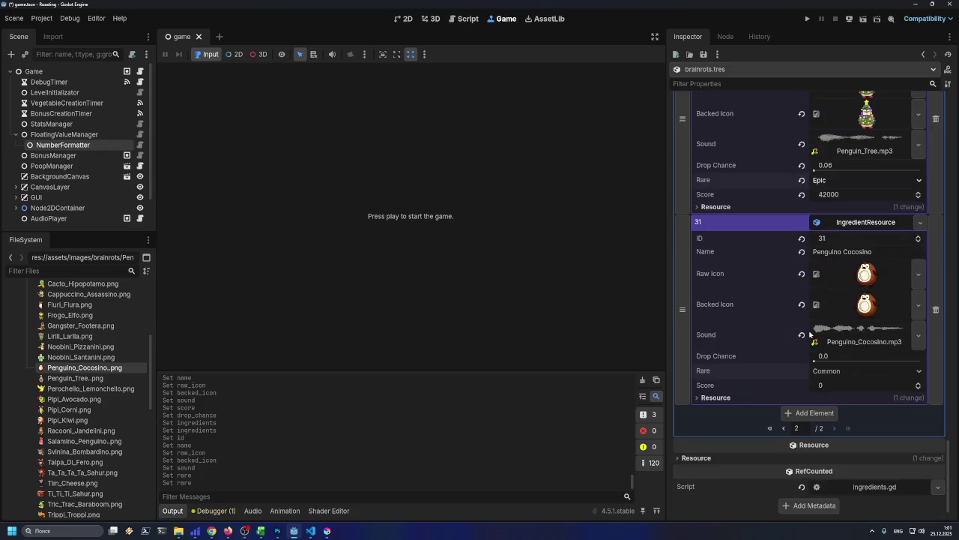
- Set item 31, Penguino Cocosino, to Epic with score 45000, checked against the spreadsheet
left_click(830, 372)
left_click(828, 406)
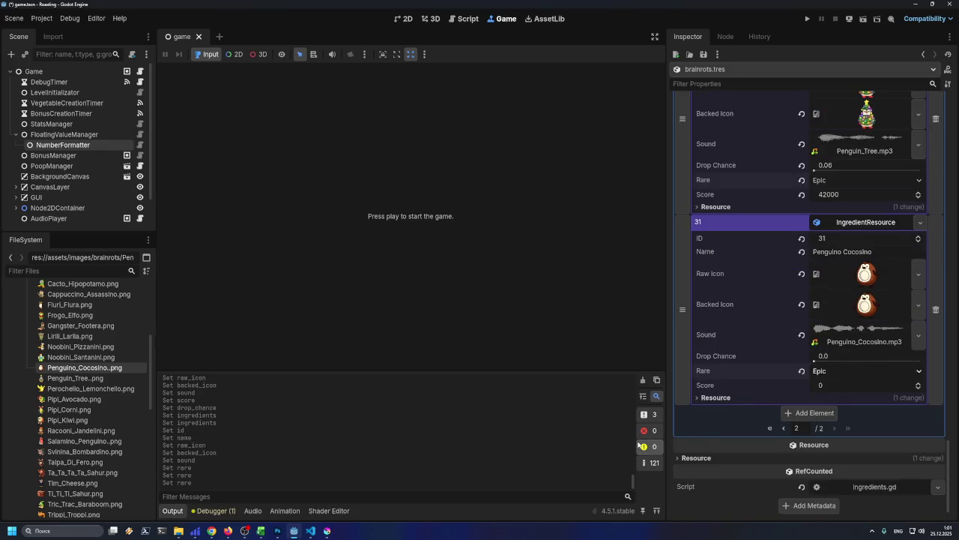
left_click(260, 531)
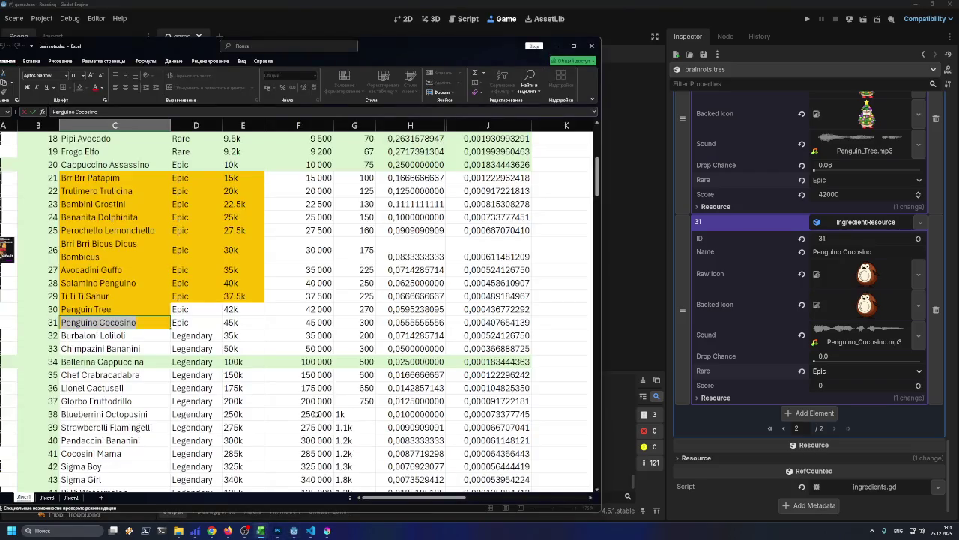
left_click(313, 322)
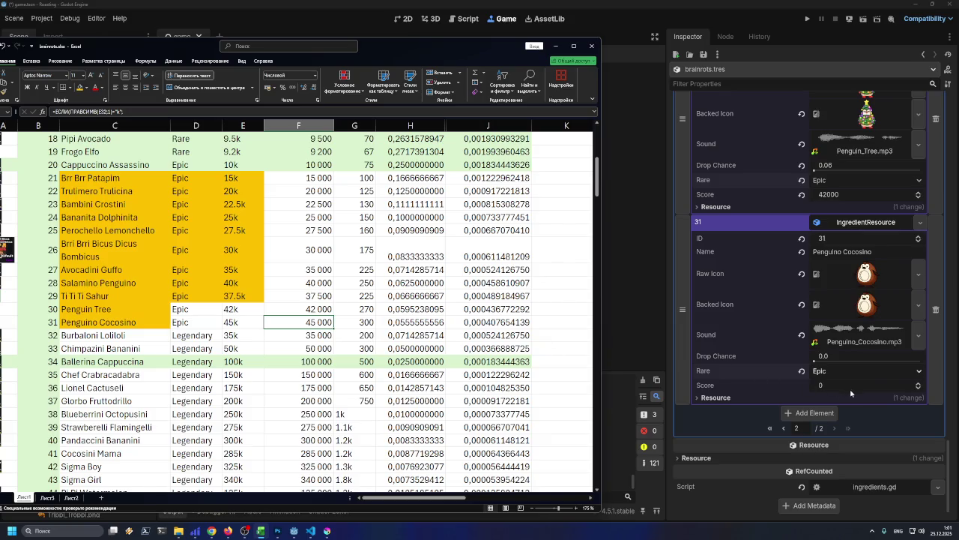
left_click(848, 386)
type("45000")
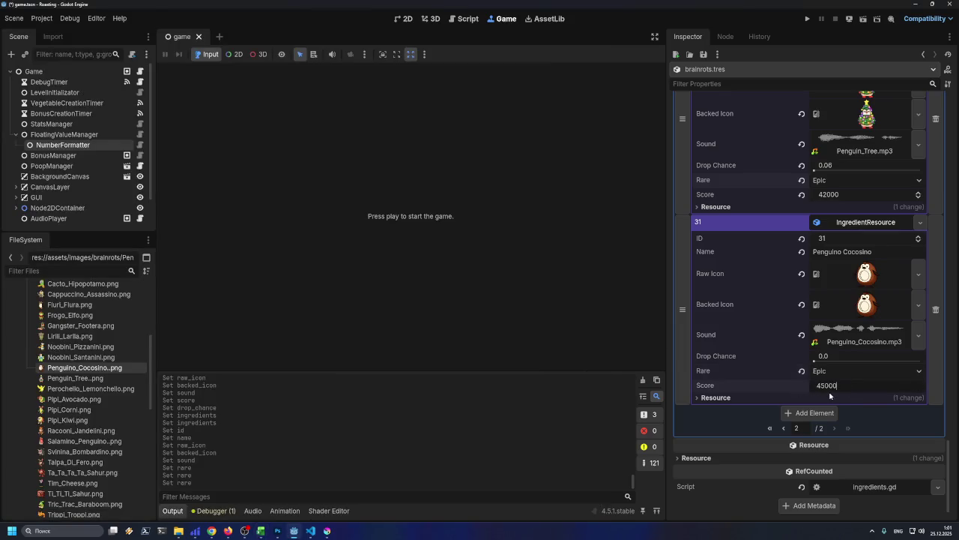
key("Return")
- Set item 31's Drop Chance to 0.055, using column H, and save the scene
left_click(260, 530)
left_click(389, 331)
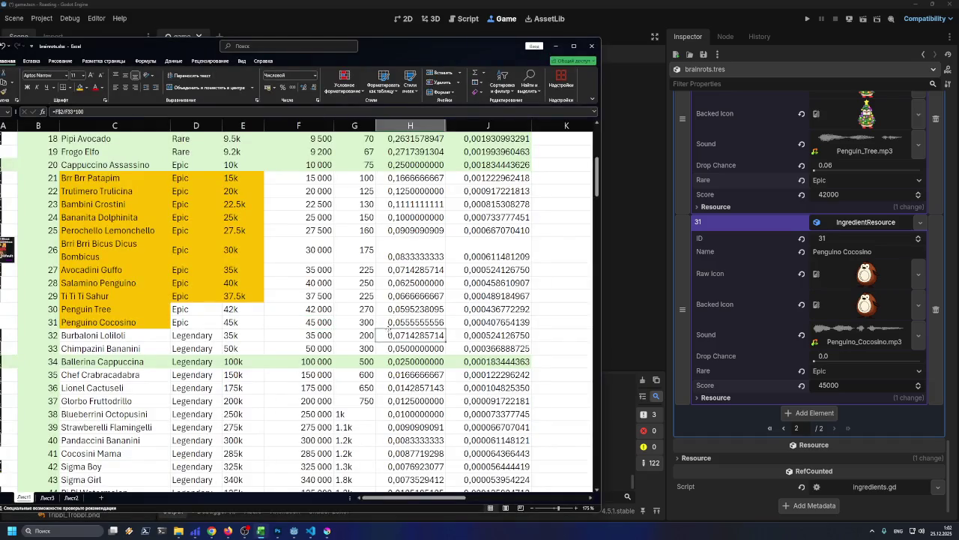
left_click(837, 356)
type("0")
key("Return")
key("ctrl+s")
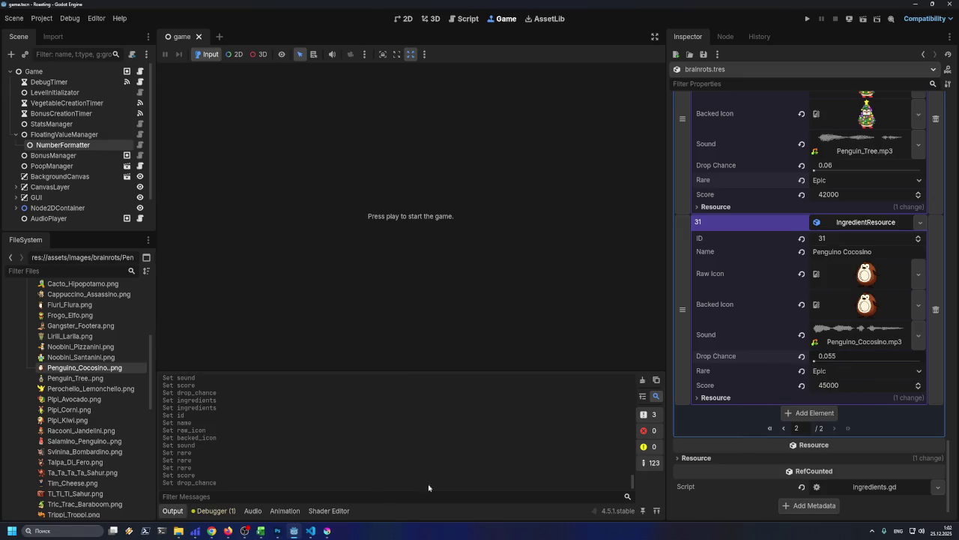
left_click(260, 530)
left_click(260, 532)
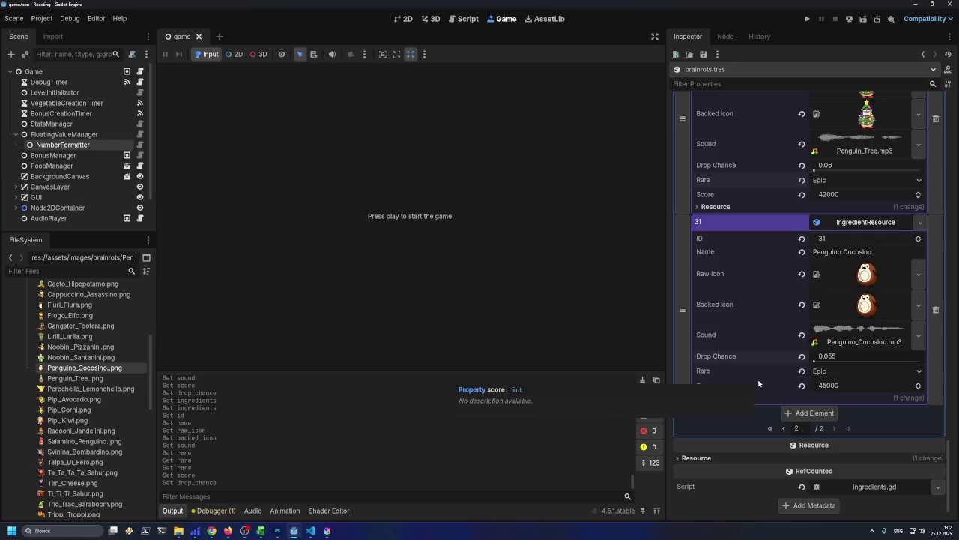
key("ctrl+s")
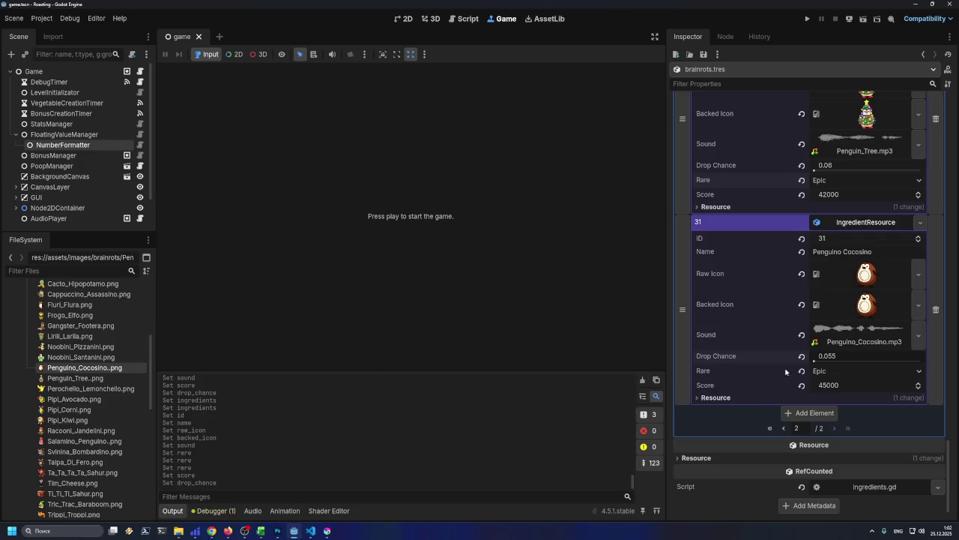
- Give Excel cells D30:E31 the Epic orange fill, then launch the game to test
left_click(260, 531)
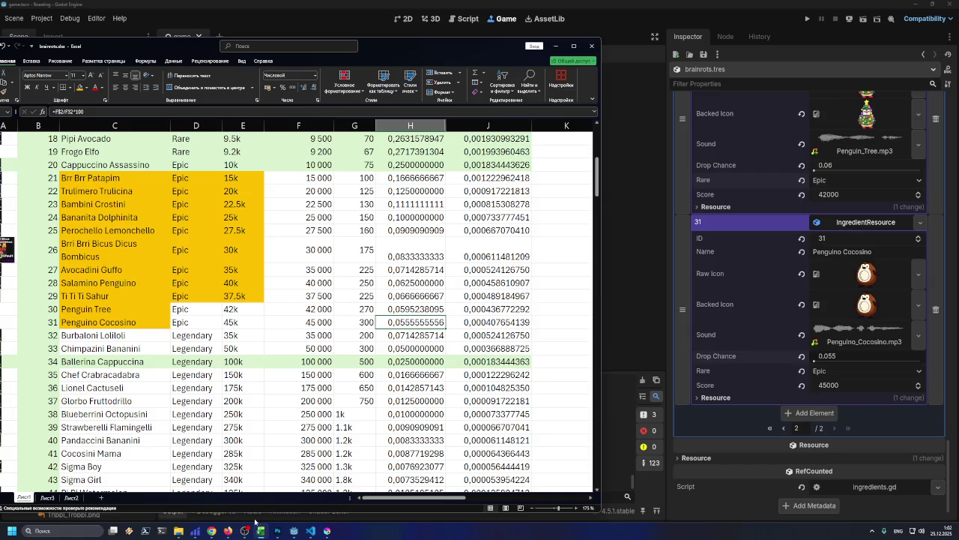
left_click_drag(183, 308, 233, 322)
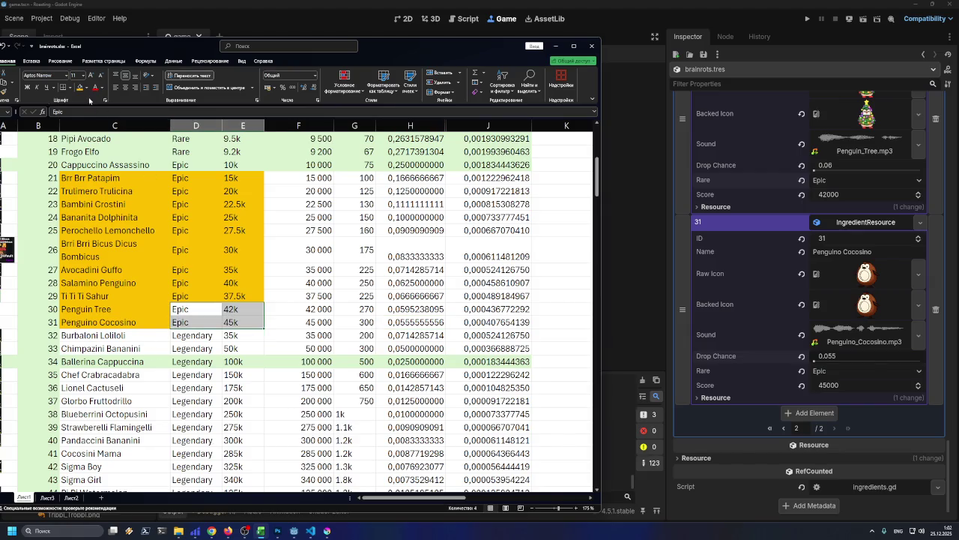
left_click(80, 87)
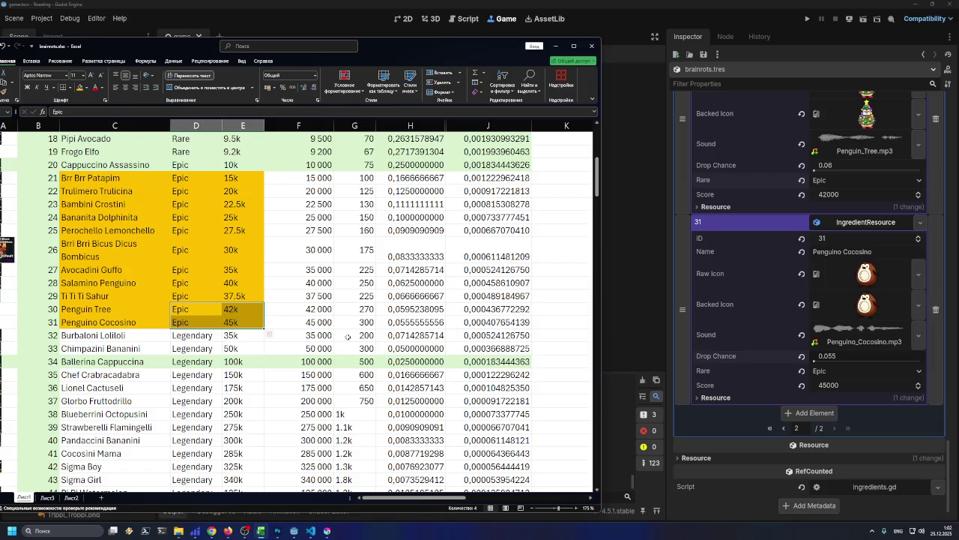
left_click(260, 531)
left_click(807, 18)
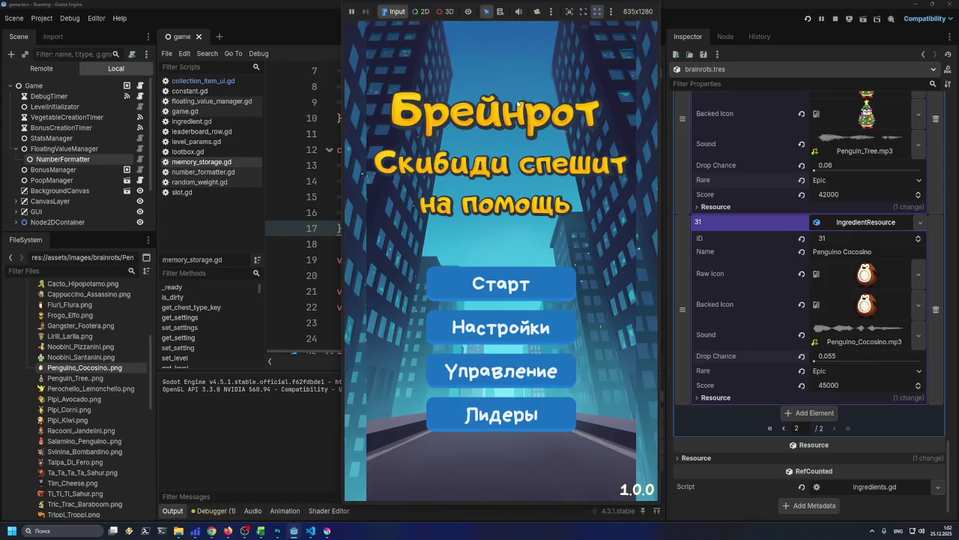
- In the running game, lower the music volume, set overall volume slightly above zero, and apply
left_click(494, 270)
key("Escape")
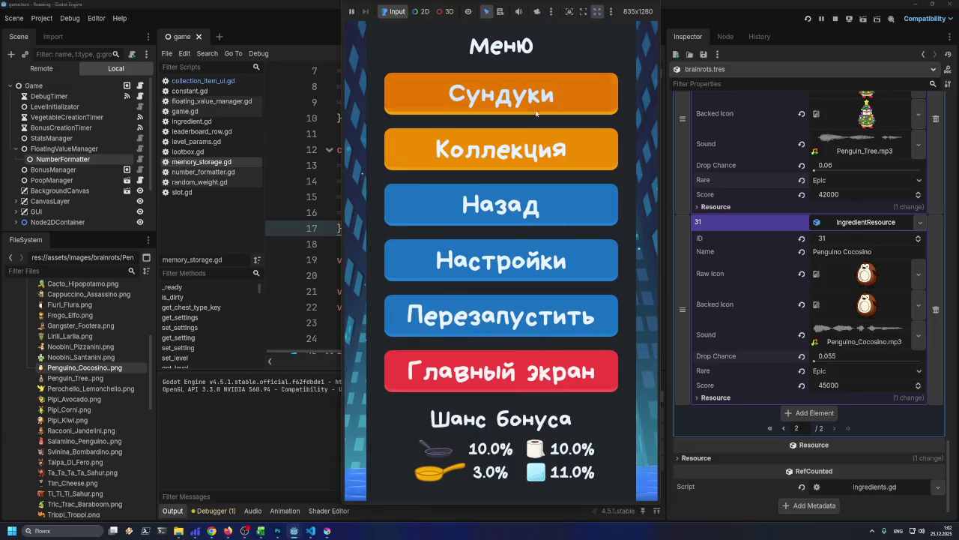
left_click(510, 252)
left_click_drag(567, 222, 473, 222)
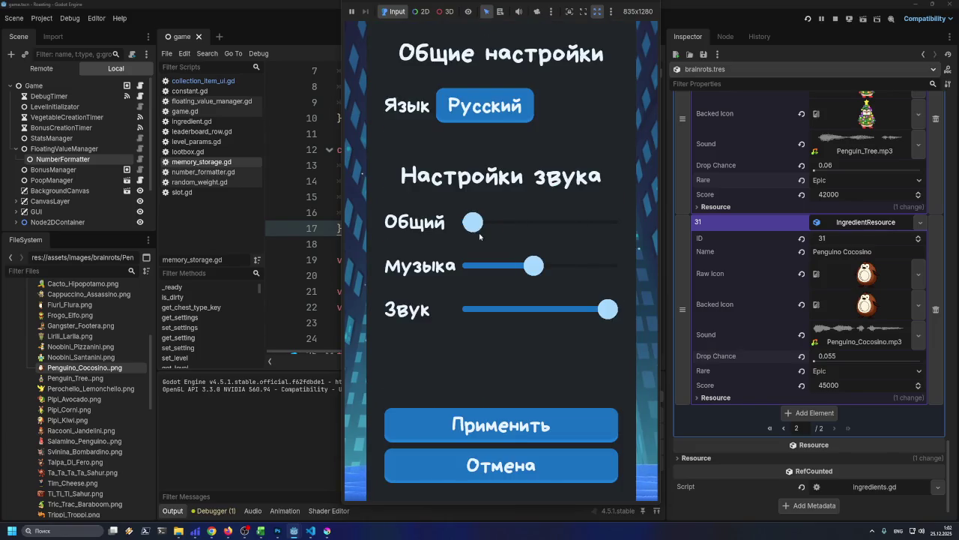
left_click_drag(531, 268, 473, 267)
mouse_move(474, 223)
left_mouse_down()
mouse_move(485, 229)
mouse_move(485, 190)
left_mouse_up()
left_click(497, 410)
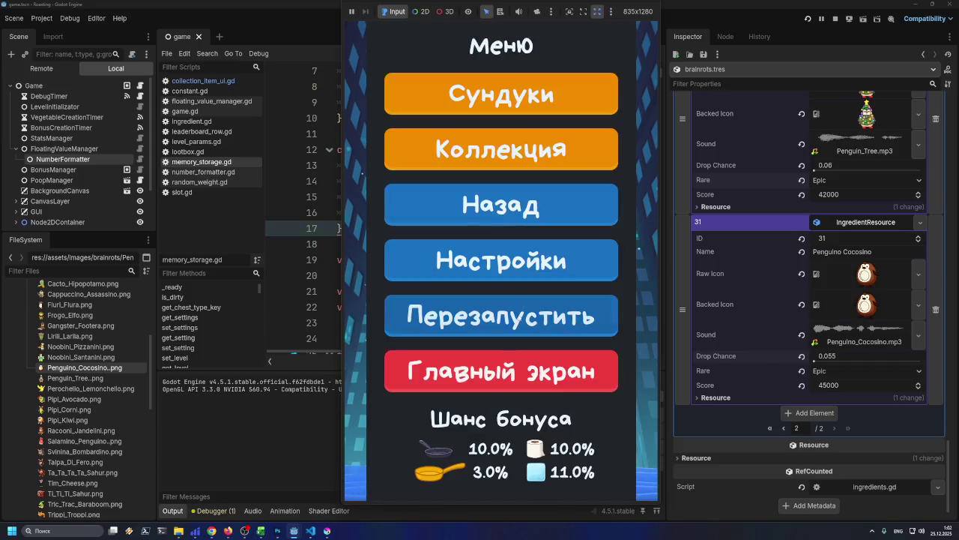
- Scroll through the game's collection list, then stop the running game
left_click(517, 157)
scroll(510, 389, "down", 5)
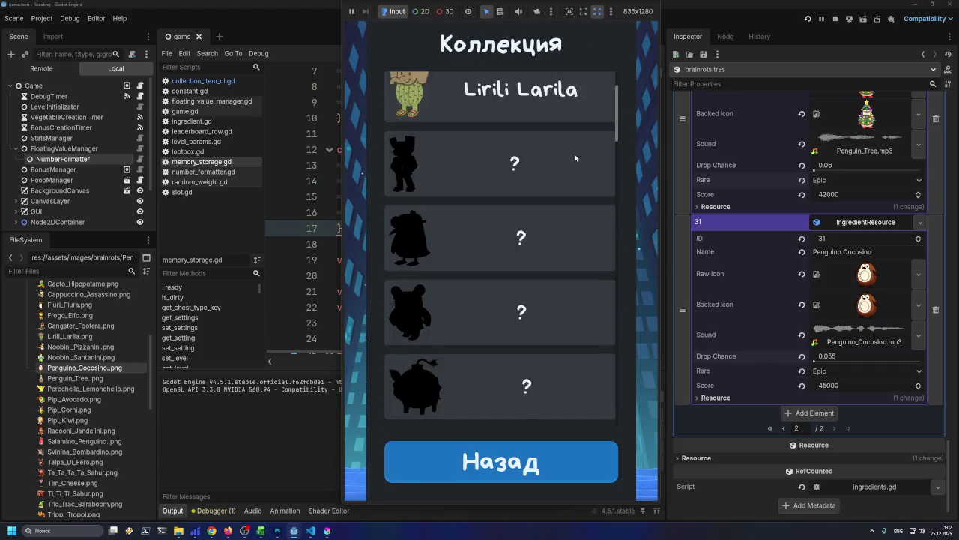
scroll(523, 399, "down", 10)
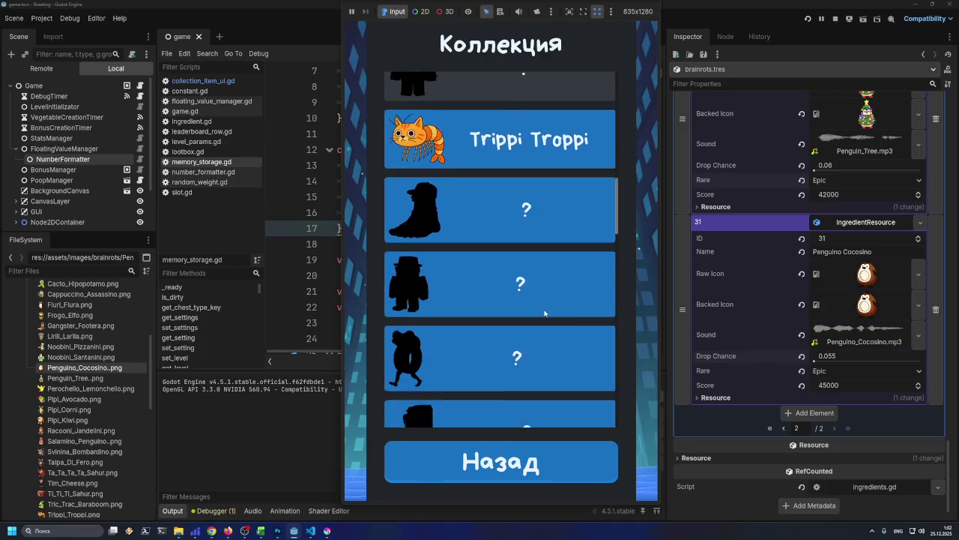
scroll(536, 316, "down", 5)
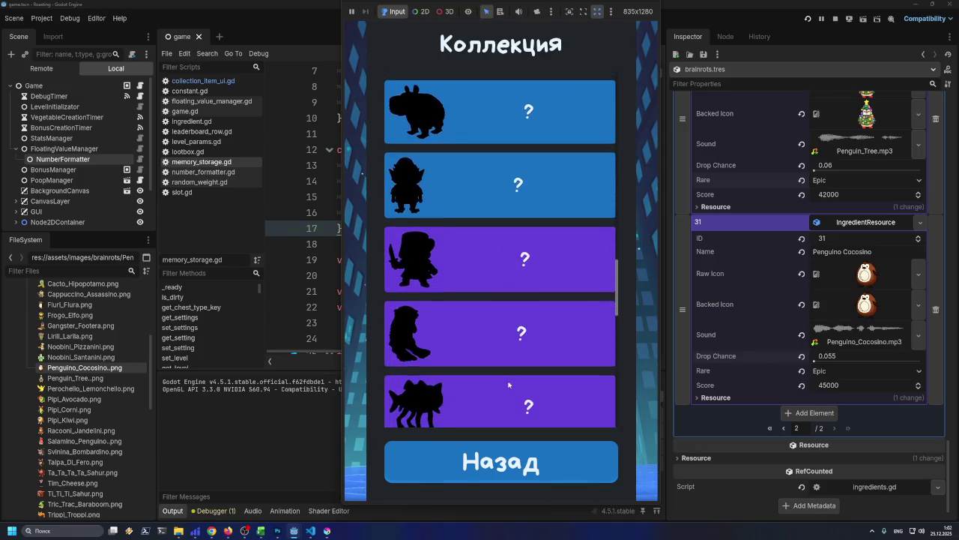
scroll(508, 374, "down", 10)
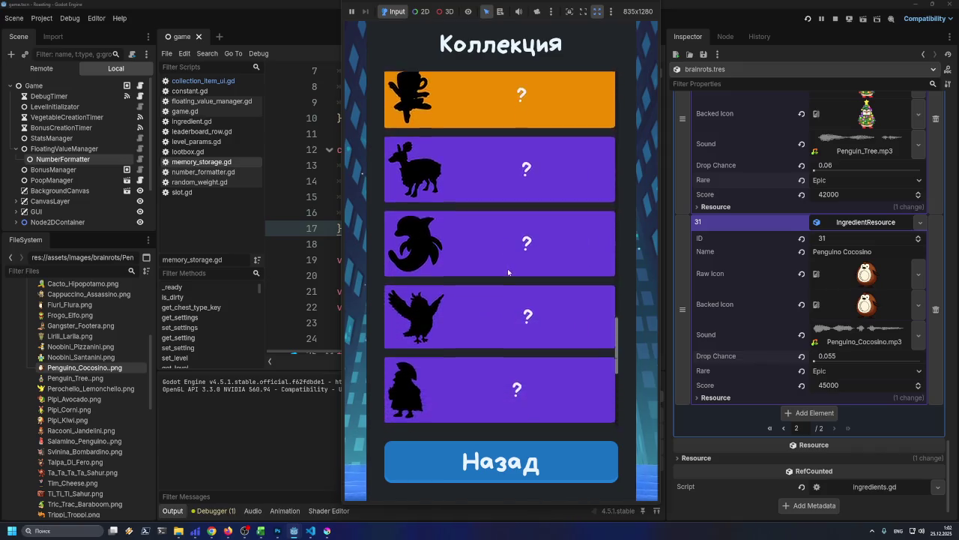
scroll(496, 290, "down", 1)
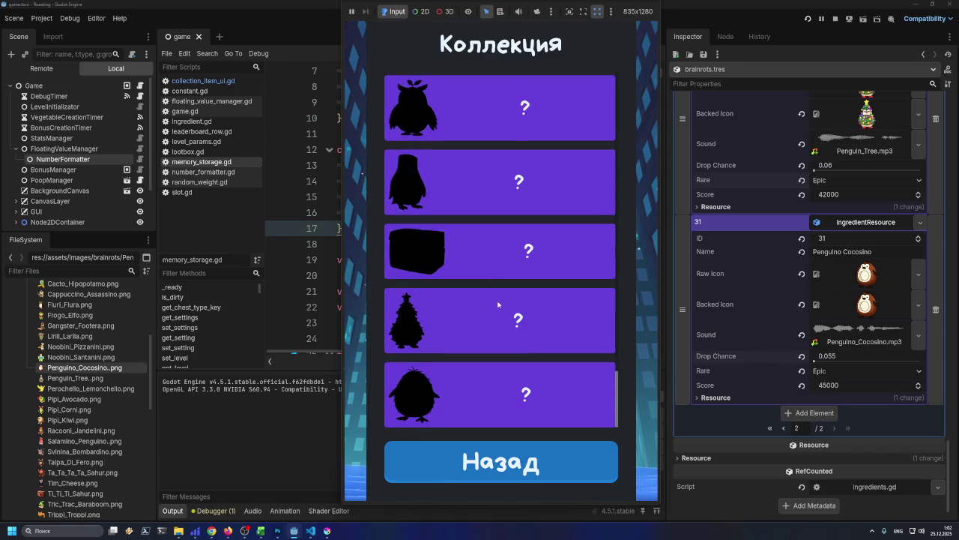
scroll(525, 187, "up", 6)
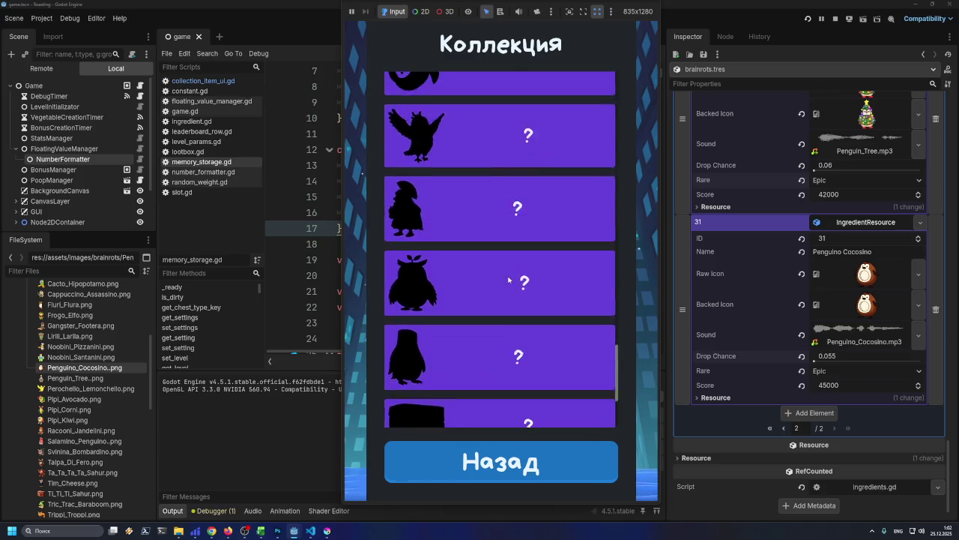
scroll(518, 188, "up", 8)
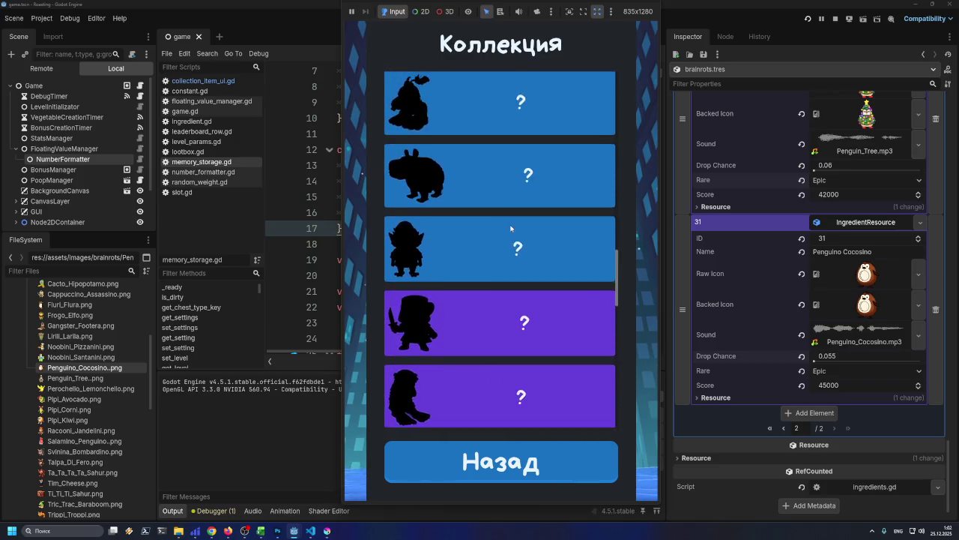
scroll(497, 304, "up", 10)
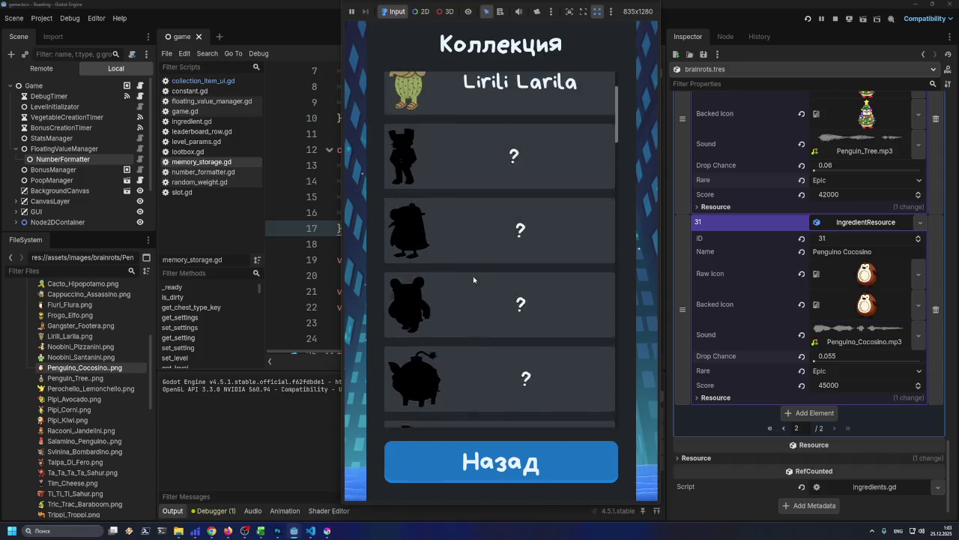
left_click(660, 6)
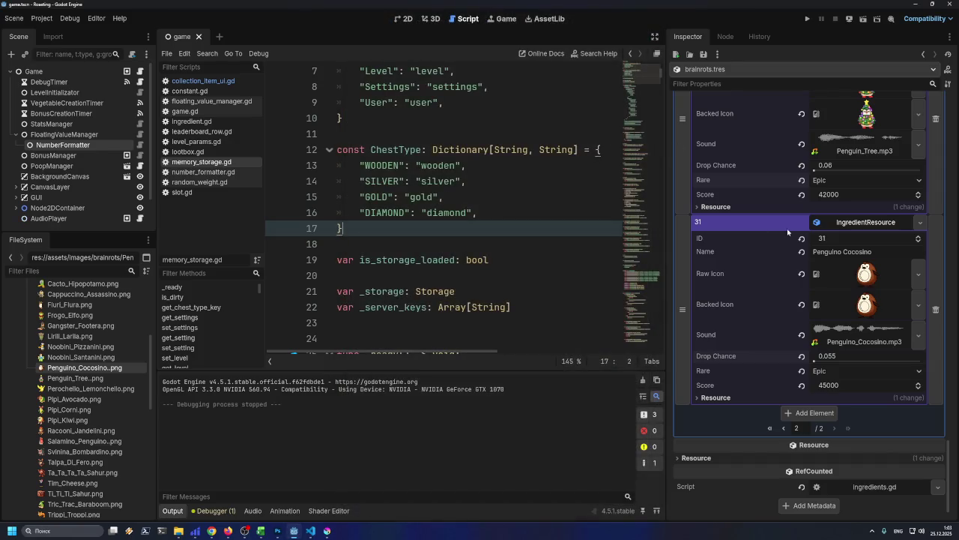
- Browse the first ingredients page, checking Cappuccino Assassino, Gangster Footera and Bandito Bobritto
scroll(805, 241, "up", 15)
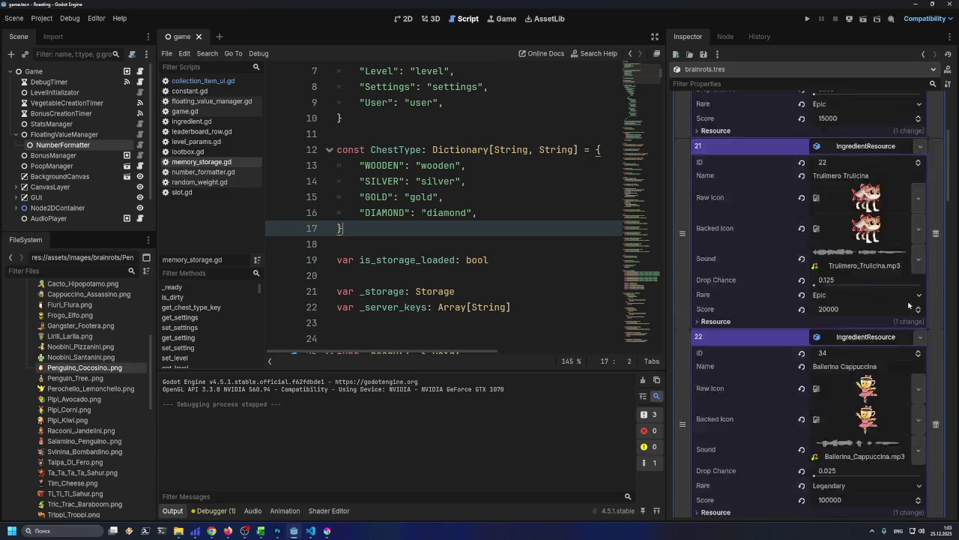
scroll(886, 296, "down", 10)
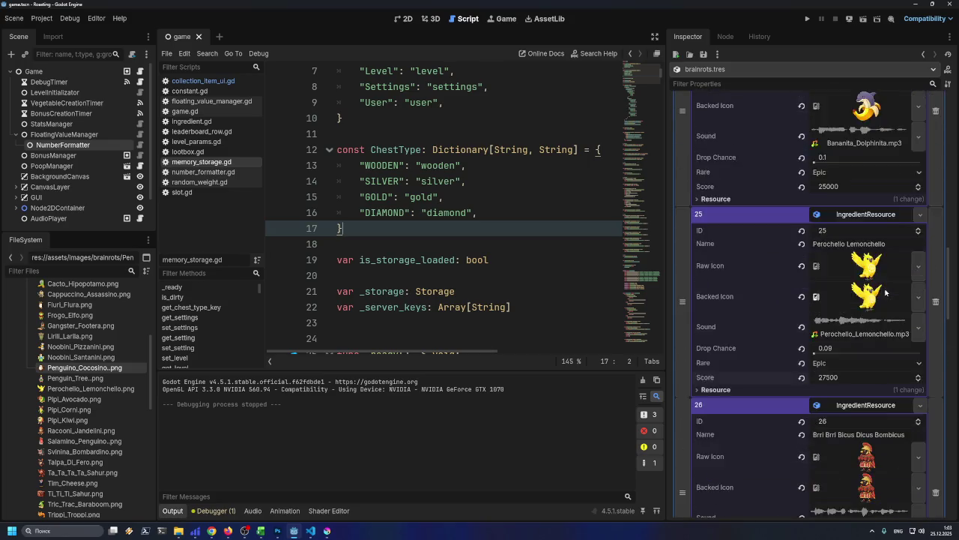
scroll(887, 290, "down", 5)
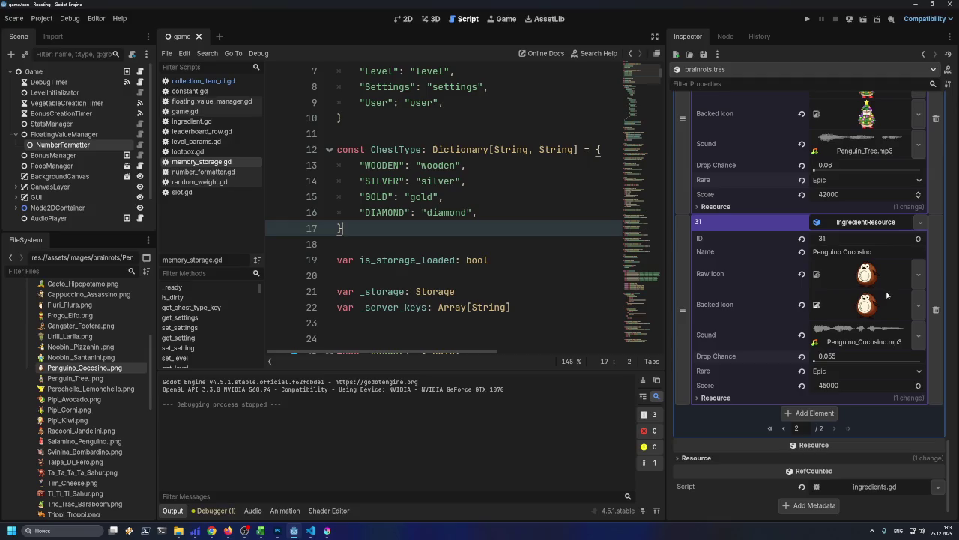
left_click(789, 428)
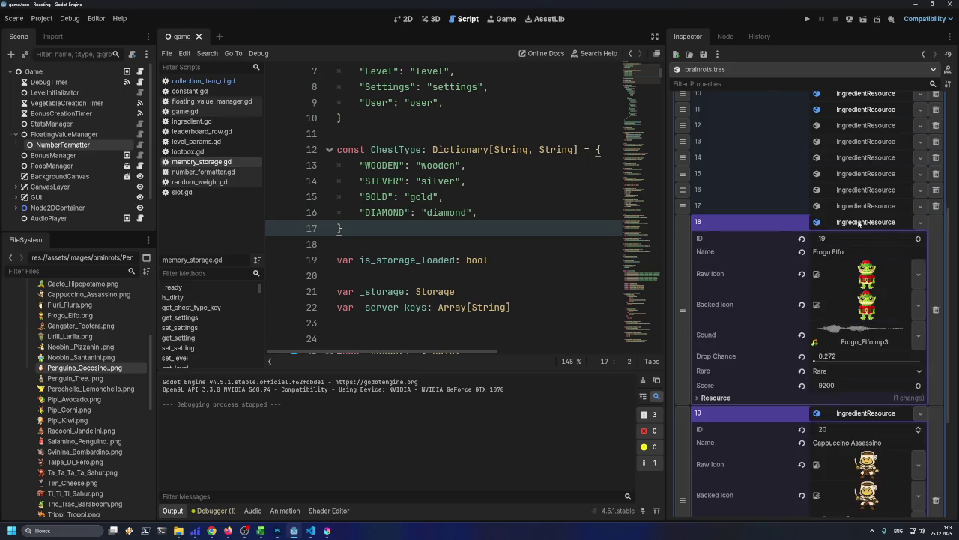
left_click(861, 237)
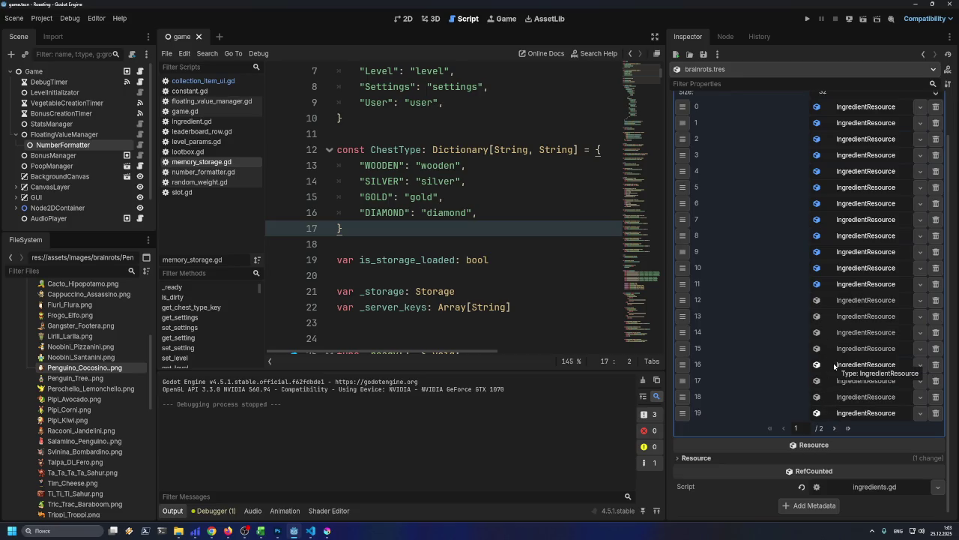
left_click(839, 285)
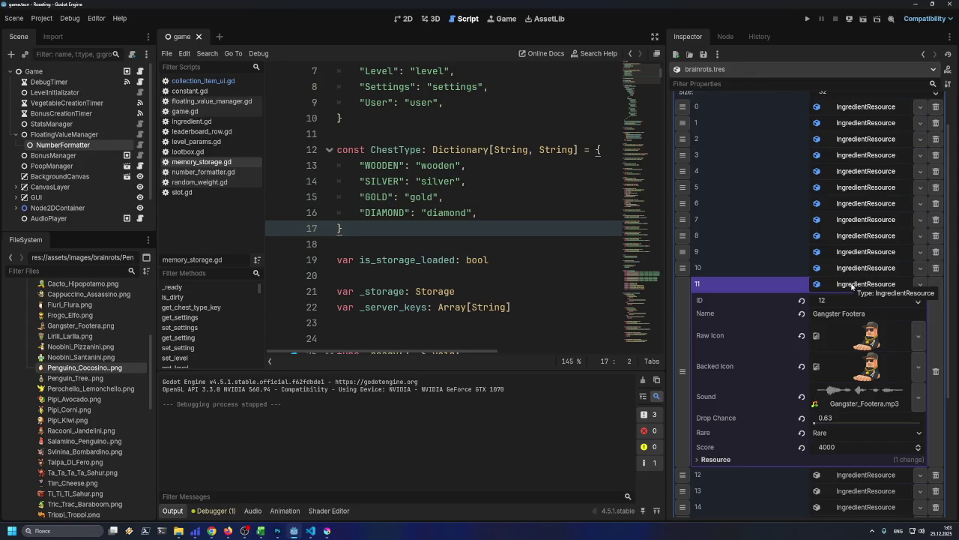
left_click(854, 284)
left_click(853, 300)
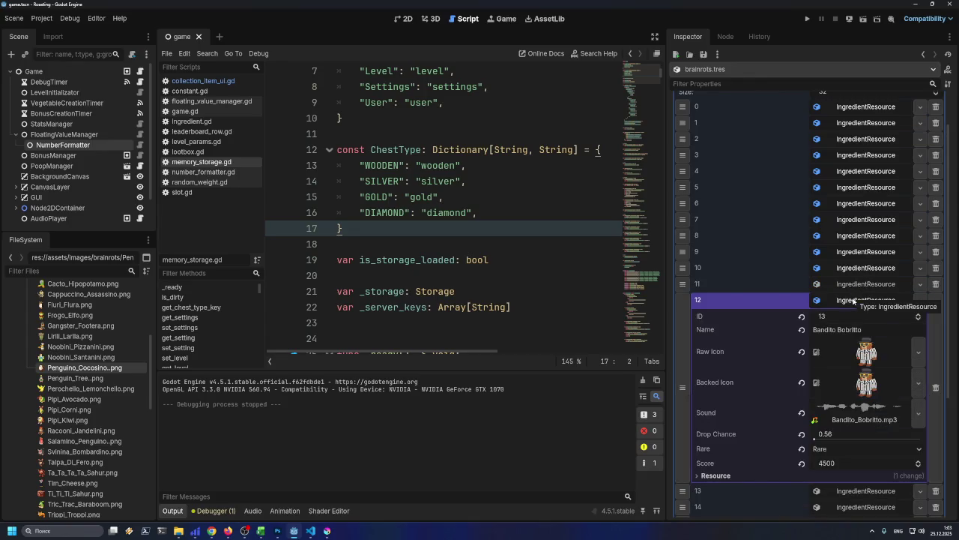
left_click(853, 300)
scroll(854, 304, "up", 1)
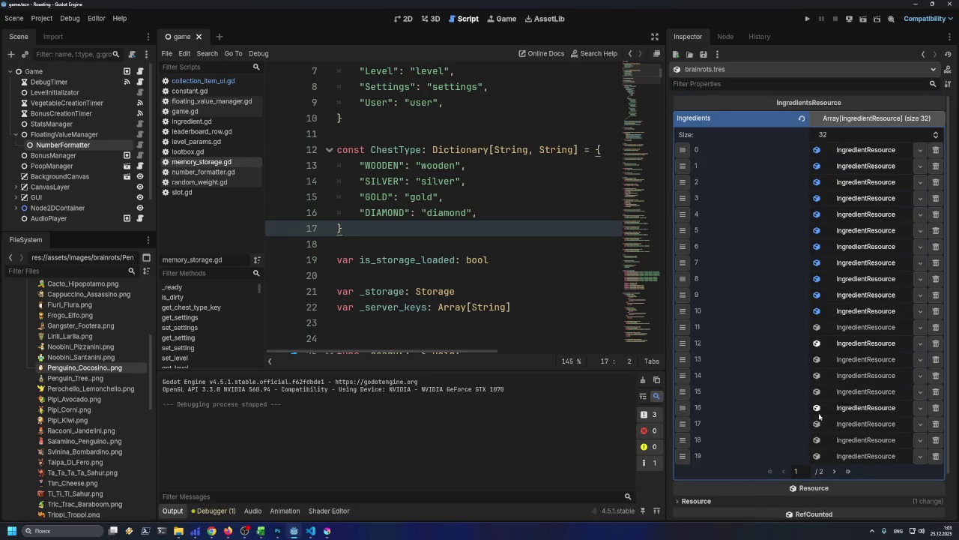
- On page two, move Ballerina Cappuccina to the end after Penguino Cocosino, and save
left_click(831, 470)
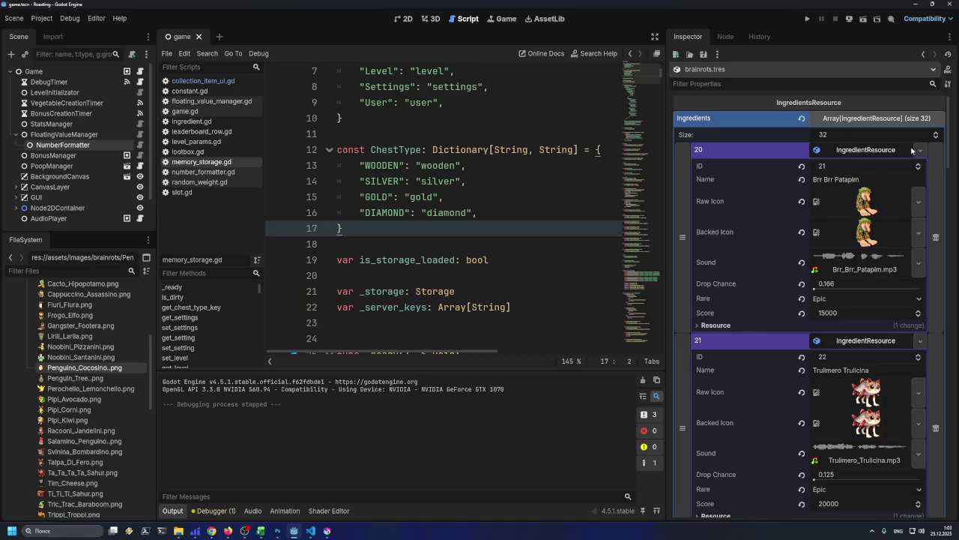
scroll(892, 149, "down", 1)
scroll(885, 150, "up", 1)
left_click(837, 153)
scroll(844, 159, "down", 1)
scroll(850, 170, "up", 1)
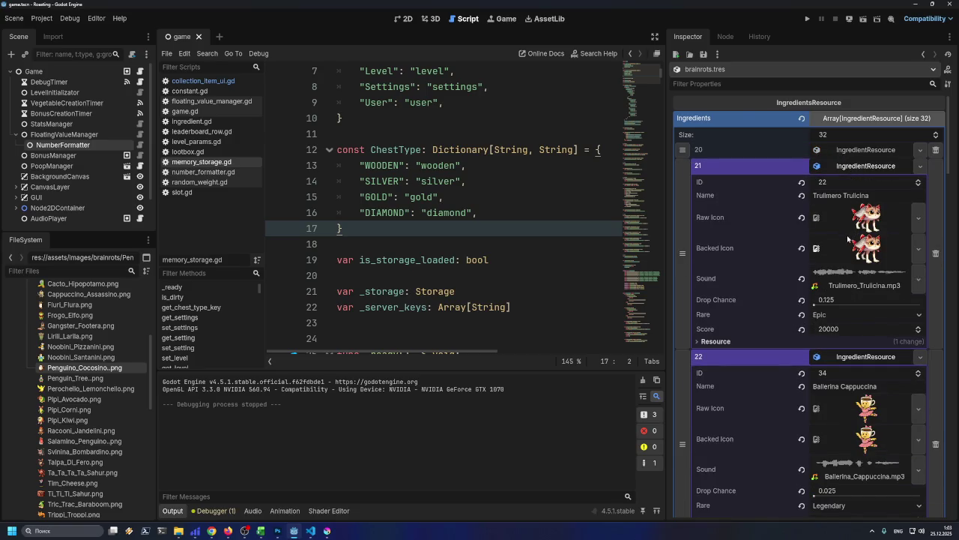
left_click(848, 154)
scroll(850, 164, "down", 5)
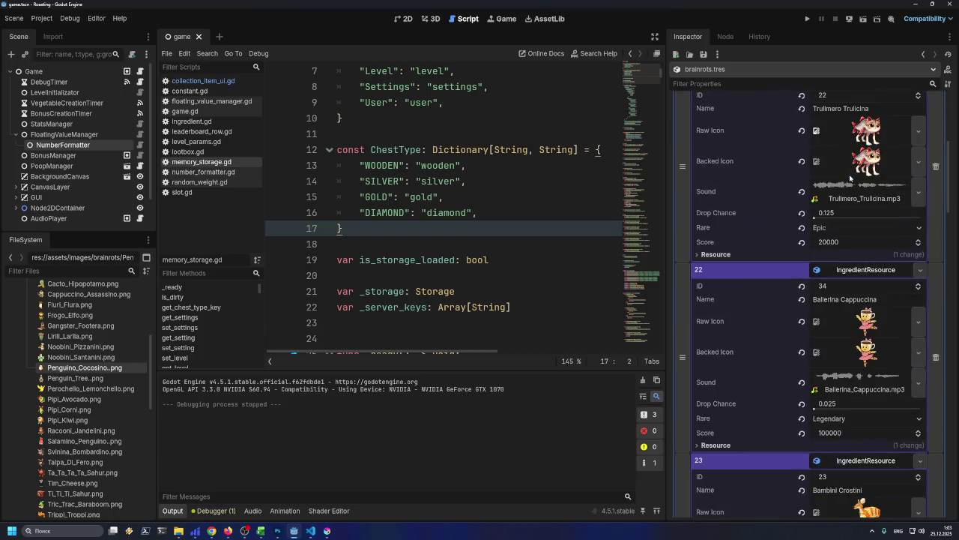
left_click_drag(683, 305, 682, 421)
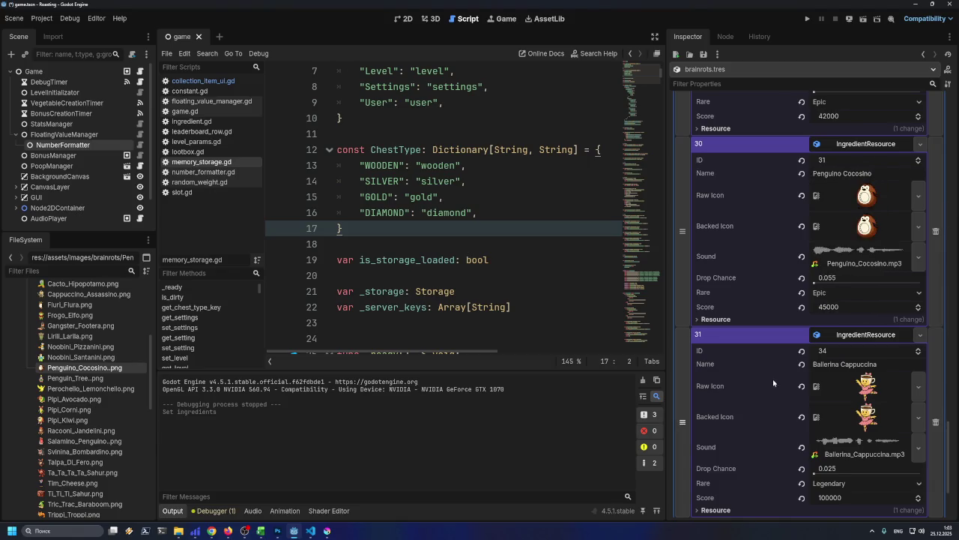
key("ctrl+s")
left_click(915, 4)
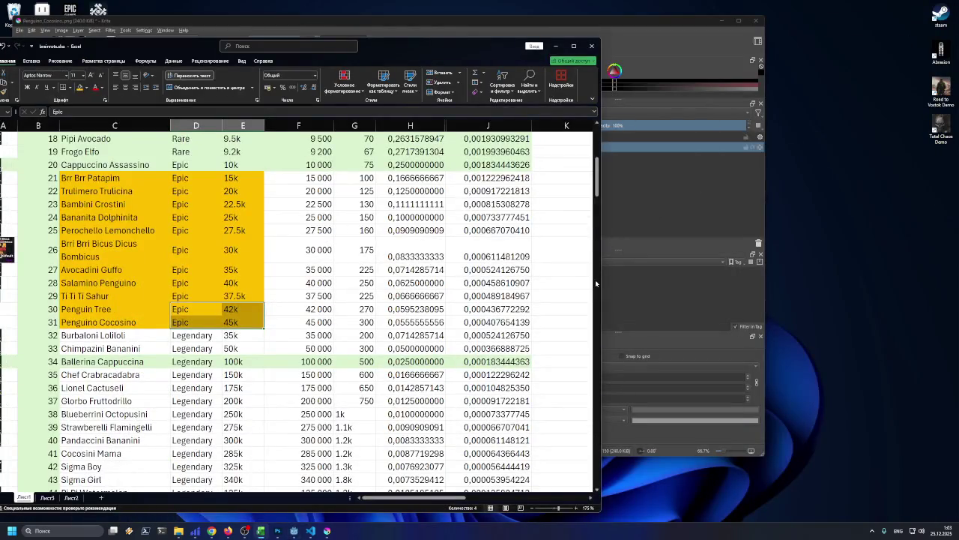
- Fill the Epic rows C21:J31 light green in Excel and bring up the epic sprites folder
mouse_move(81, 180)
left_mouse_down()
mouse_move(315, 296)
mouse_move(407, 321)
mouse_move(483, 322)
left_mouse_up()
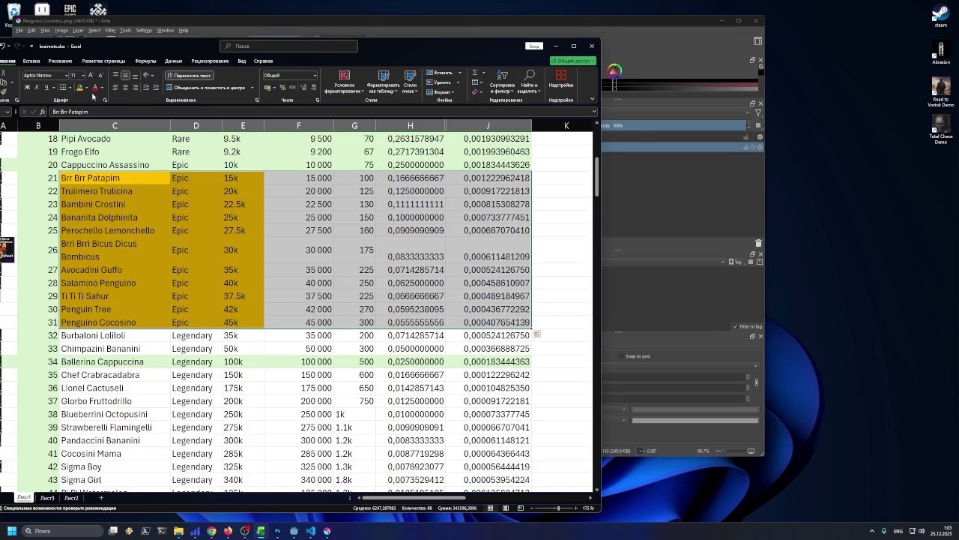
left_click(92, 88)
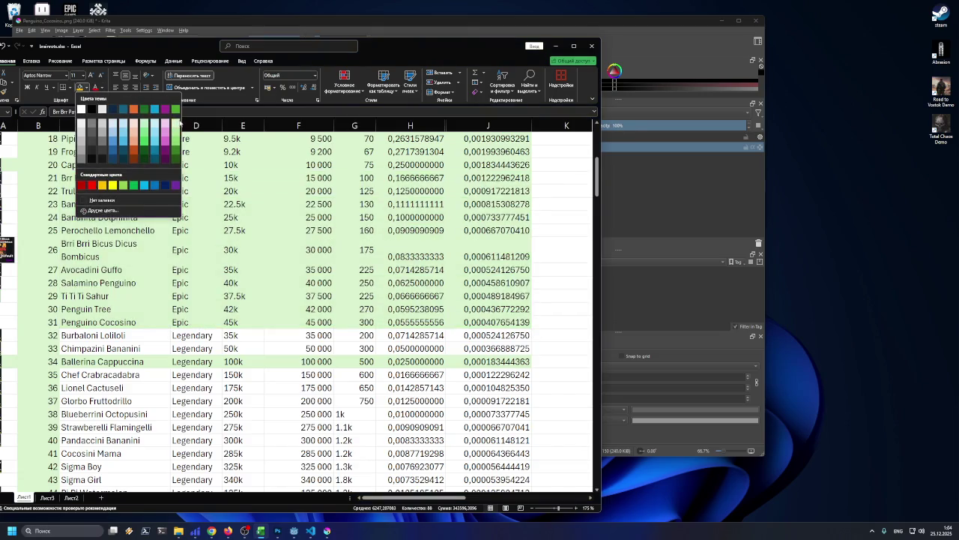
left_click(176, 121)
left_click(307, 251)
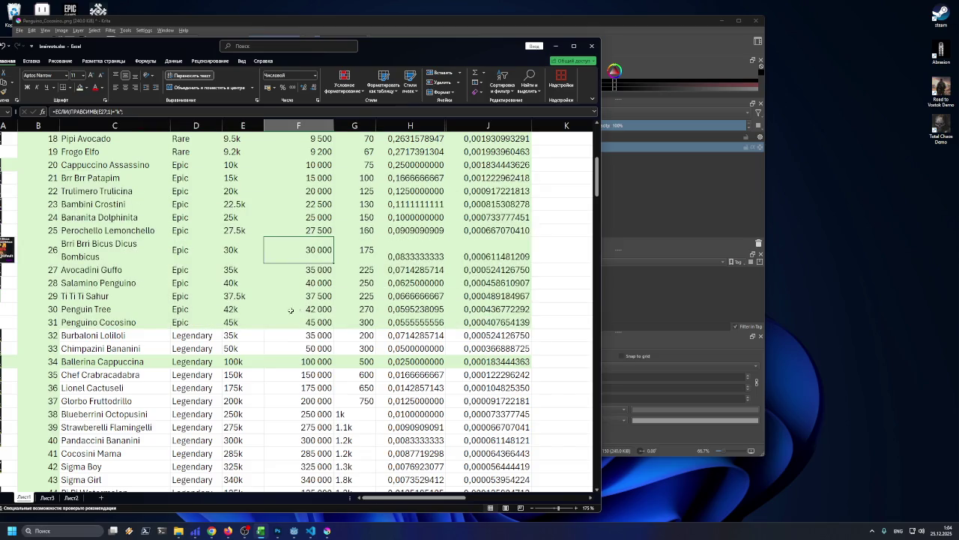
left_click(145, 322)
scroll(138, 311, "down", 1)
left_click(131, 296)
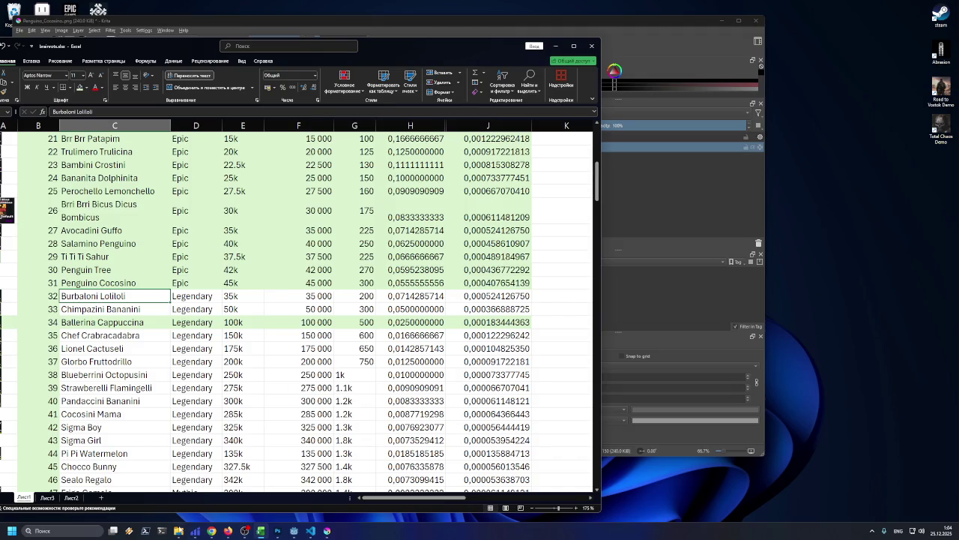
left_click(179, 529)
left_click(580, 287)
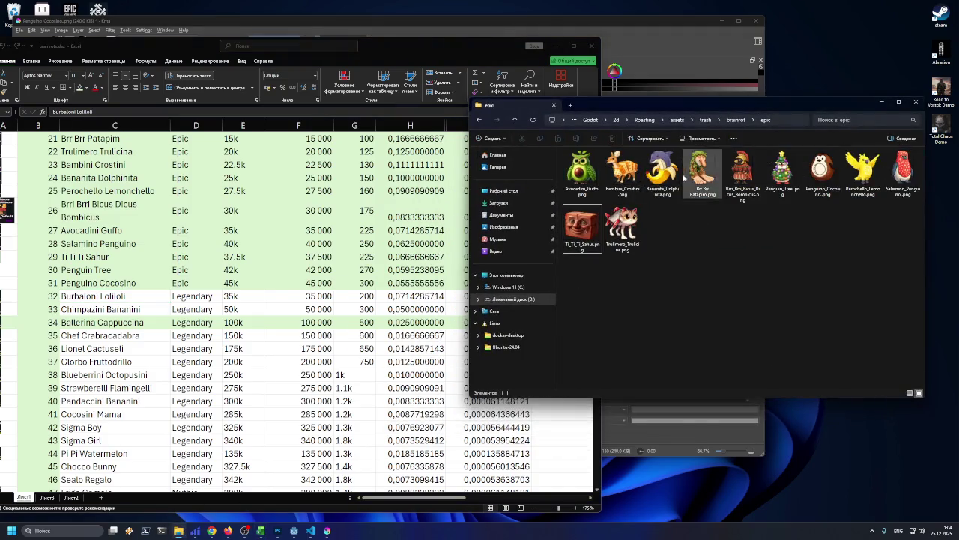
- Create a common_rare folder in brainrot and move the 26 sprites, Ballerina_Cappuccino through Trippi_Troppi, into it
left_click(736, 120)
right_click(636, 321)
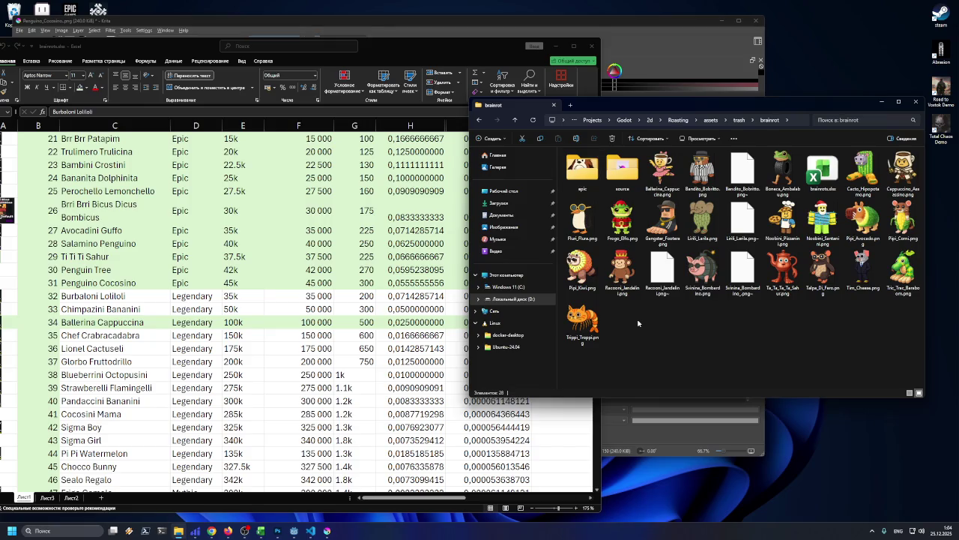
mouse_move(722, 384)
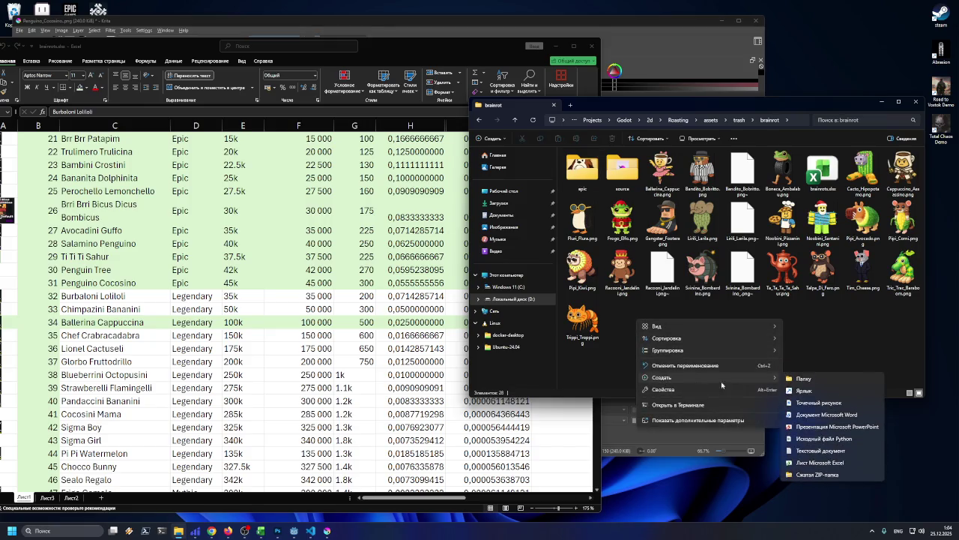
left_click(803, 378)
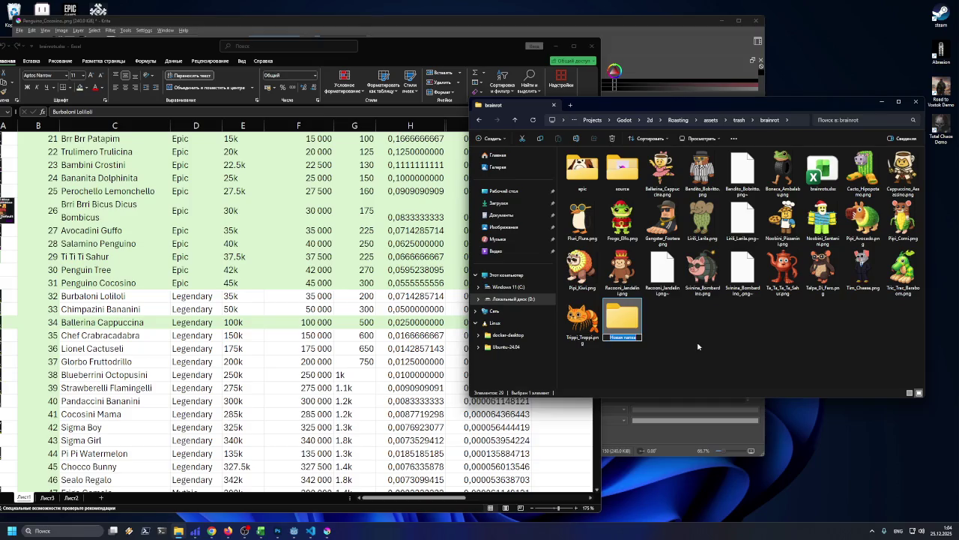
type("common_")
type("rare")
key("Return")
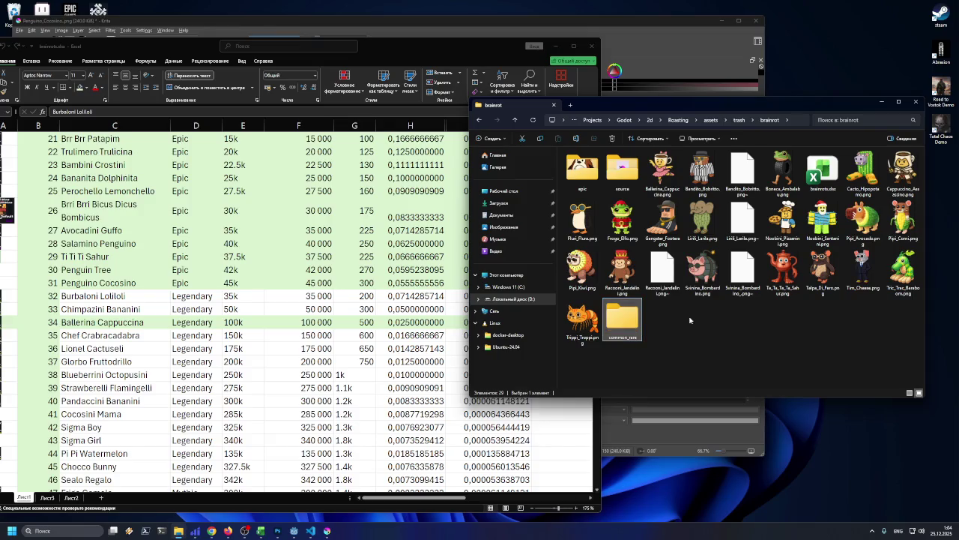
left_click(662, 172)
left_click(583, 321, "shift")
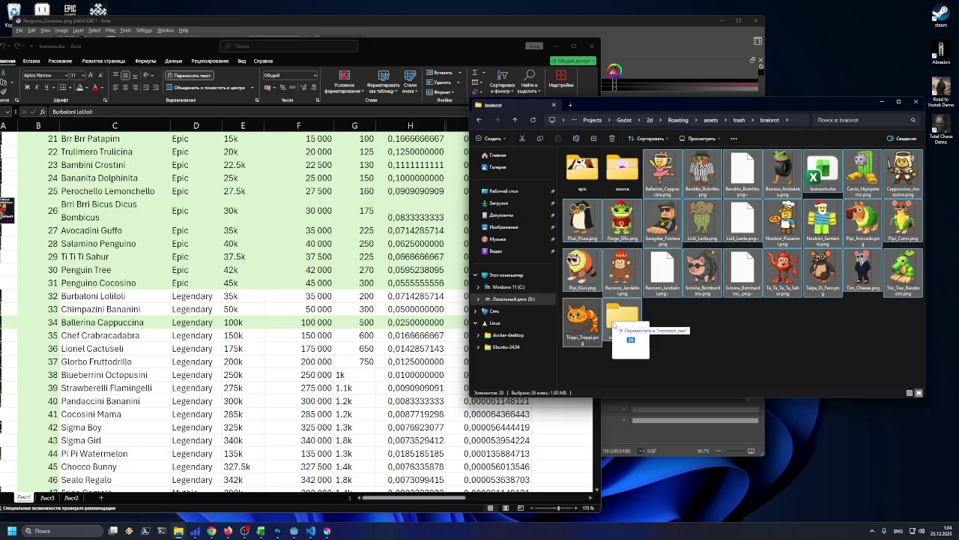
left_click_drag(582, 321, 616, 322)
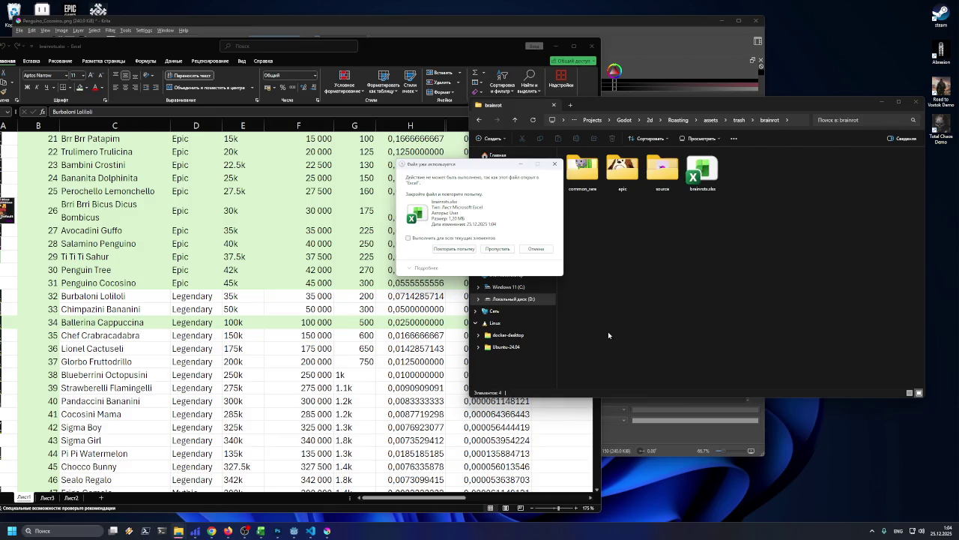
left_click(536, 248)
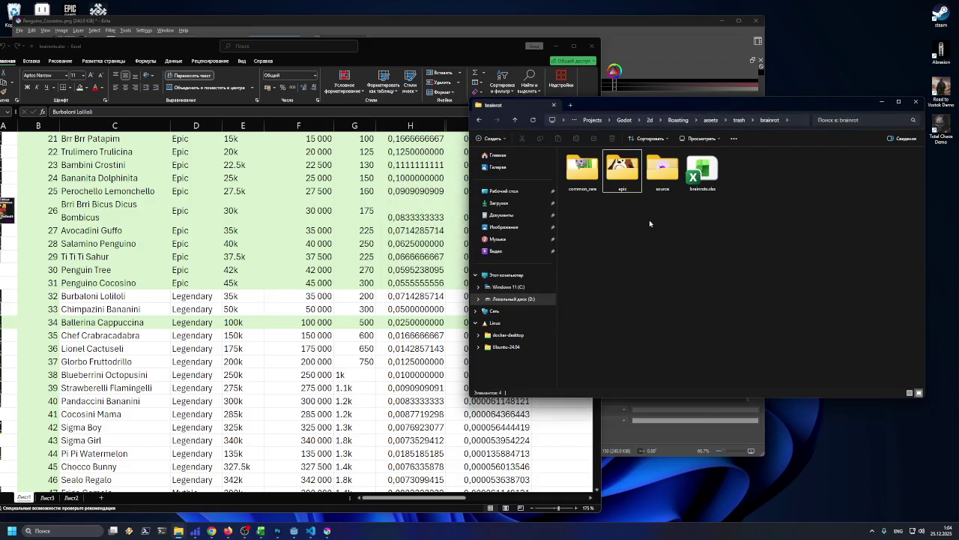
- Create a new folder named legendary in brainrot and open it
right_click(603, 230)
mouse_move(640, 291)
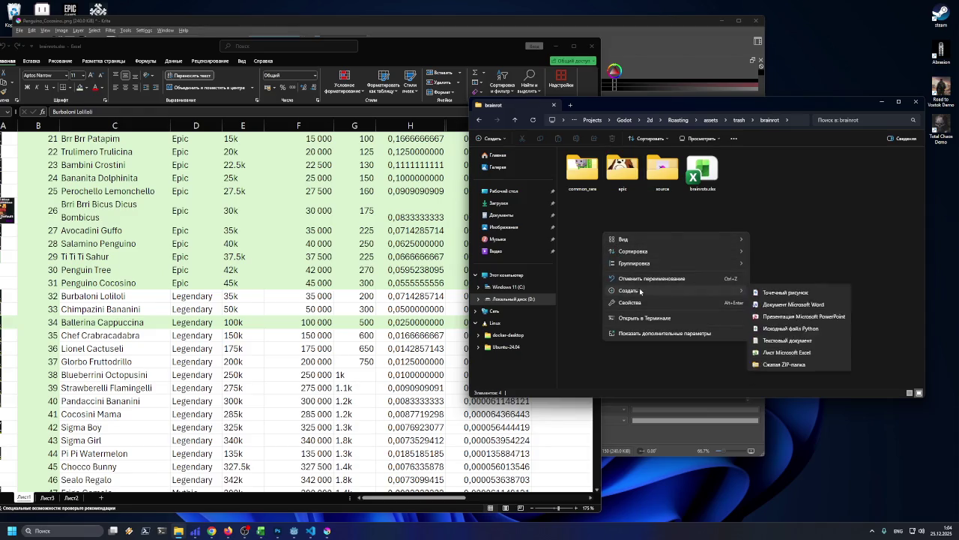
left_click(778, 292)
type("w")
type("n")
type("dary")
key("Return")
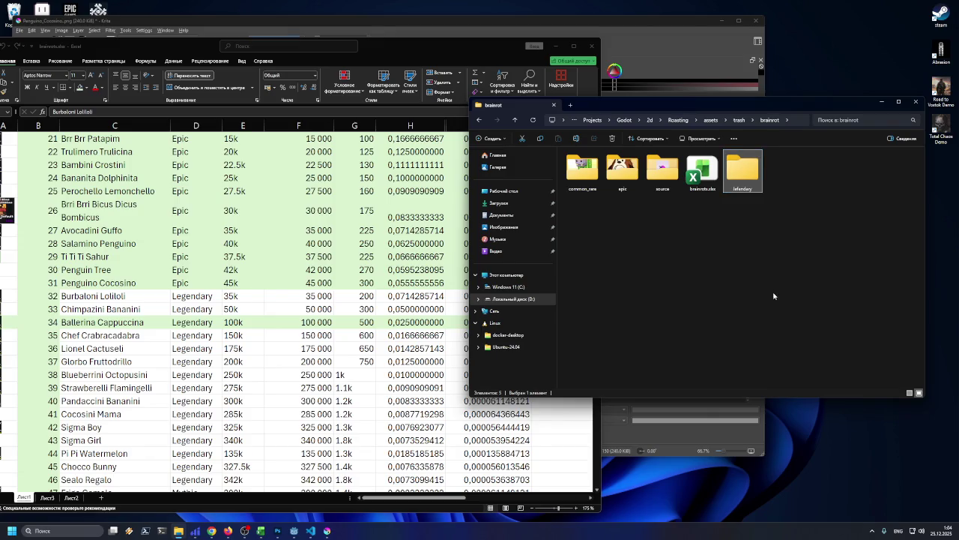
left_click(739, 189)
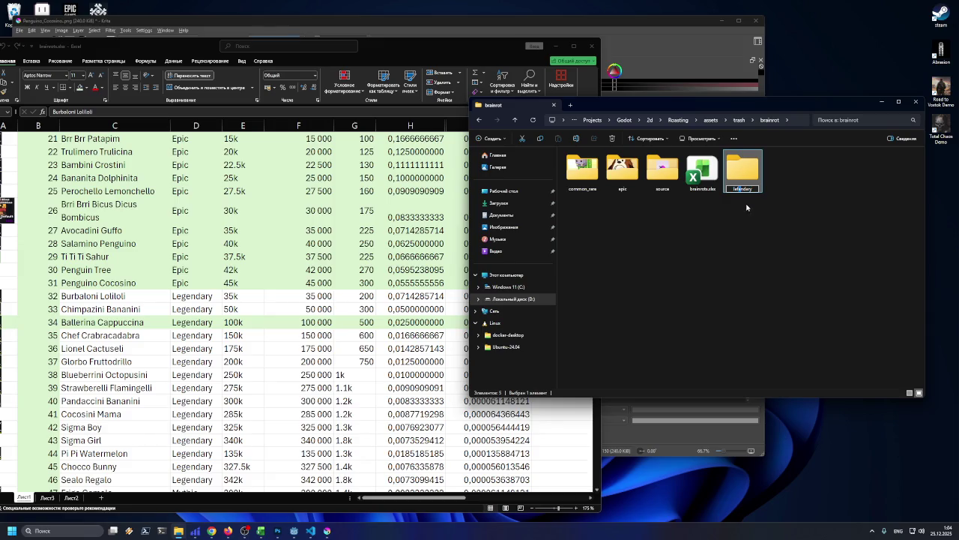
key("Escape")
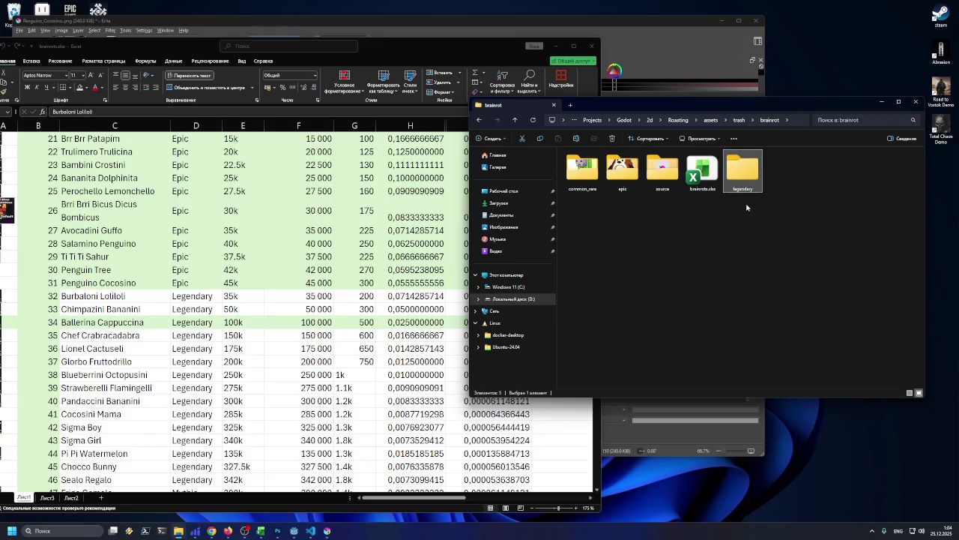
double_click(742, 173)
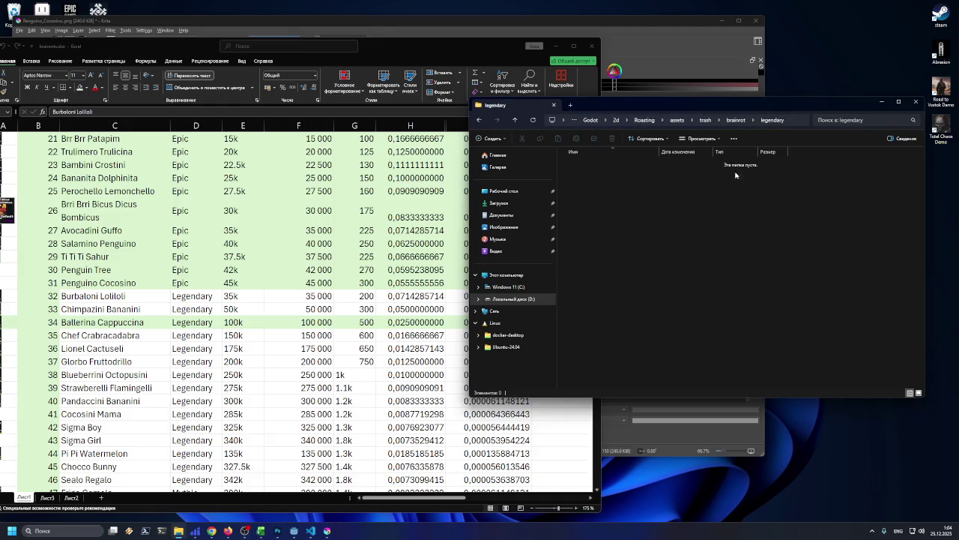
- Check the Burbaloni Lolilol name in Excel cell C32
left_click(124, 295)
double_click(129, 295)
left_click_drag(127, 295, 61, 296)
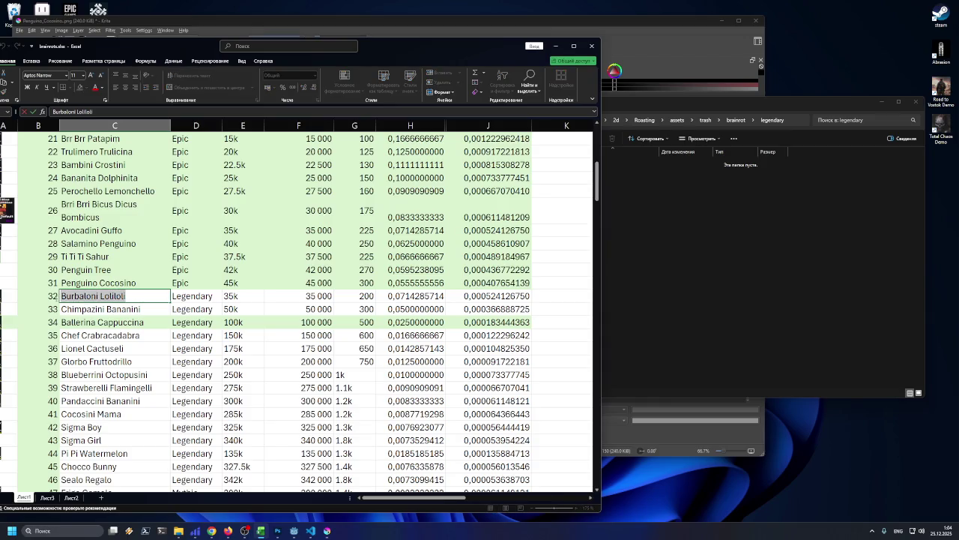
double_click(105, 309)
key("Escape")
key("Up")
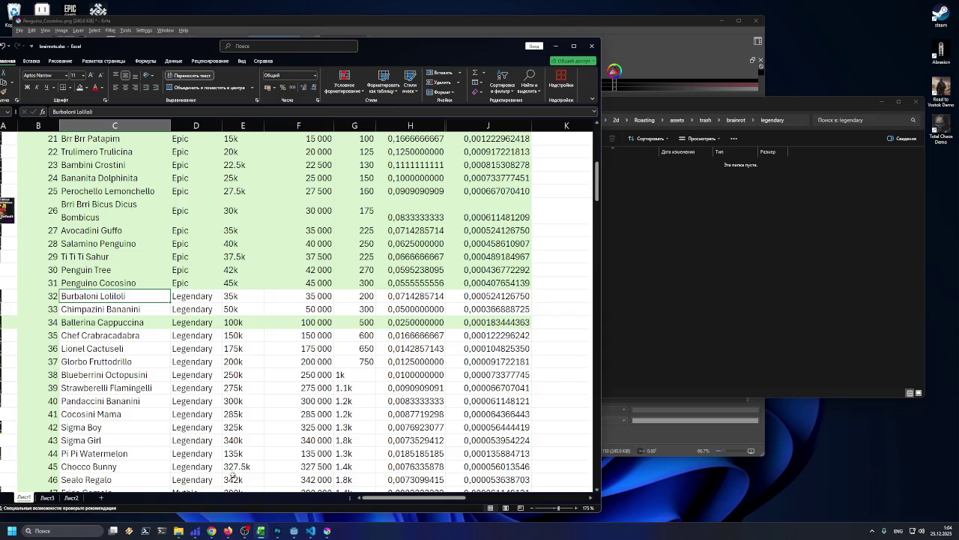
- Open brainrot's source folder in a taller window and select the Burbaloni Lolilol sprite
left_click(731, 290)
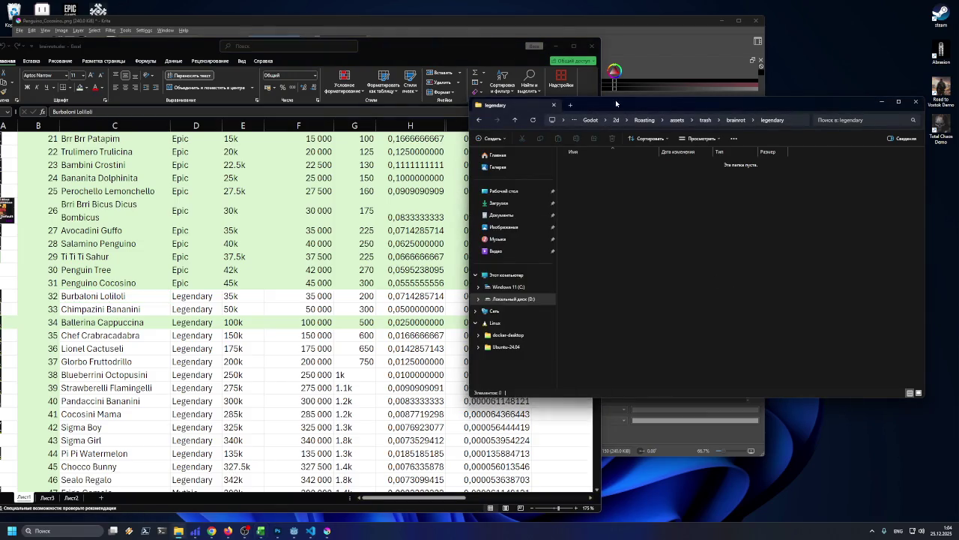
left_click_drag(614, 104, 622, 97)
key("alt+Up")
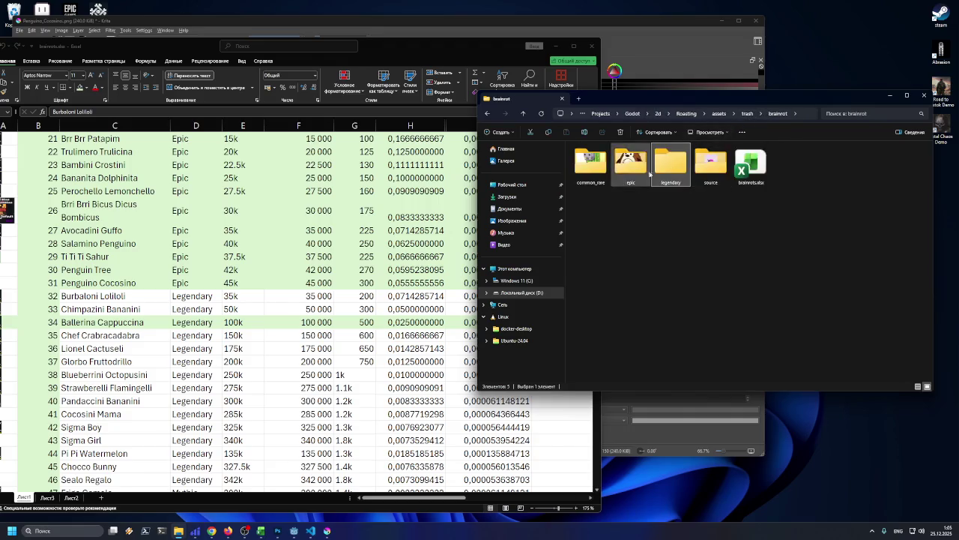
double_click(711, 164)
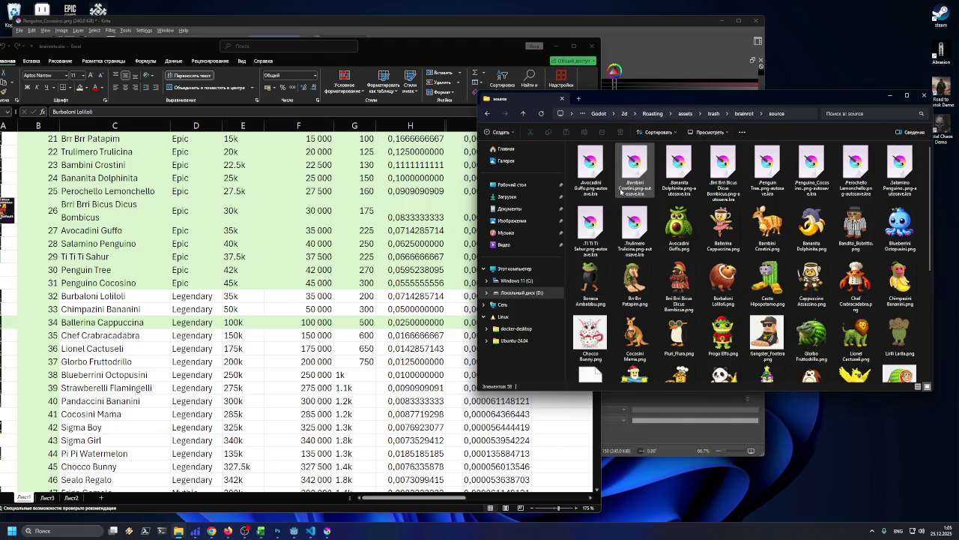
scroll(621, 190, "down", 5)
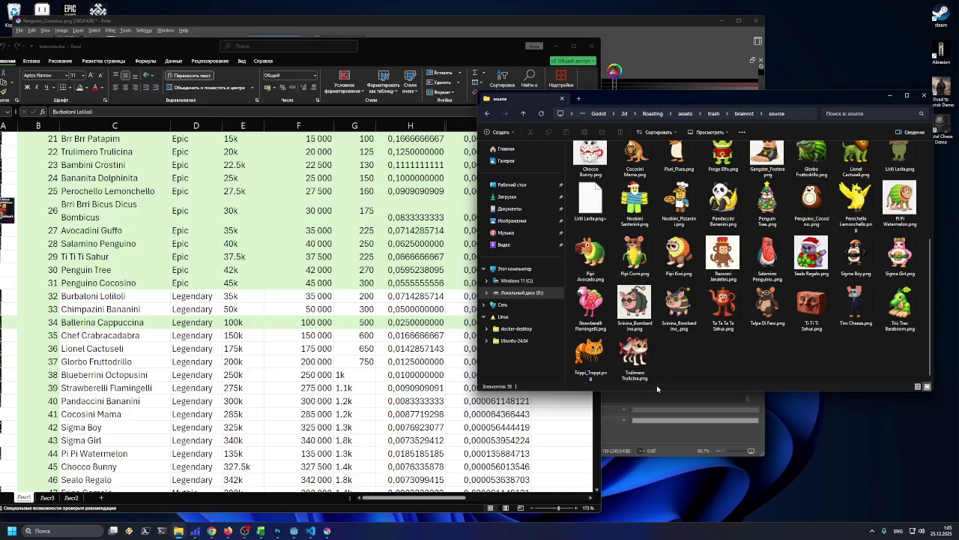
left_click_drag(659, 393, 650, 457)
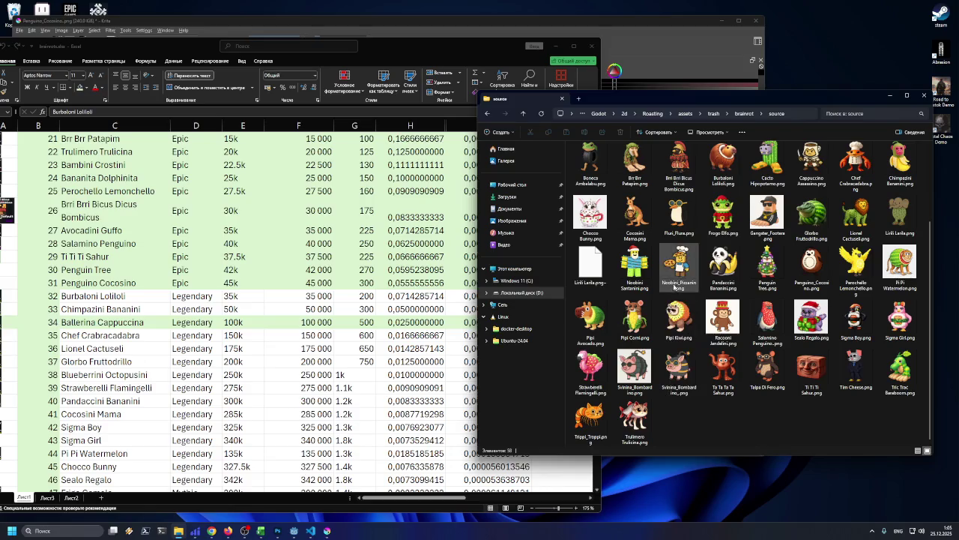
left_click(732, 167)
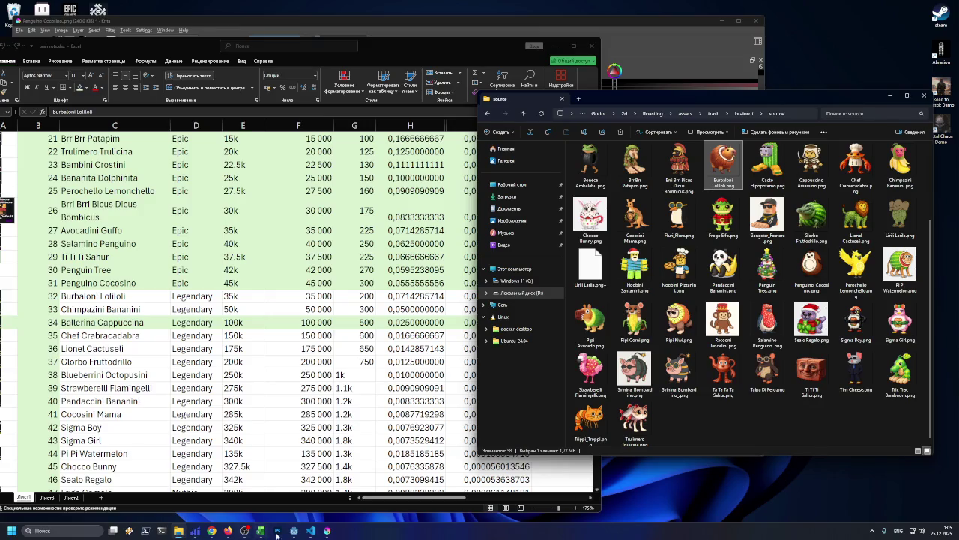
left_click(277, 535)
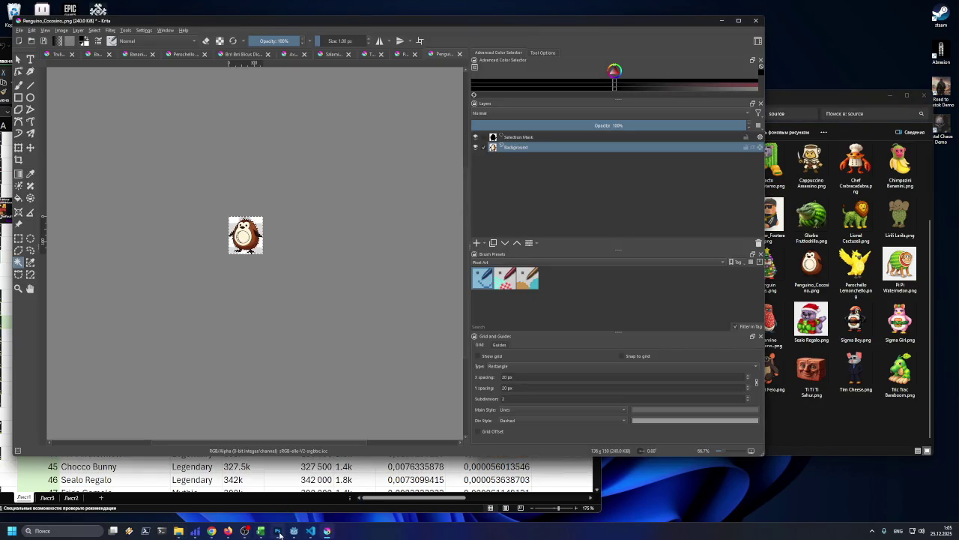
- In Krita, use Window > Close All to close every open document
left_click(279, 534)
key("ctrl+q")
left_click(398, 209)
left_click(401, 208)
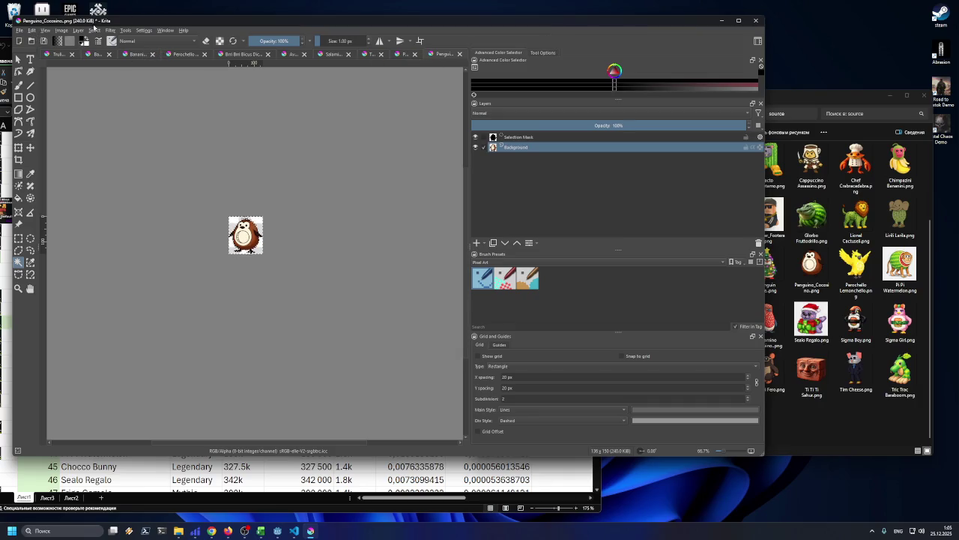
left_click(160, 30)
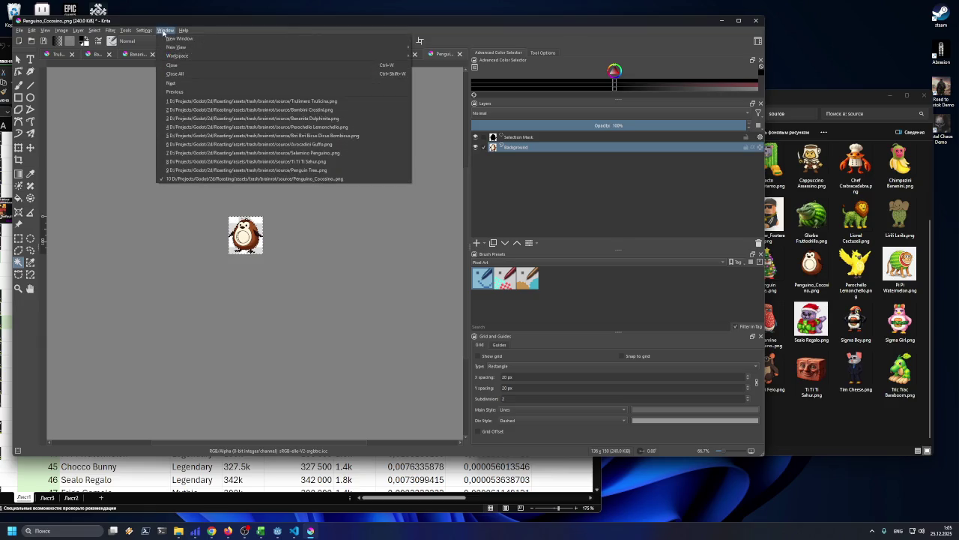
left_click(177, 71)
- Decline saving each sprite, from Trulimero Trulicina through Penguino_Cocosino
left_click(408, 251)
left_click(408, 251)
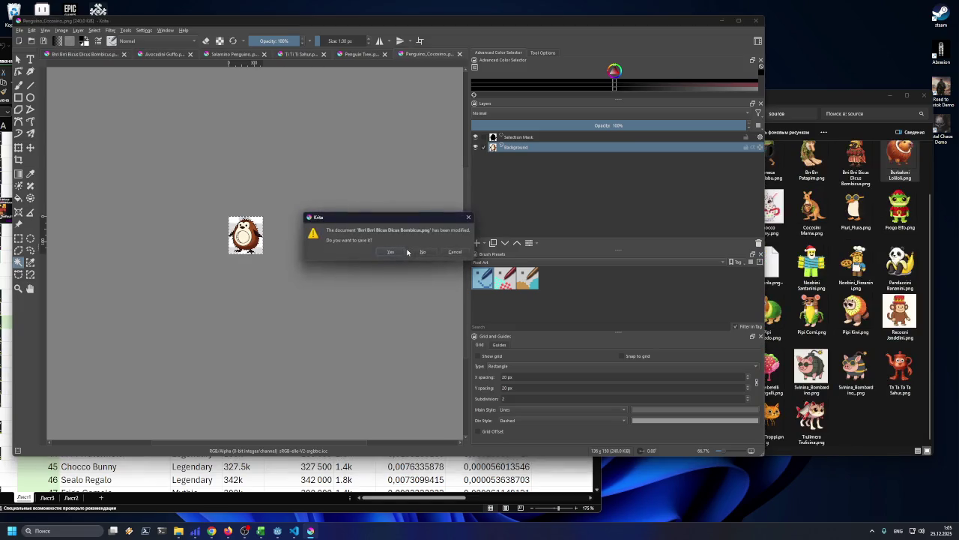
left_click(408, 252)
left_click(410, 252)
left_click(412, 254)
left_click(414, 255)
left_click(414, 255)
left_click(415, 255)
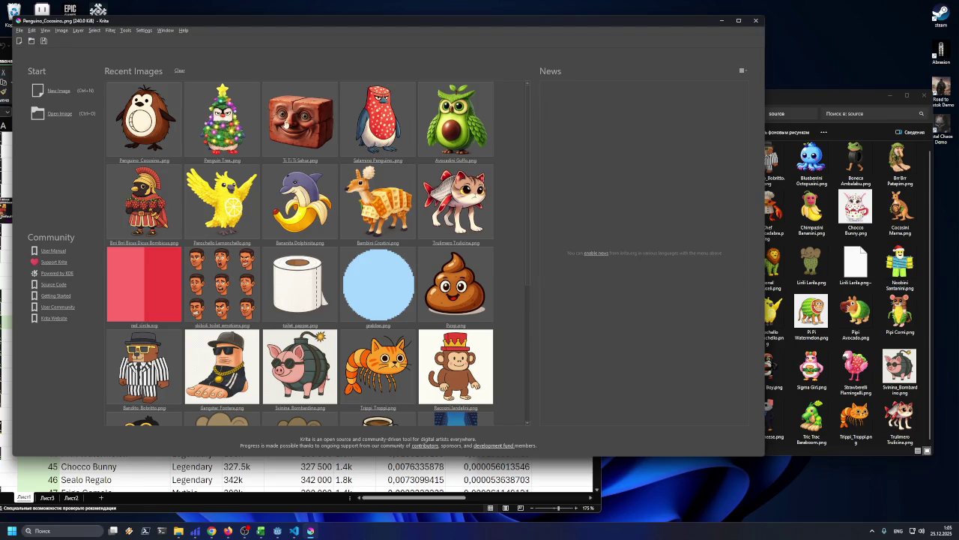
- Open Burbaloni Lolilol.png in Krita, select its transparent background, and trim the canvas to the sprite
left_click(790, 100)
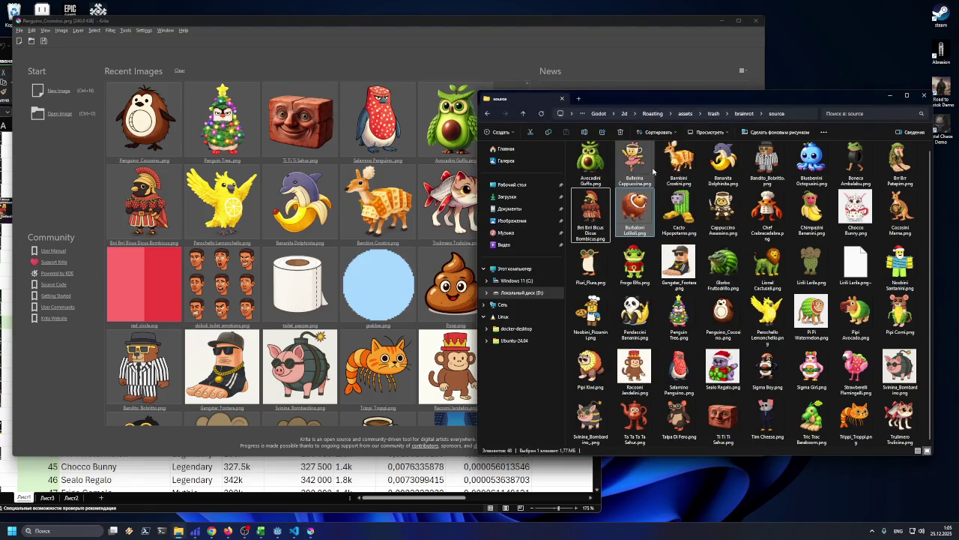
left_click_drag(644, 214, 344, 215)
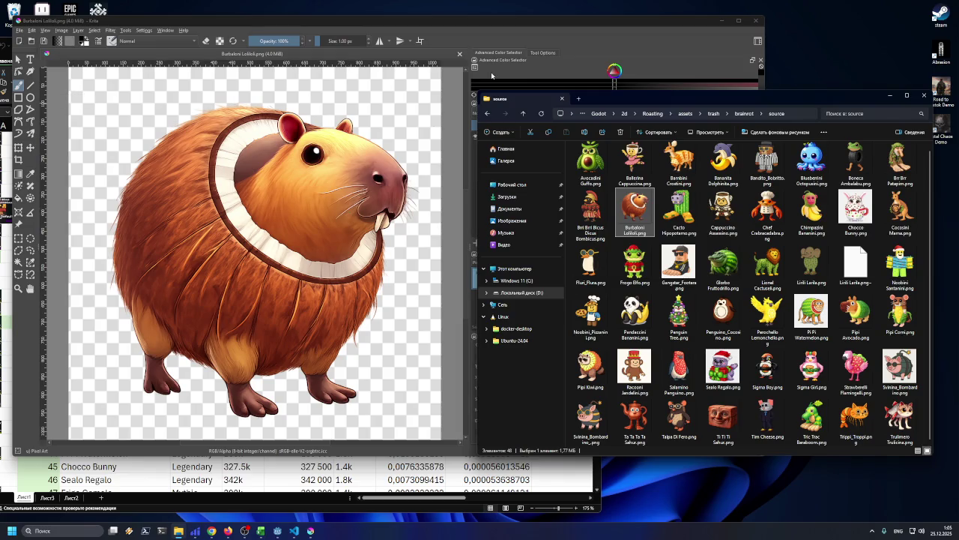
left_click_drag(422, 21, 433, 34)
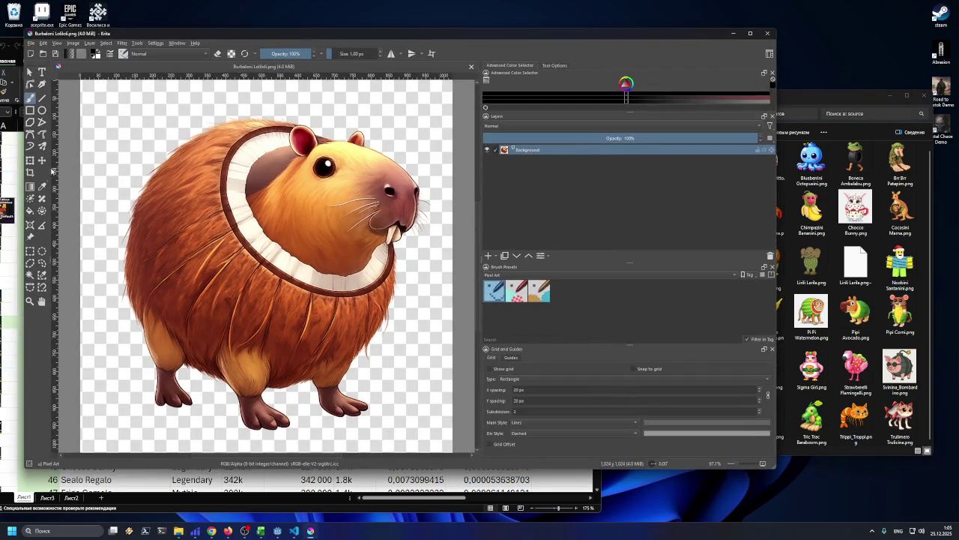
left_click(30, 274)
left_click(87, 185)
left_click(73, 43)
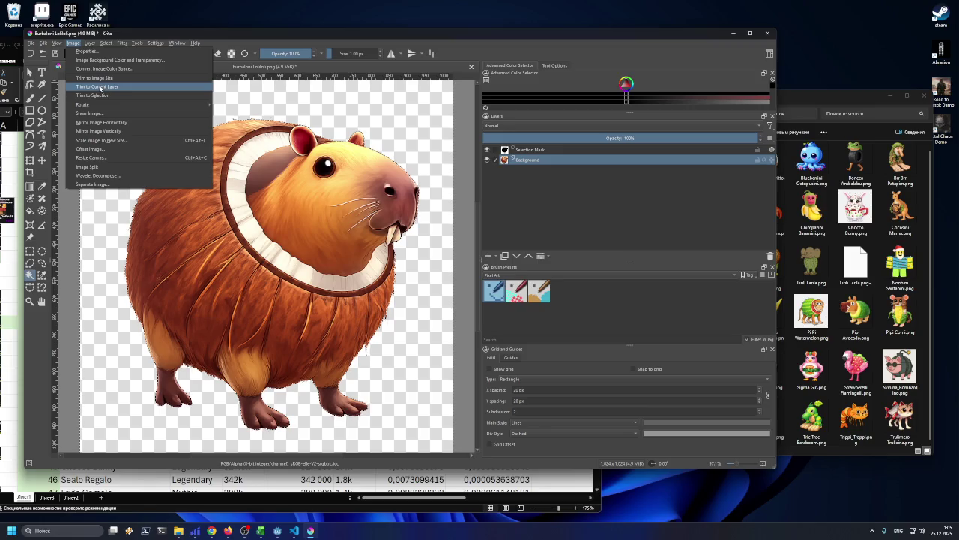
left_click(94, 87)
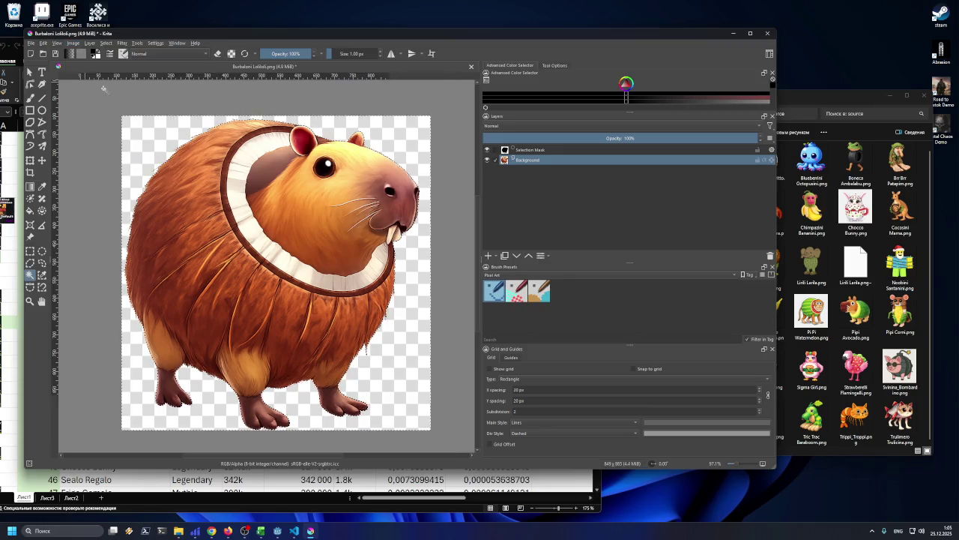
- Scale the sprite down to 147×150 px and start exporting it as a PNG
left_click(72, 42)
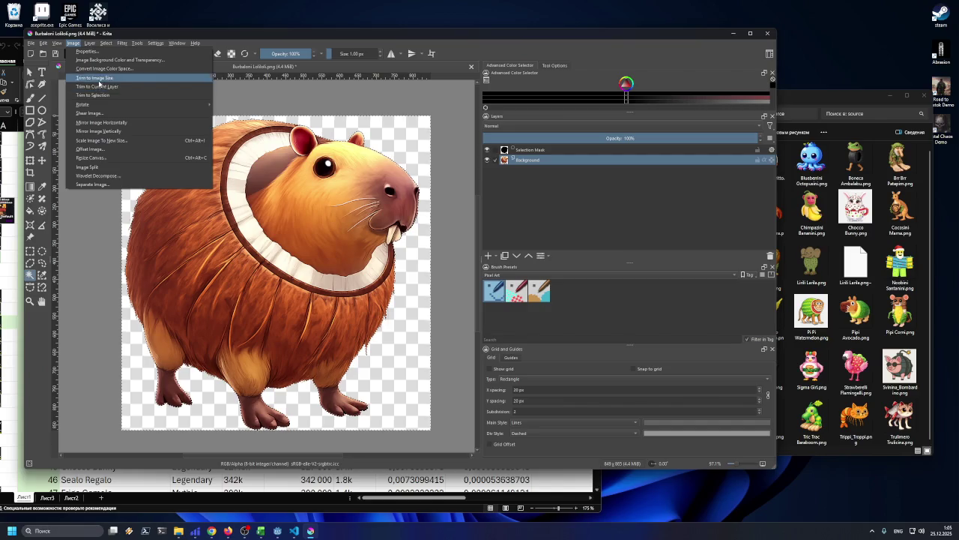
left_click(102, 140)
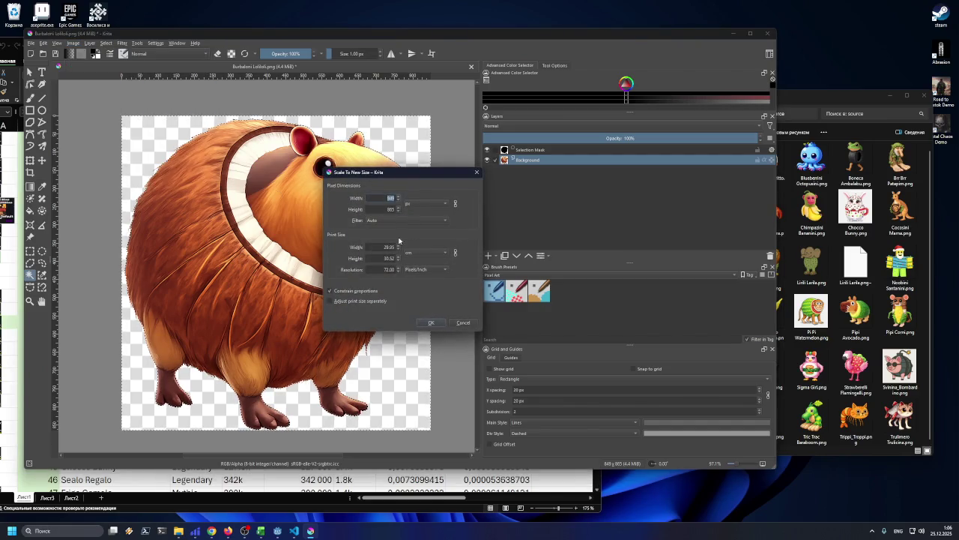
type("70")
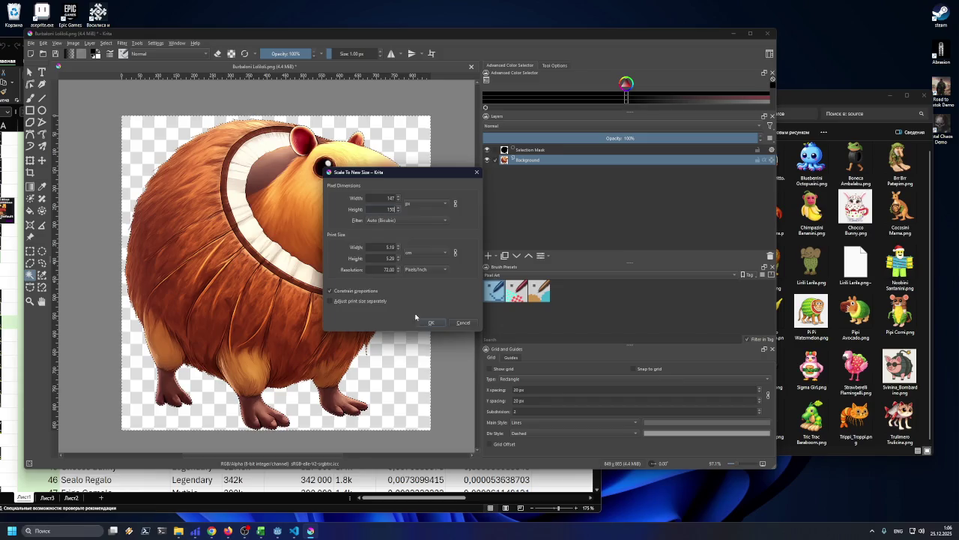
left_click(430, 322)
left_click(32, 43)
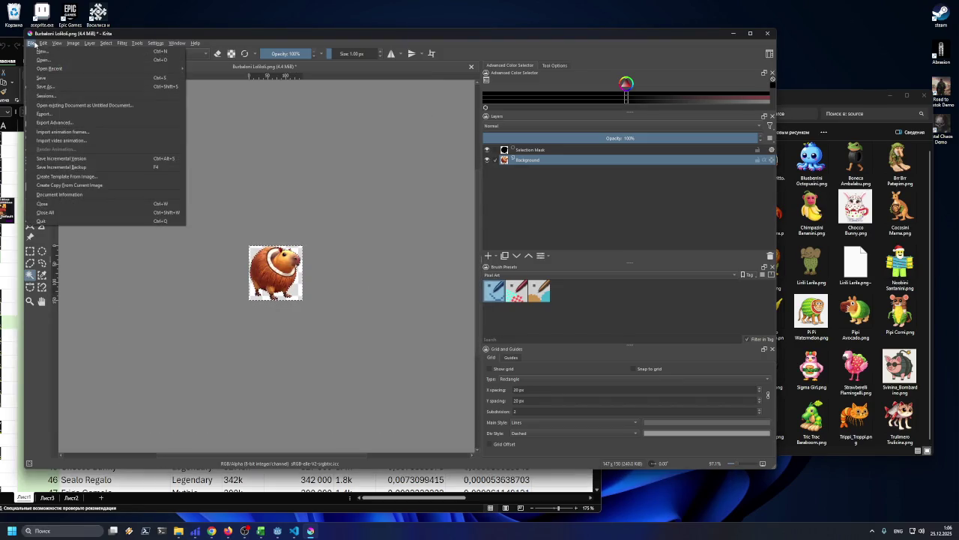
left_click(90, 116)
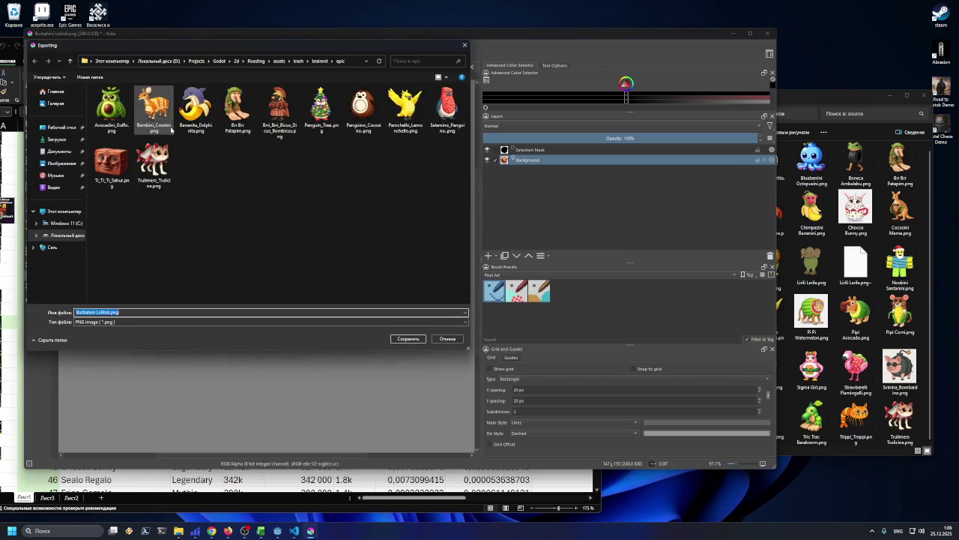
mouse_move(296, 51)
left_mouse_down()
mouse_move(325, 96)
mouse_move(321, 115)
left_mouse_up()
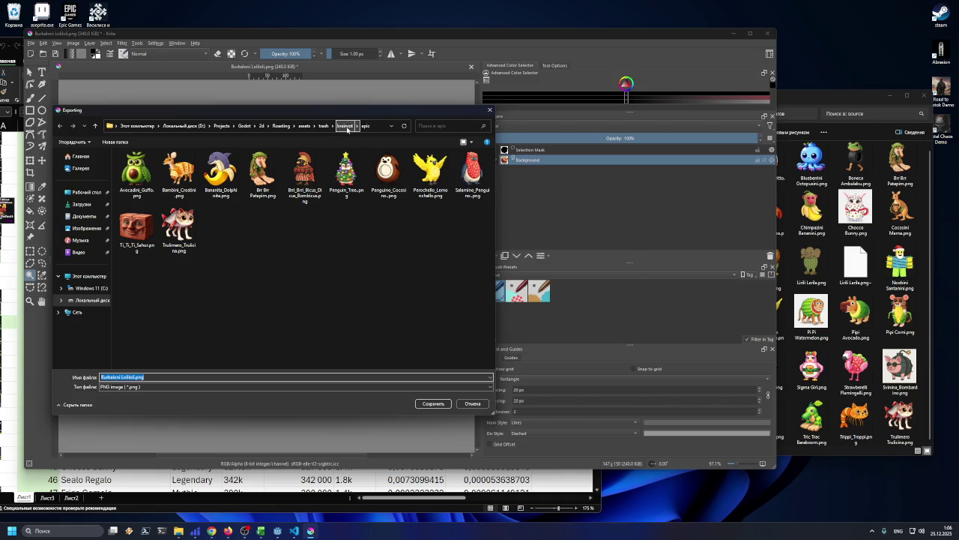
- Export the image as Burbaloni_Loliloli.png into brainrot > legendary, then bring the source folder window forward
left_click(346, 126)
double_click(233, 171)
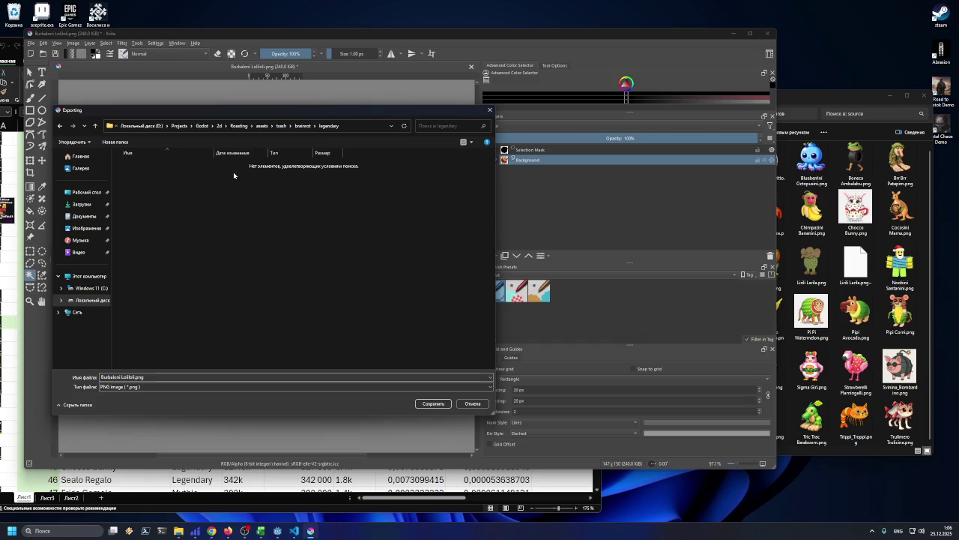
left_click(123, 377)
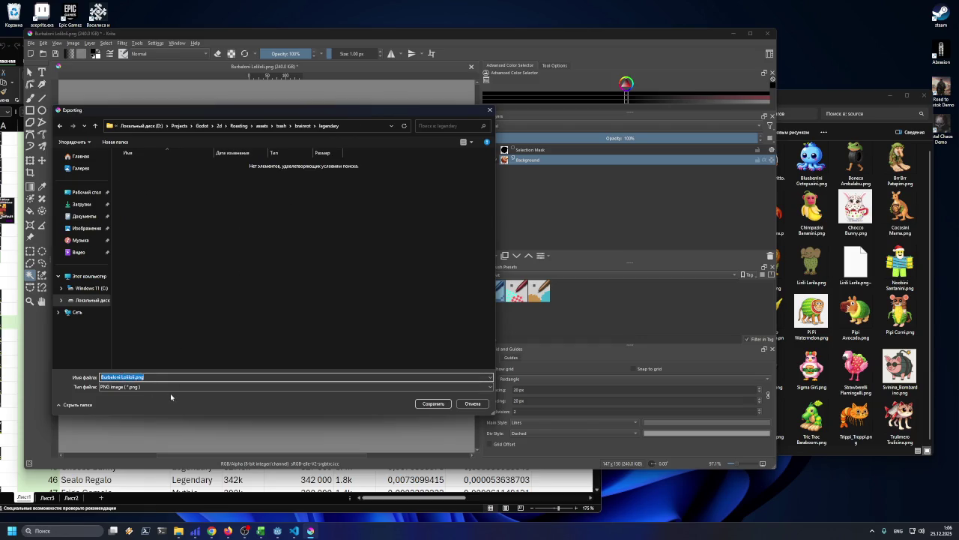
left_click(122, 377)
key("Delete")
type("_")
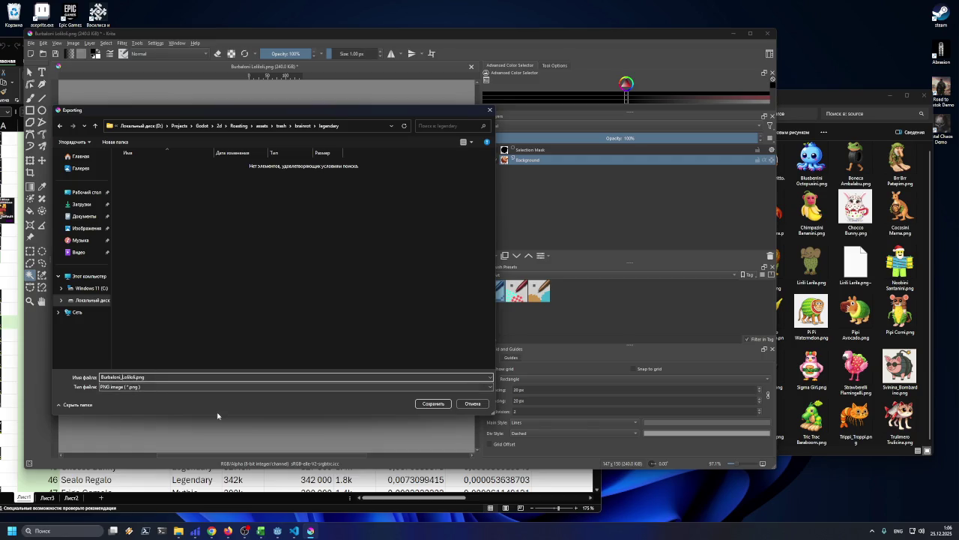
left_click(427, 405)
left_click(439, 337)
left_click(833, 99)
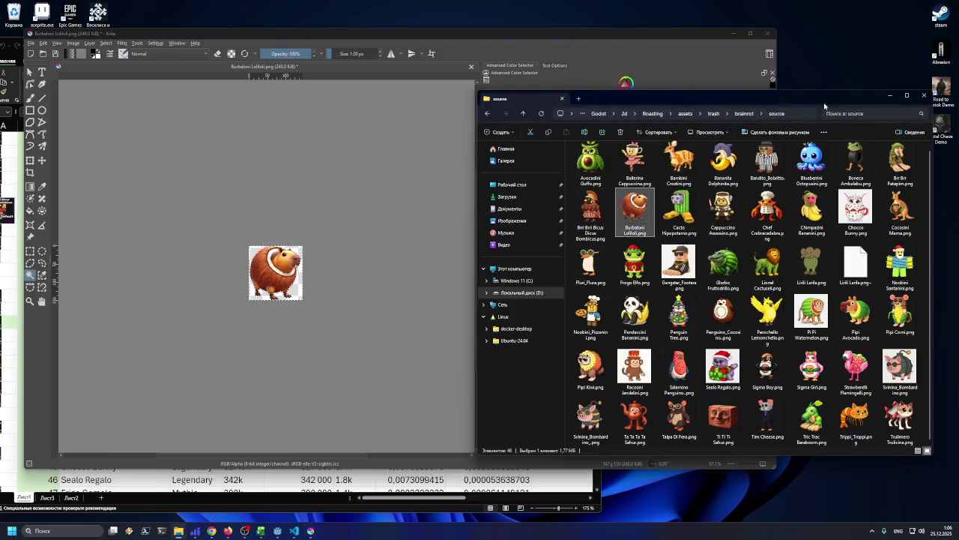
- Give the Burbaloni Loliloli name cell C32 a gold fill in Excel, then minimize the workbook
left_click(261, 530)
left_click(140, 335)
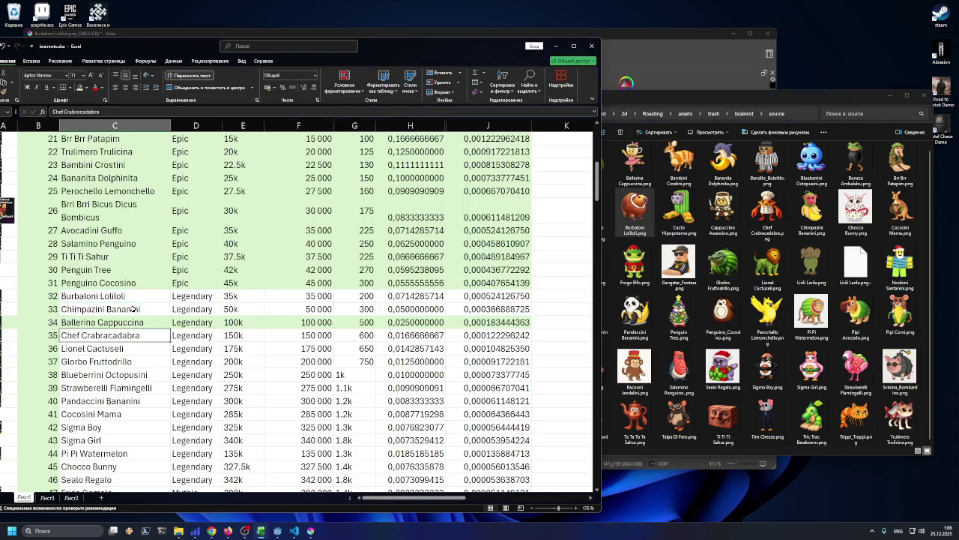
left_click_drag(143, 296, 177, 294)
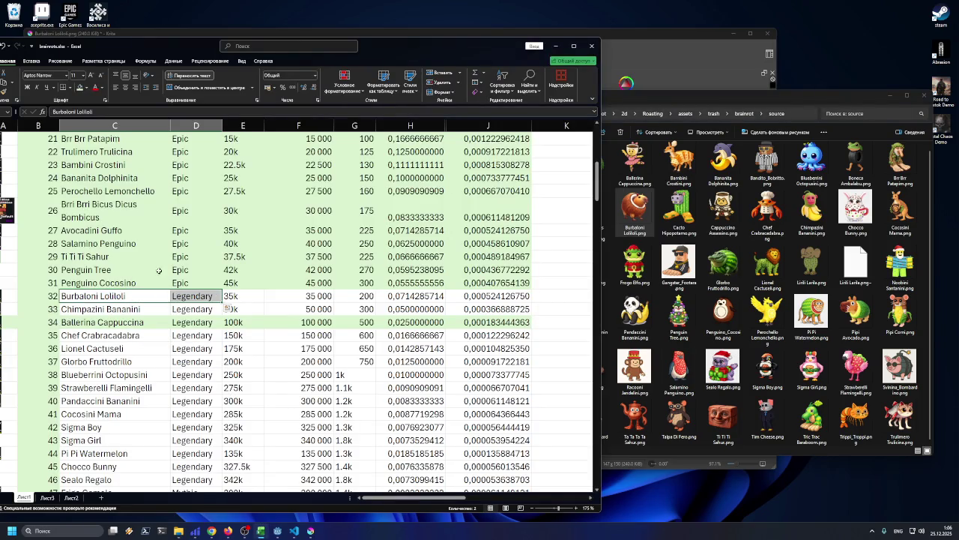
left_click(131, 299)
left_click(85, 88)
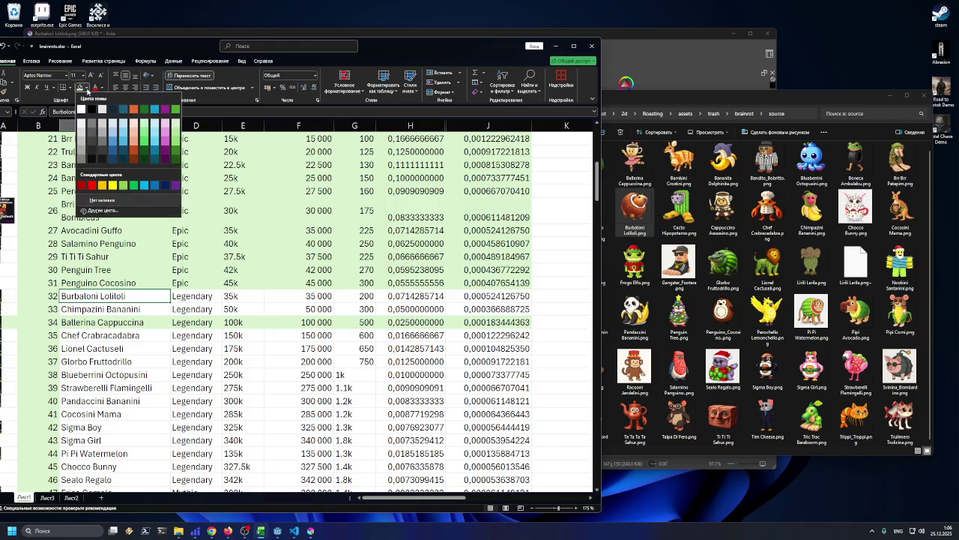
left_click(107, 185)
left_click(94, 308)
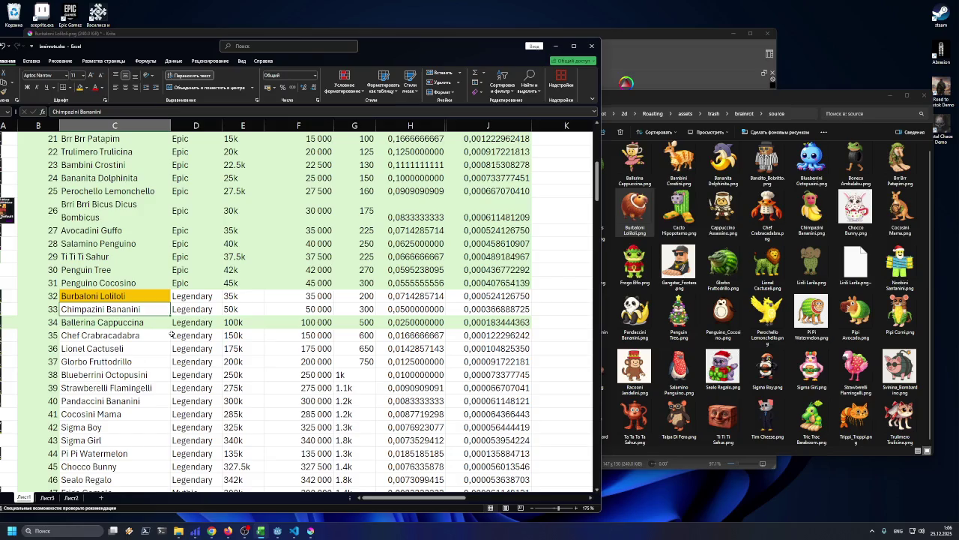
left_click(556, 46)
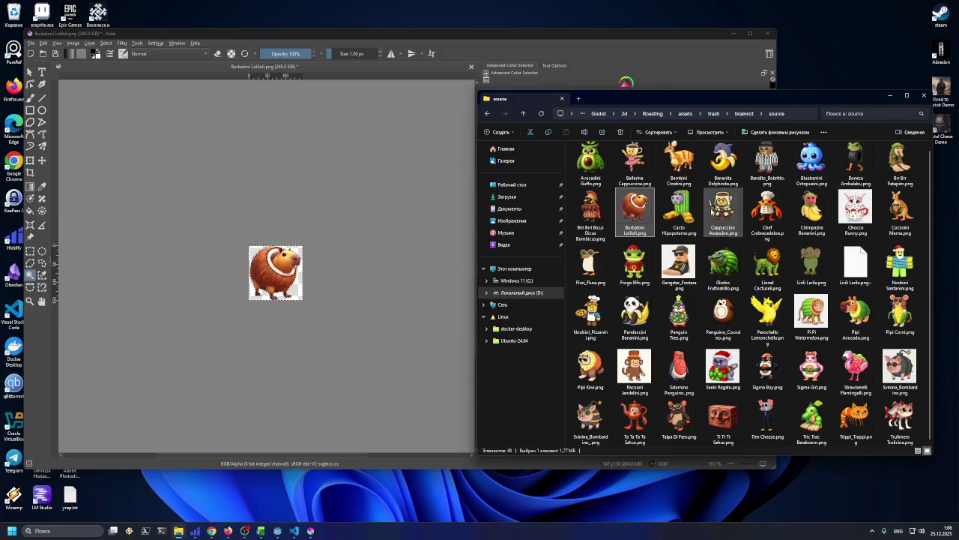
- Open Chimpazini Bananini as a new document, trim it to the monkey, and scale it to 102×150 px
mouse_move(812, 210)
left_mouse_down()
mouse_move(334, 255)
mouse_move(350, 268)
left_mouse_up()
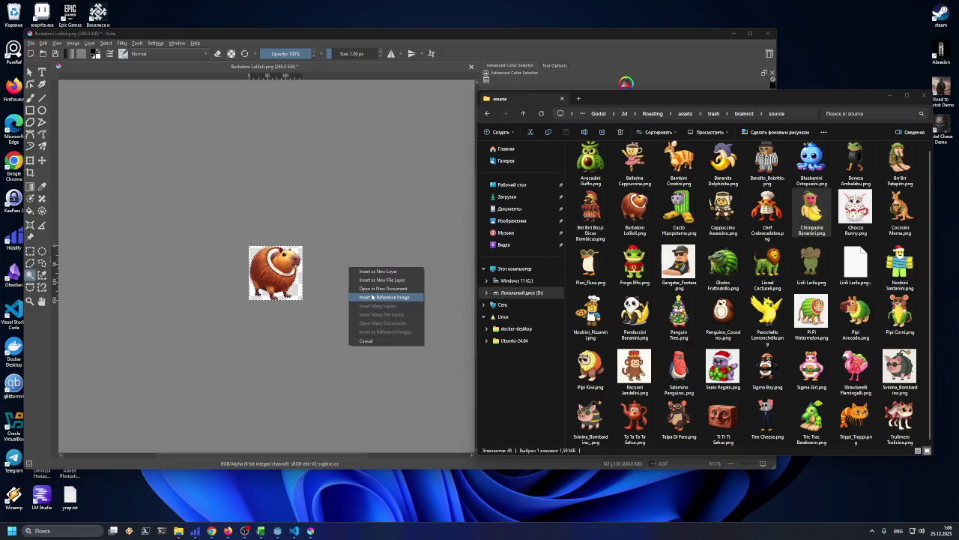
left_click(374, 292)
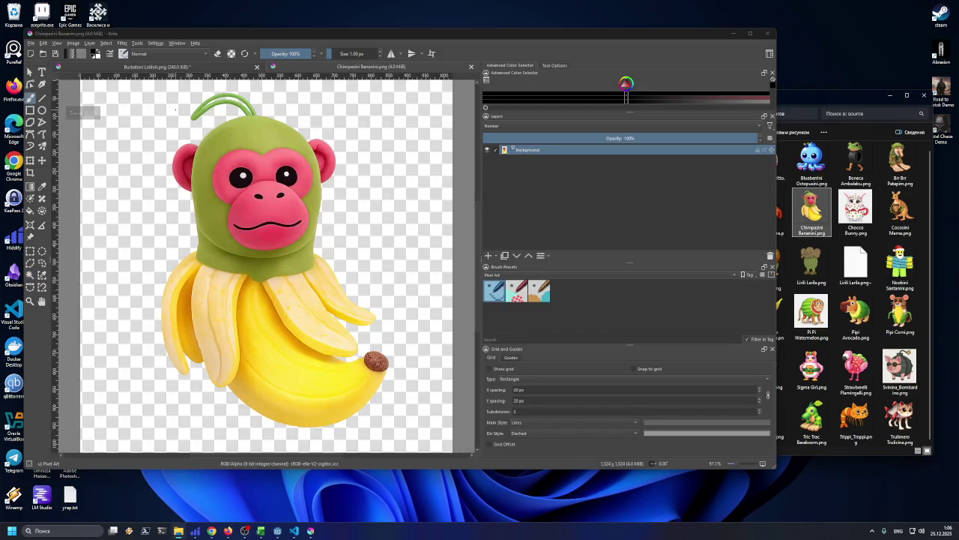
left_click(30, 261)
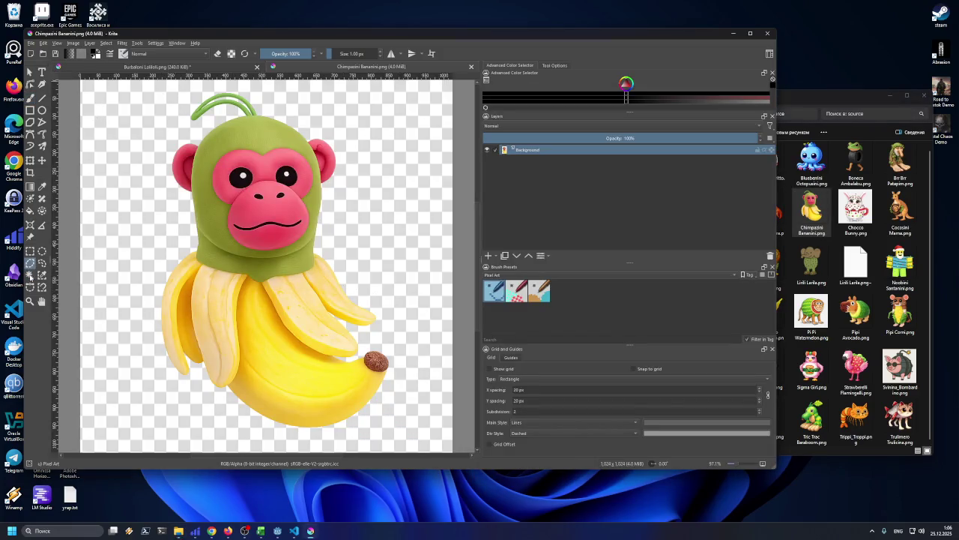
left_click(109, 247)
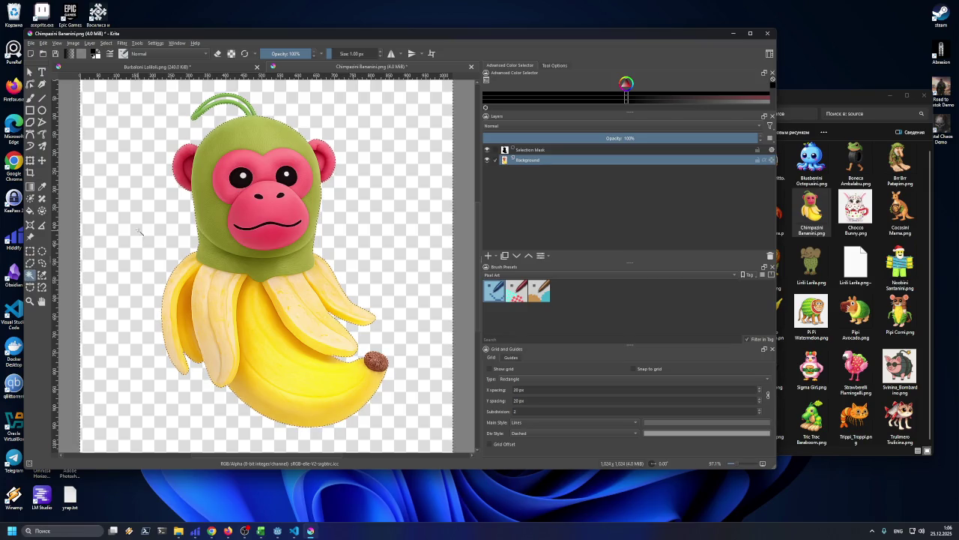
left_click(73, 43)
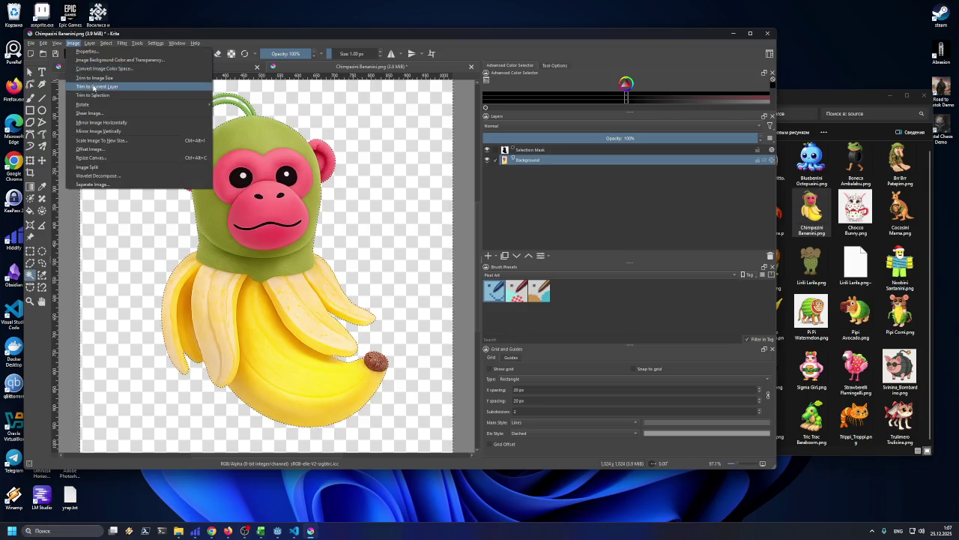
left_click(93, 86)
left_click(73, 42)
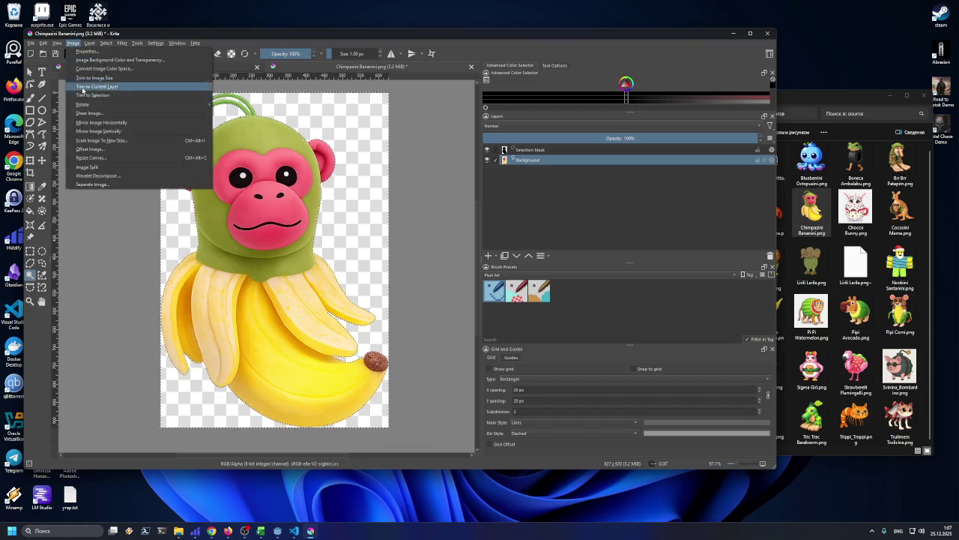
left_click(94, 140)
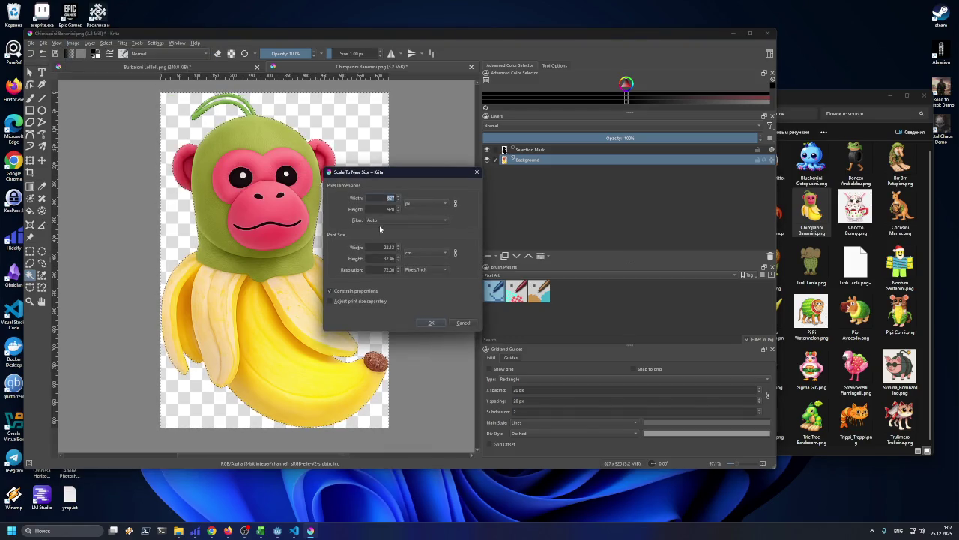
type("102")
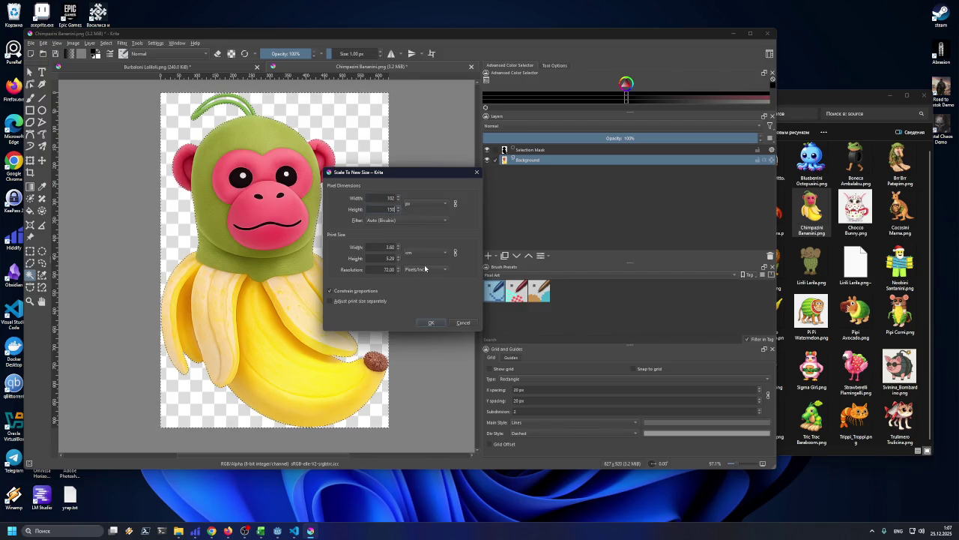
left_click(431, 323)
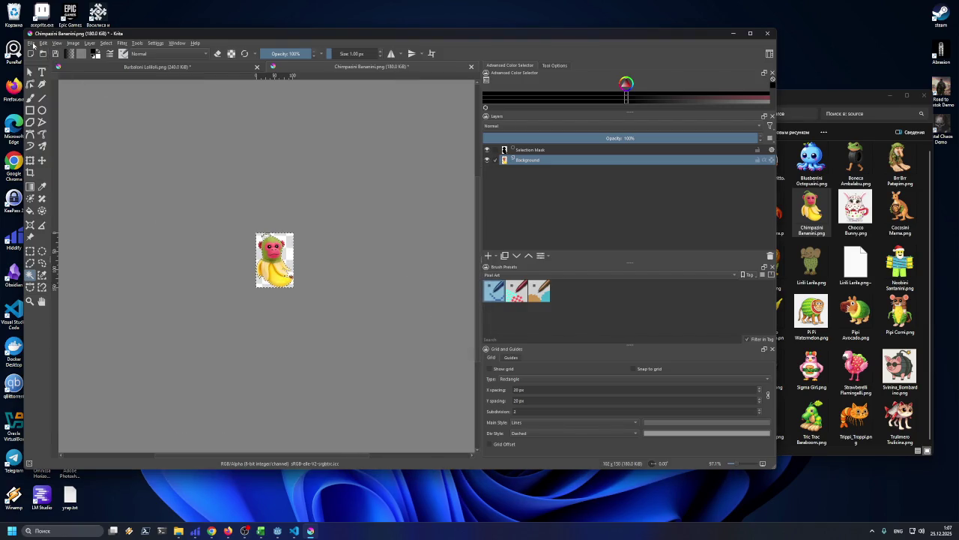
- Export the monkey as Chimpazini_Bananini.png into the legendary folder
left_click(32, 43)
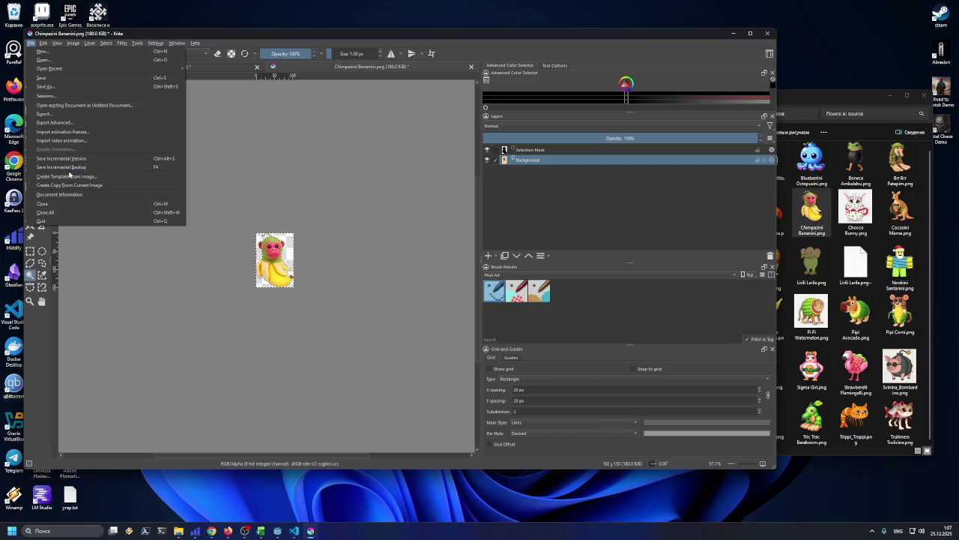
left_click(53, 114)
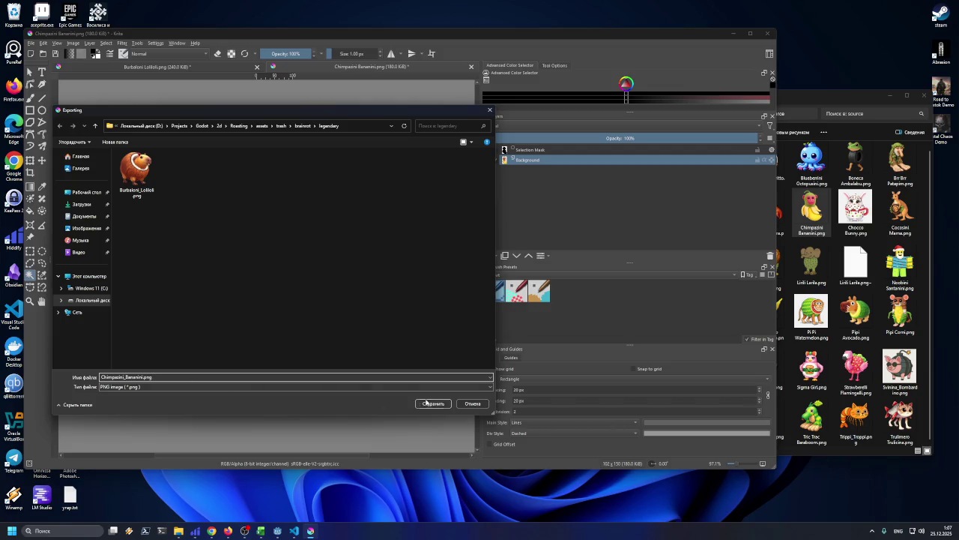
left_click(424, 403)
left_click(439, 336)
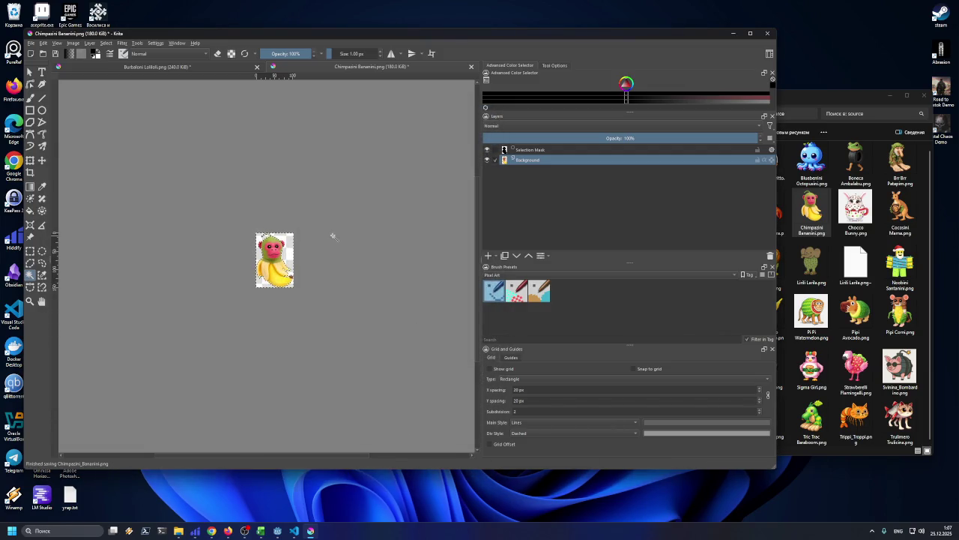
left_click(797, 93)
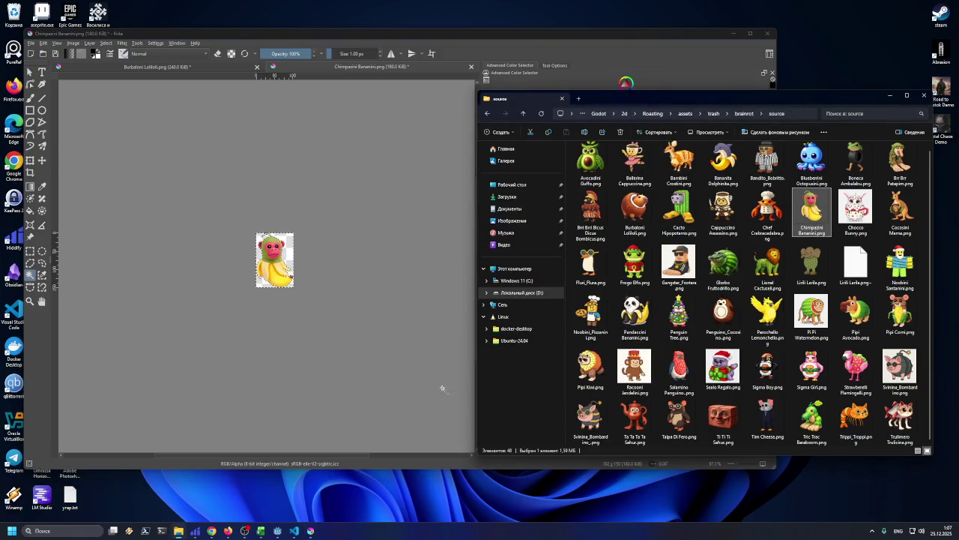
- Fill the Chimpazini Bananini cell gold, minimize Excel, and drop the Chef Crabracadabra image into Krita
left_click(260, 531)
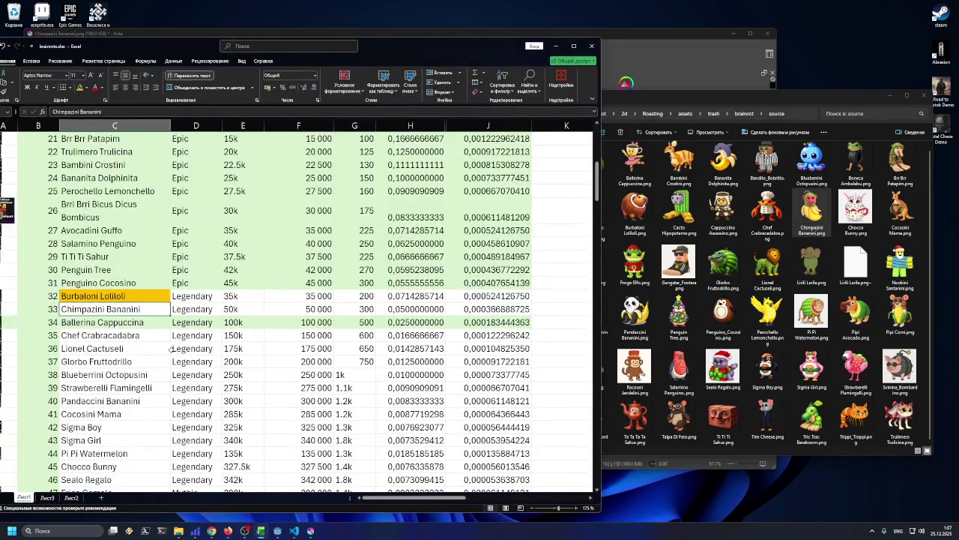
left_click(77, 90)
left_click(105, 335)
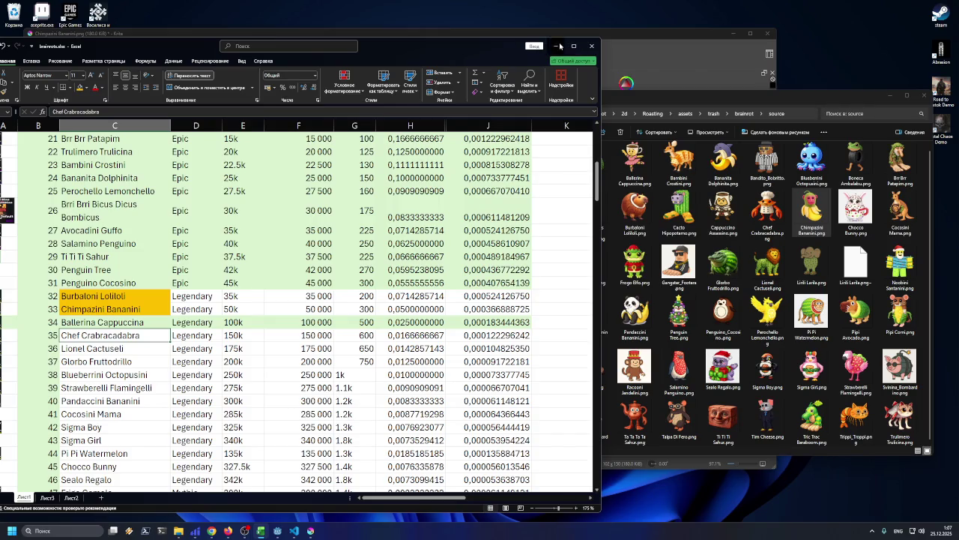
left_click(559, 47)
mouse_move(768, 213)
left_mouse_down()
mouse_move(436, 238)
mouse_move(361, 260)
left_mouse_up()
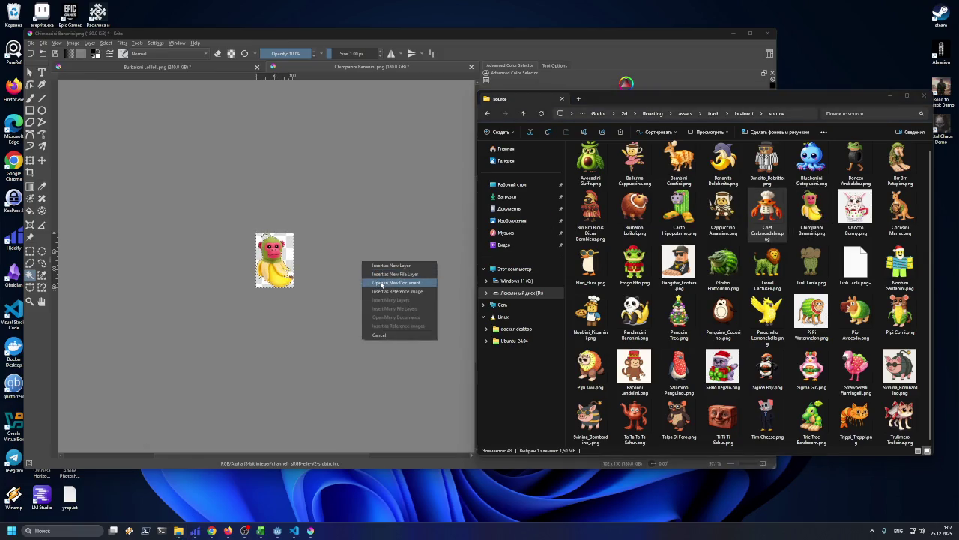
- Open Chef Crabracadabra as a new document and trim the canvas to the crab
left_click(380, 283)
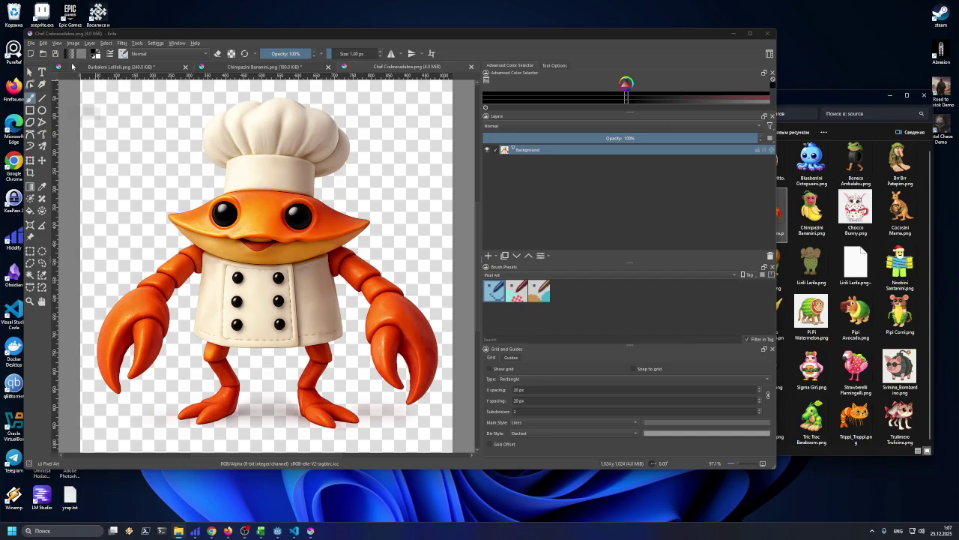
left_click(33, 274)
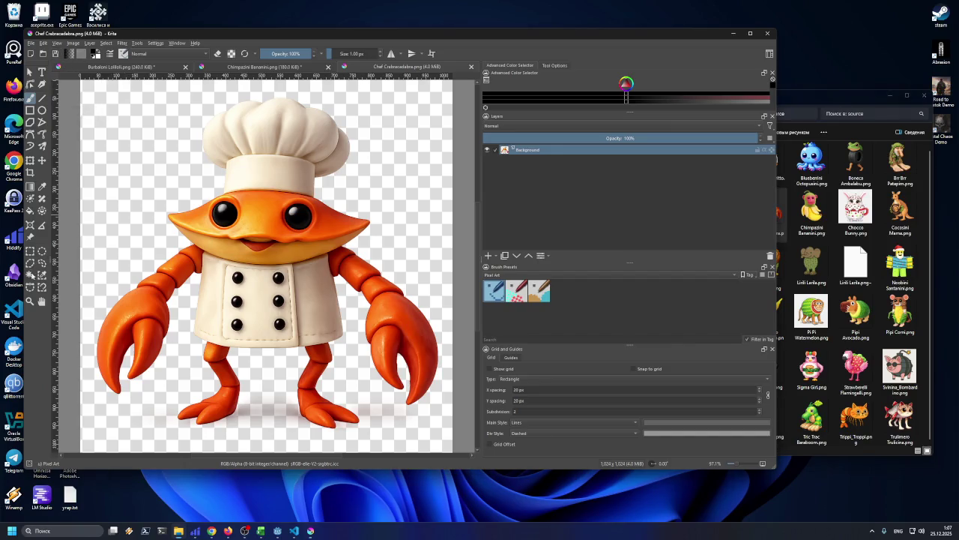
left_click(114, 203)
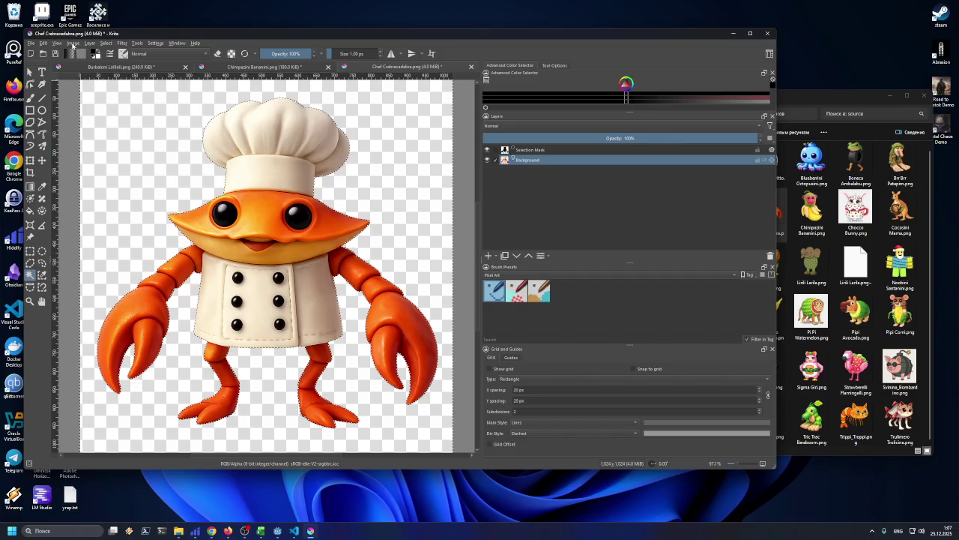
left_click(72, 43)
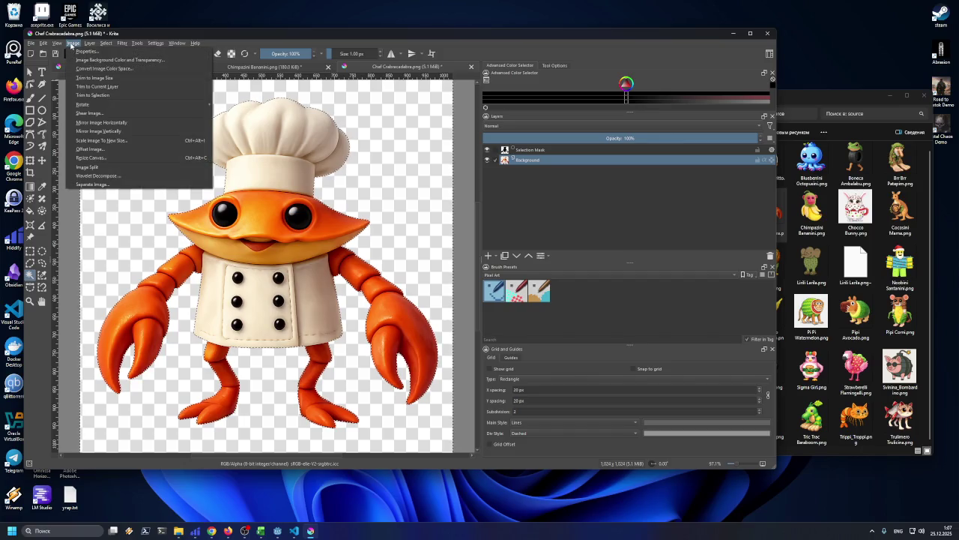
left_click(100, 87)
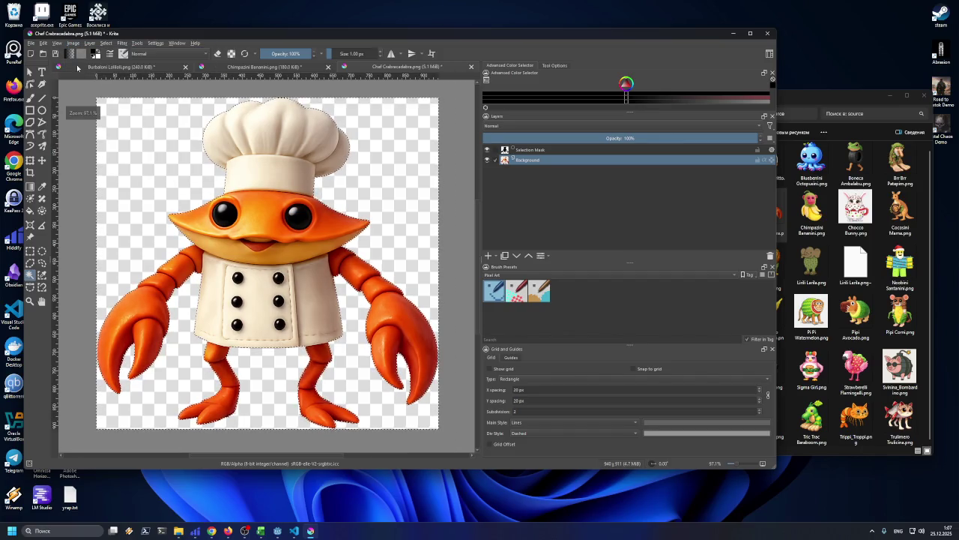
- Scale the crab image to 150 px wide (150×145 px)
left_click(56, 42)
left_click(73, 43)
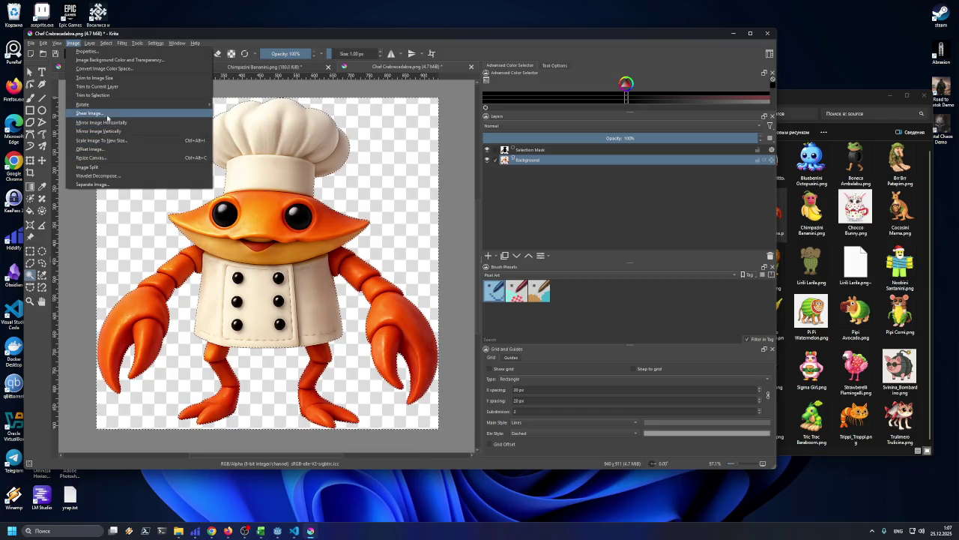
mouse_move(105, 106)
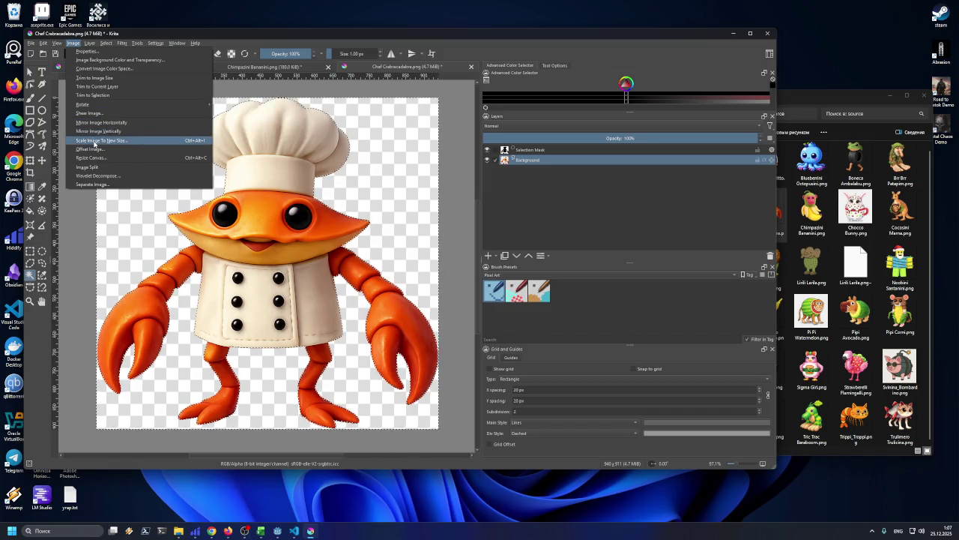
left_click(95, 141)
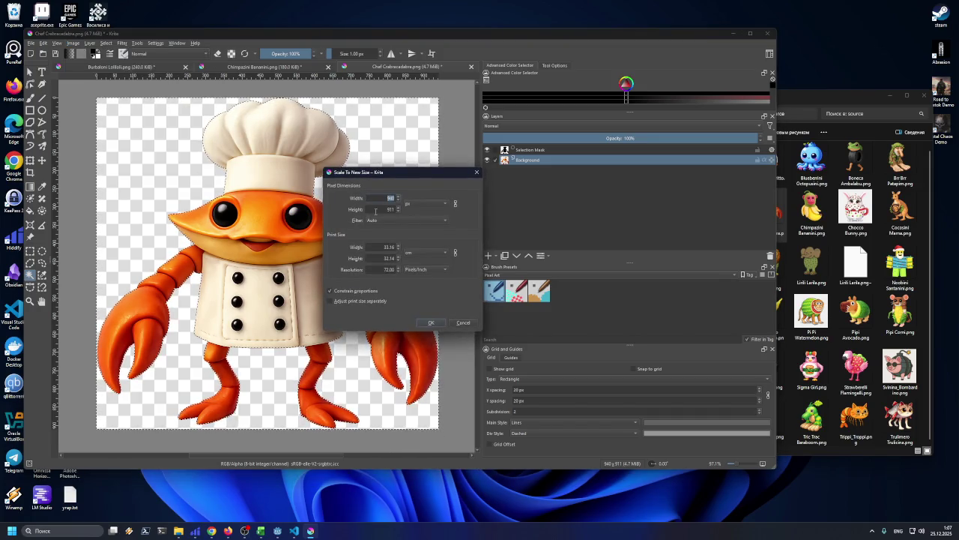
type("150")
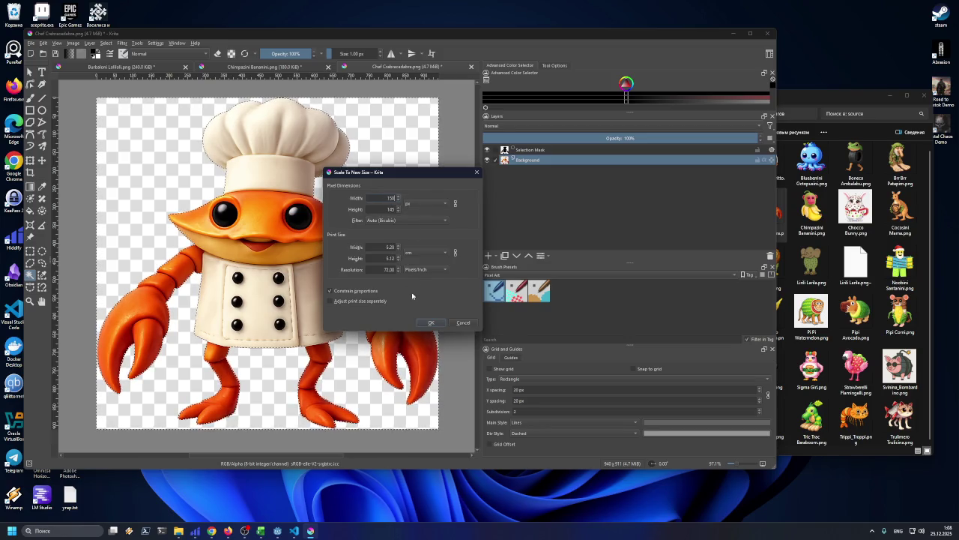
left_click(431, 322)
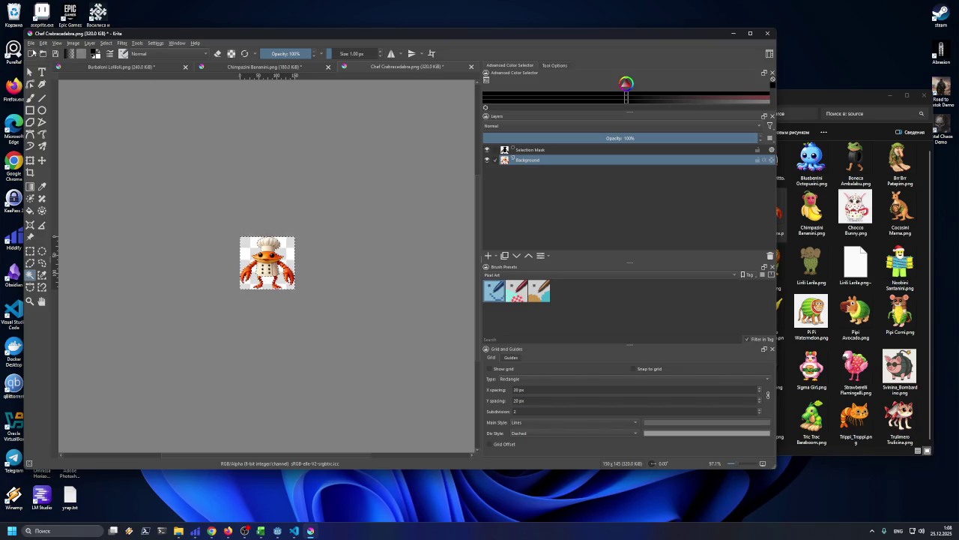
- Export the crab as Chef_Crabracadabra.png into the legendary folder
left_click(31, 42)
left_click(60, 115)
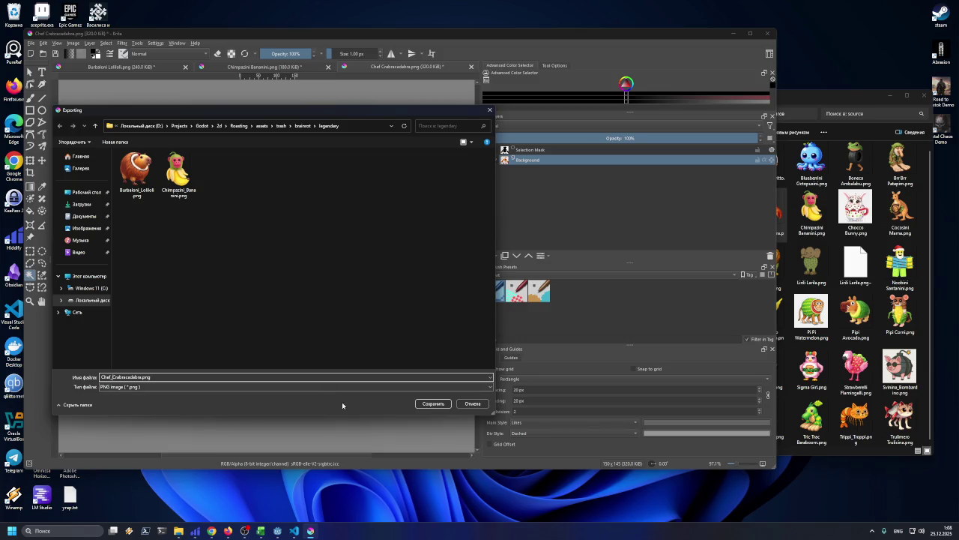
left_click(433, 405)
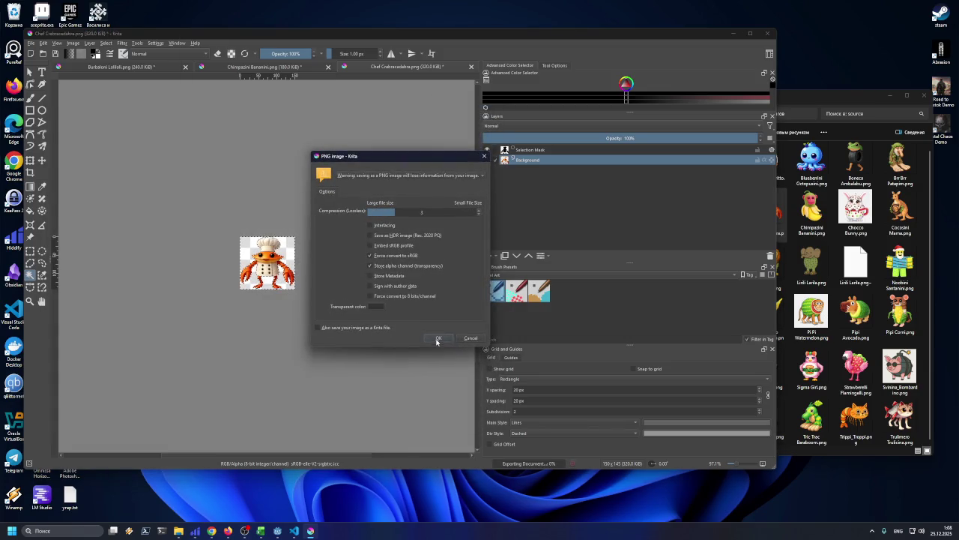
left_click(439, 338)
left_click(799, 113)
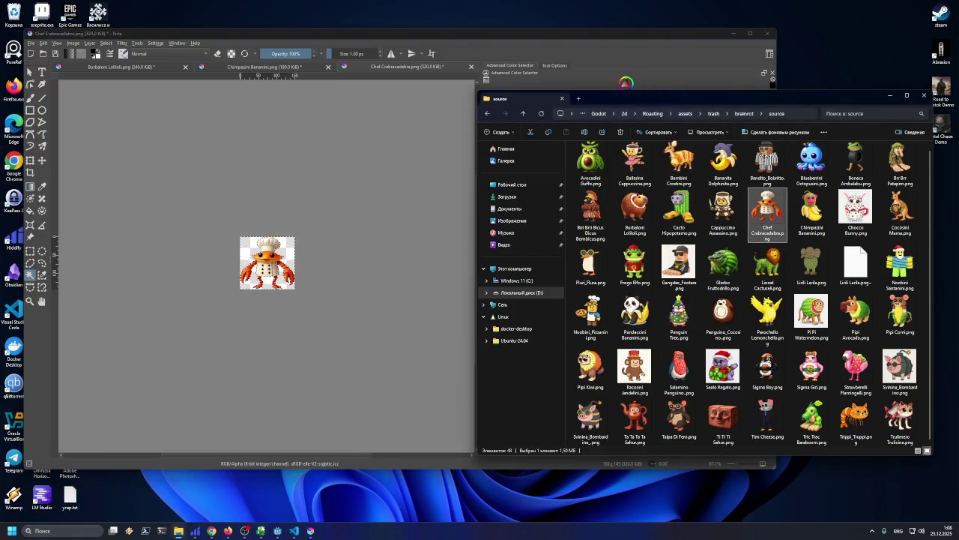
- Fill the Chef Crabracadabra name cell yellow in Excel and minimize the spreadsheet
left_click(260, 530)
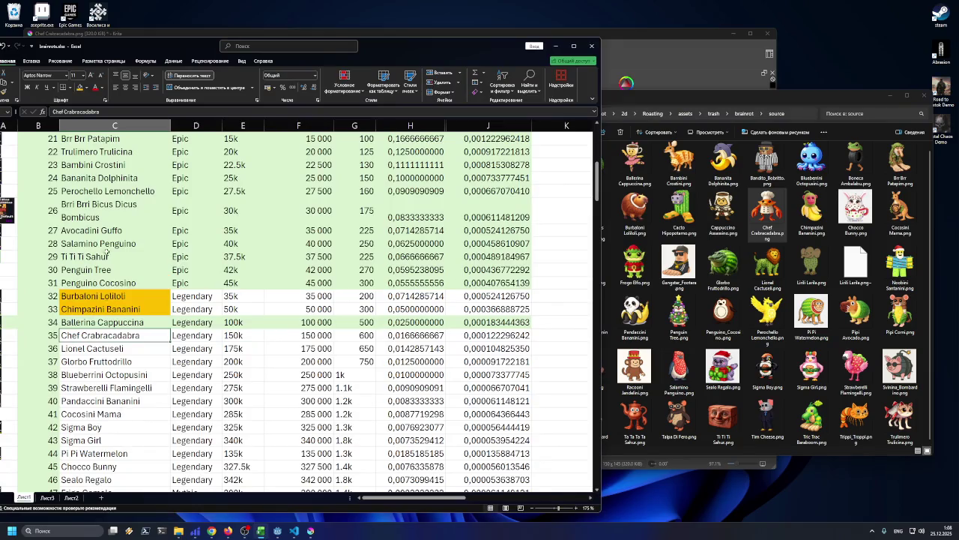
left_click(78, 87)
left_click(140, 347)
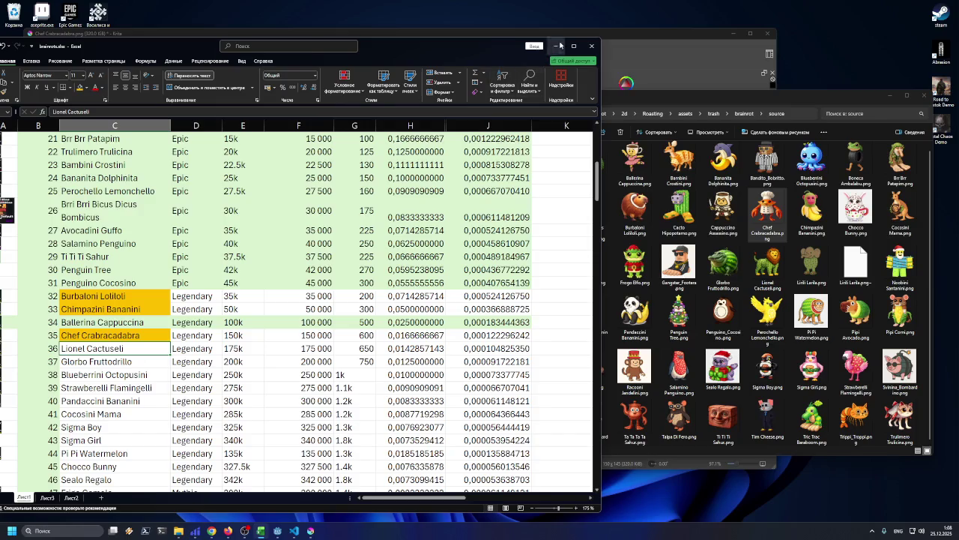
left_click(555, 46)
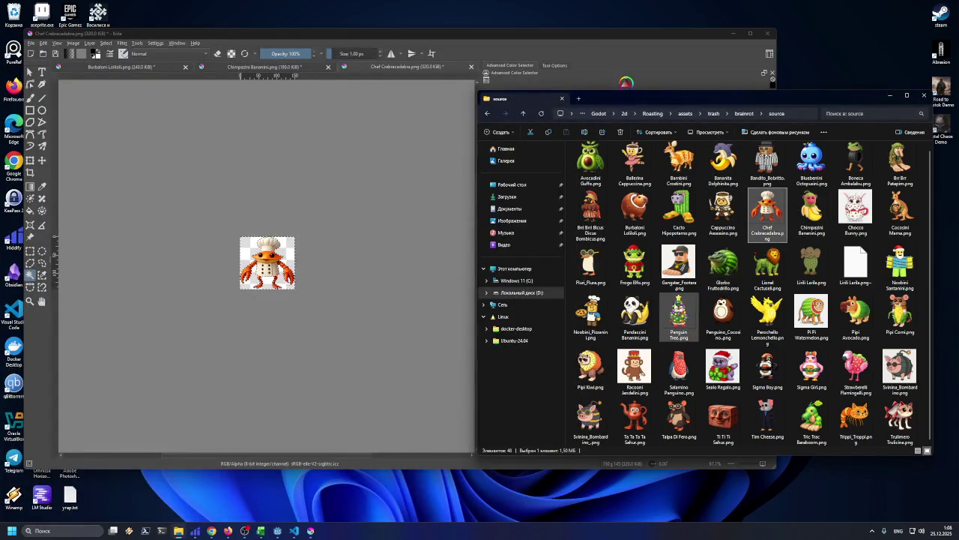
- Open Lionel Cactuseli as a new document and trim the canvas to the lion
mouse_move(595, 330)
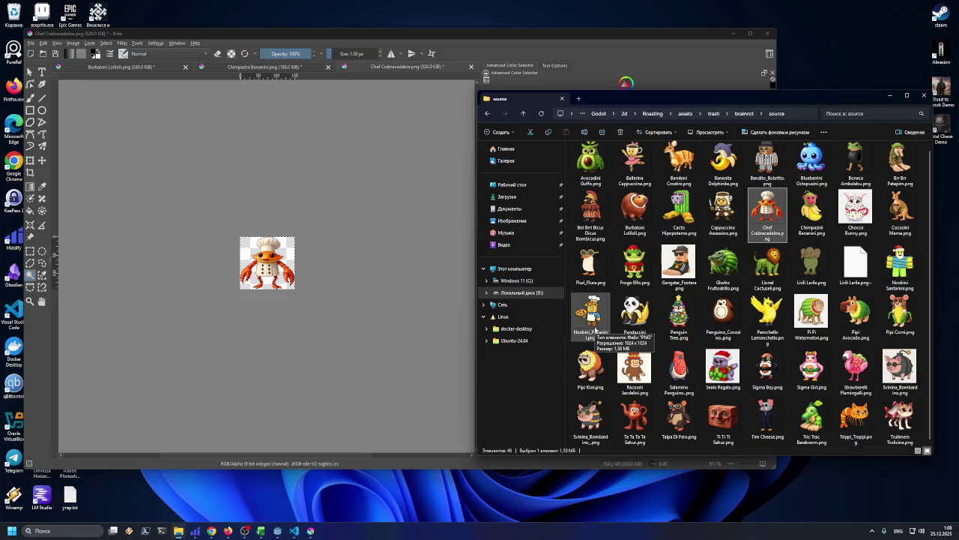
left_click_drag(766, 266, 368, 273)
left_click(382, 289)
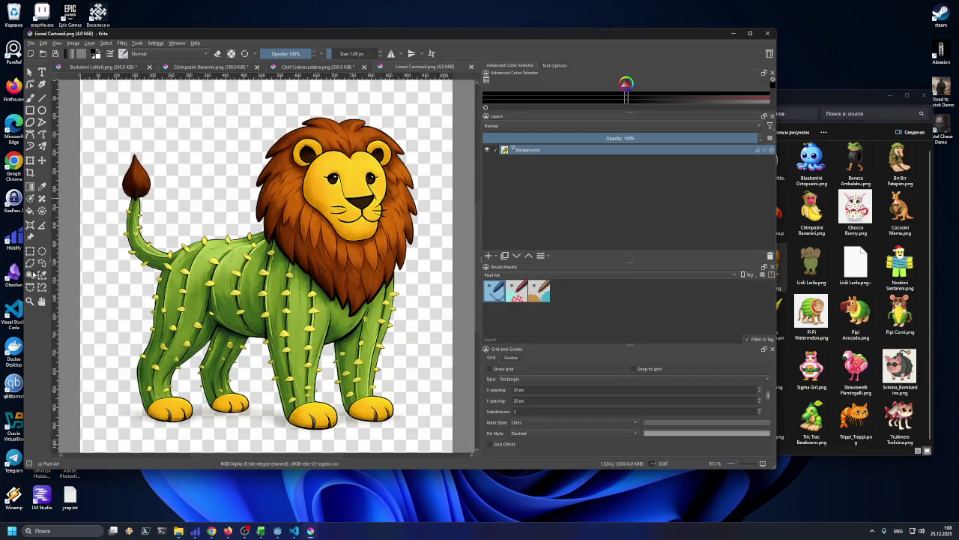
left_click(31, 274)
left_click(129, 96)
left_click(73, 43)
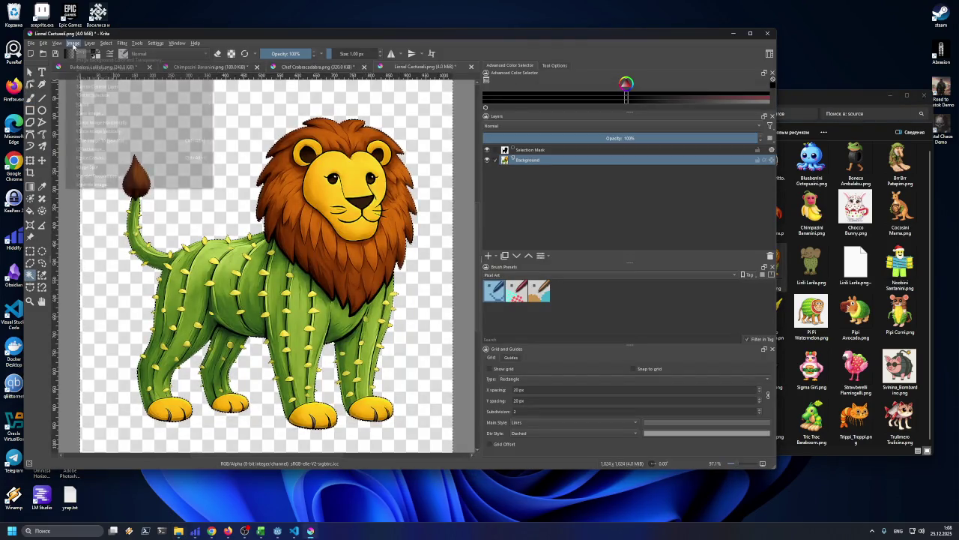
left_click(90, 87)
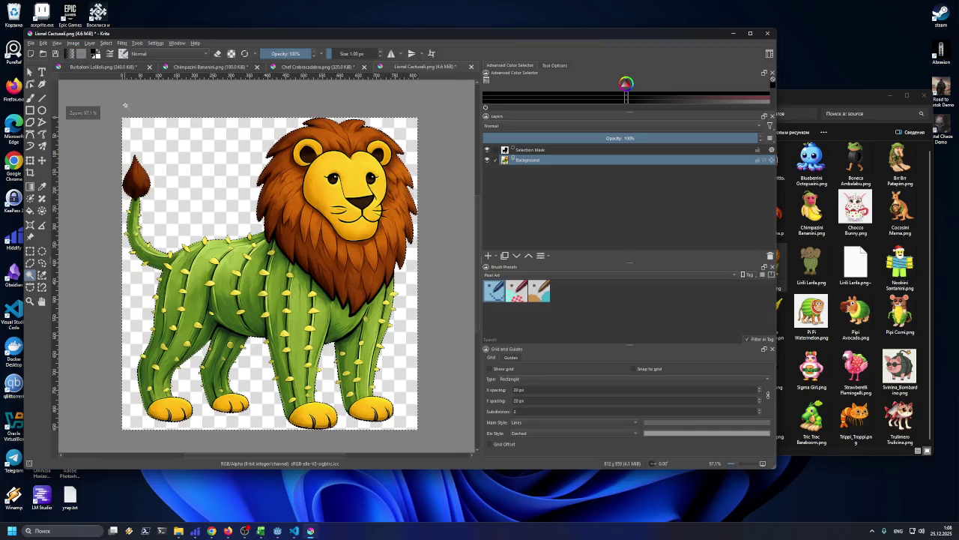
- Scale the lion image to 150 px tall (142×150 px)
left_click(73, 43)
left_click(101, 140)
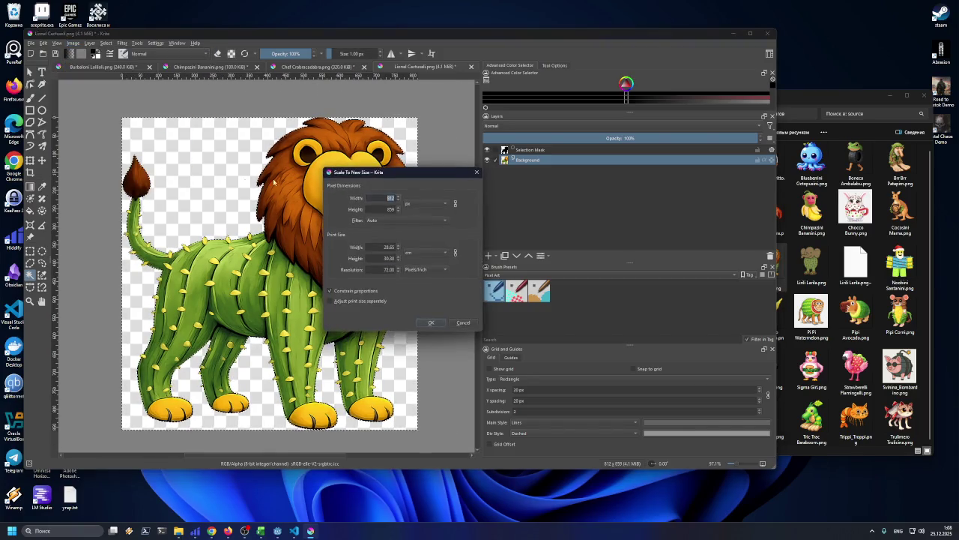
type("180")
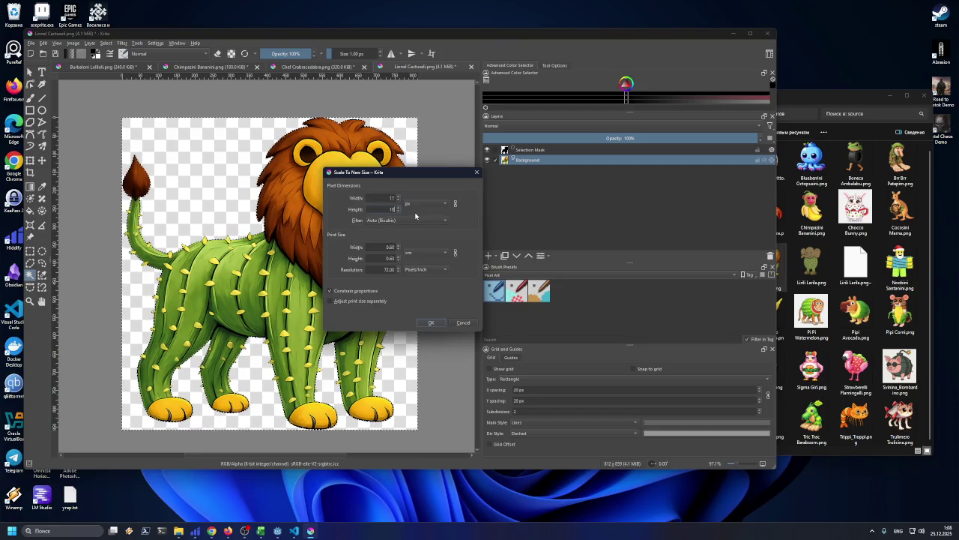
key("BackSpace")
key("BackSpace")
type("50")
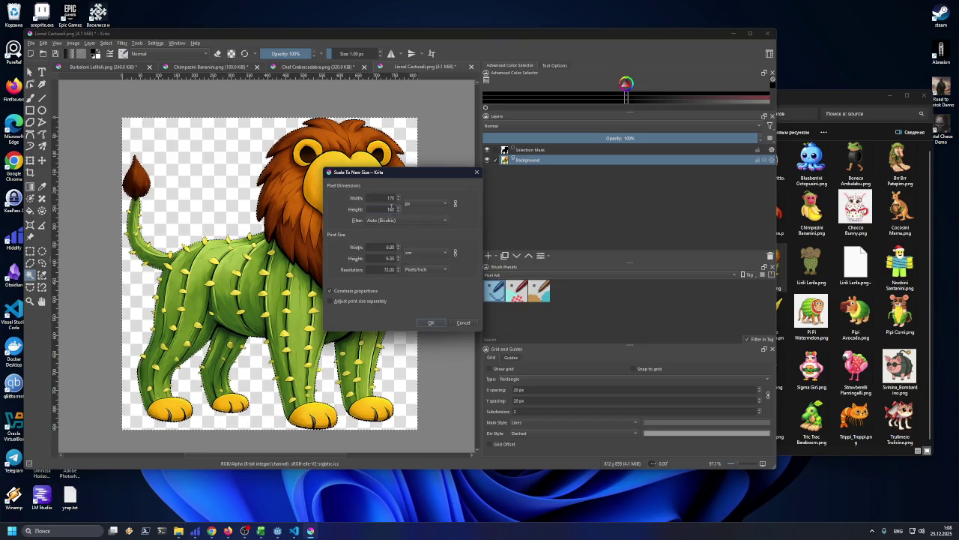
left_click(431, 322)
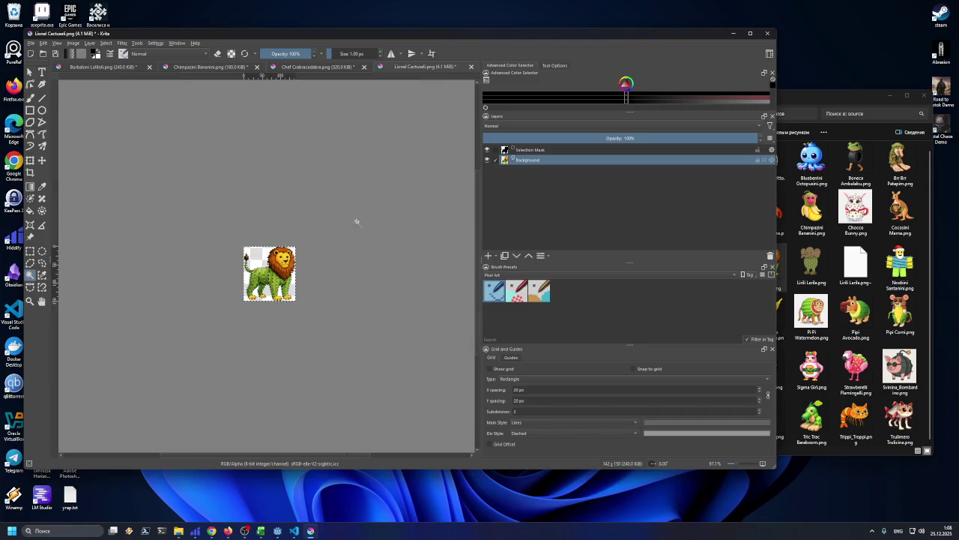
- Export the lion as Lionel_Cactuseli.png into the legendary folder
left_click(31, 43)
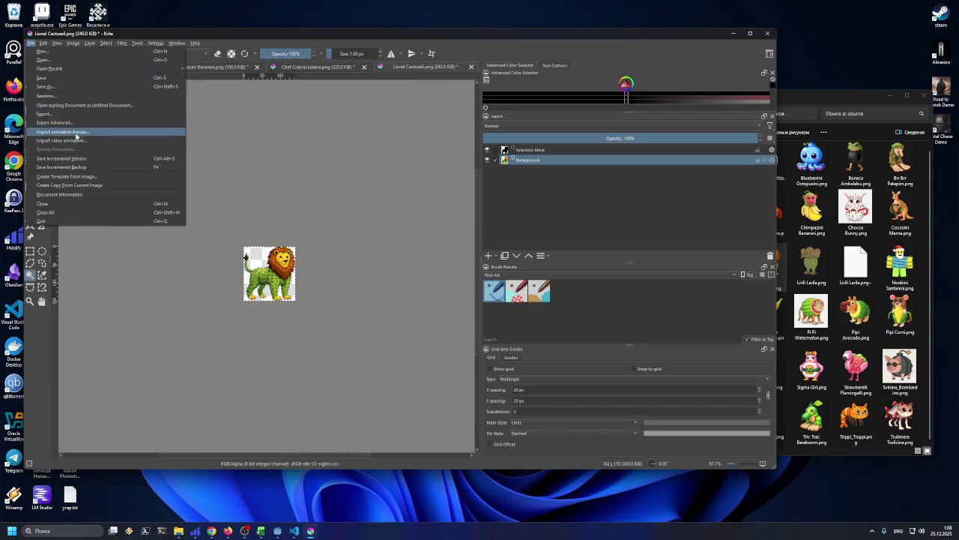
left_click(72, 122)
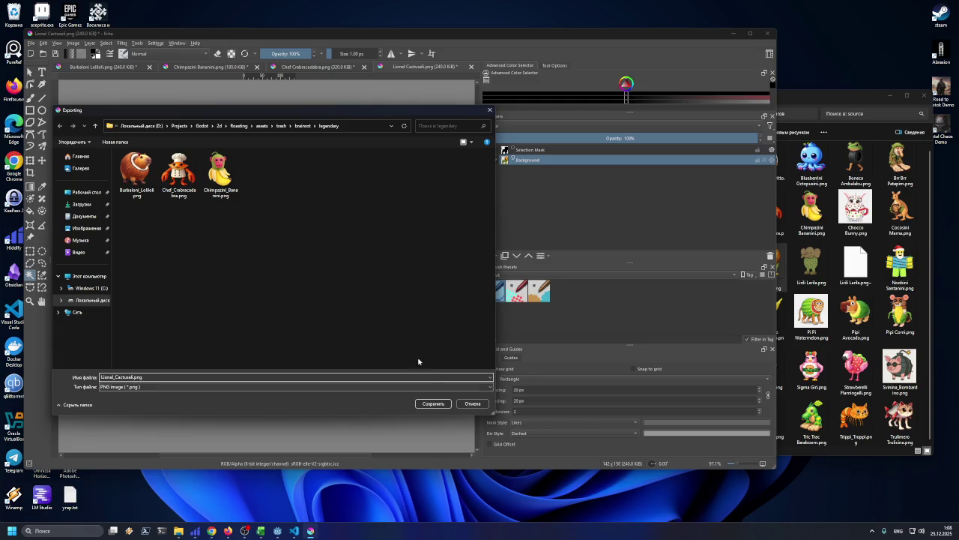
left_click(441, 406)
left_click(439, 338)
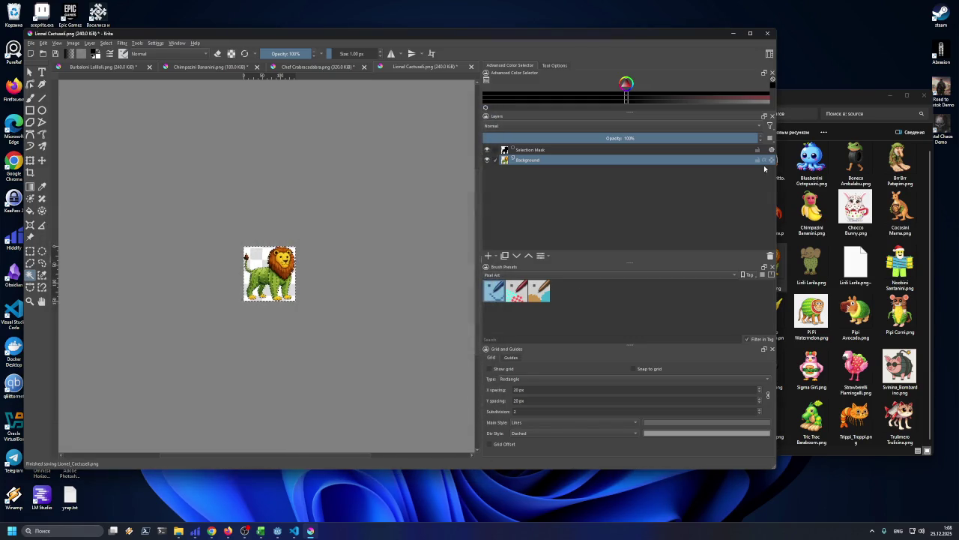
left_click(796, 100)
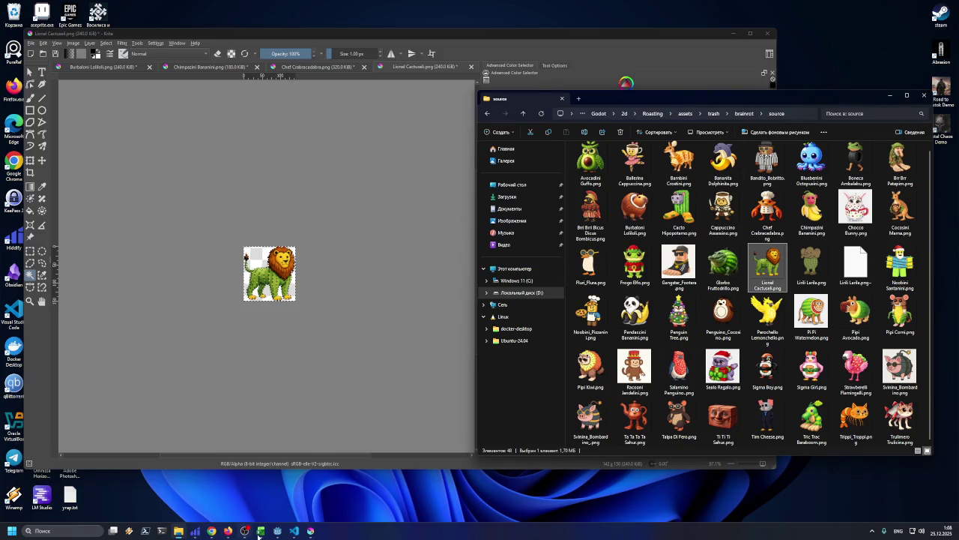
- Fill the Lionel Cactuseli name cell C36 yellow in Excel and minimize the spreadsheet
left_click(260, 530)
left_click(79, 88)
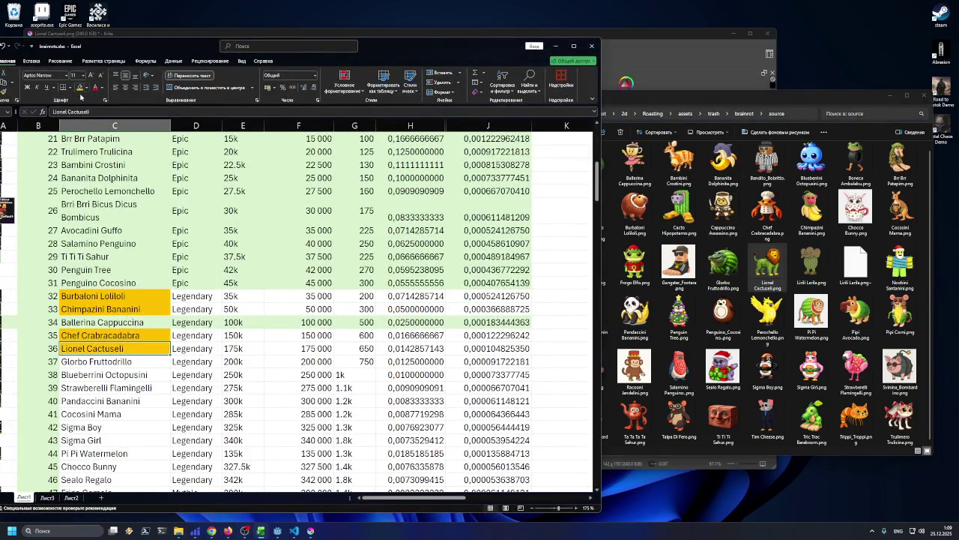
left_click(110, 362)
left_click(555, 46)
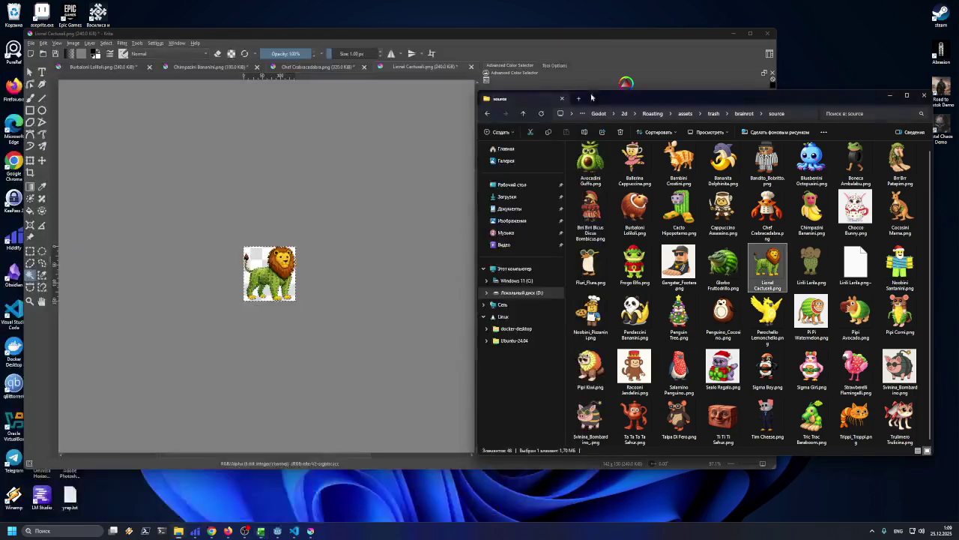
- Open Glorbo Fruttodrillo as a new document and trim the canvas to the crocodile
mouse_move(715, 262)
left_mouse_down()
mouse_move(454, 262)
mouse_move(352, 278)
left_mouse_up()
left_click(368, 303)
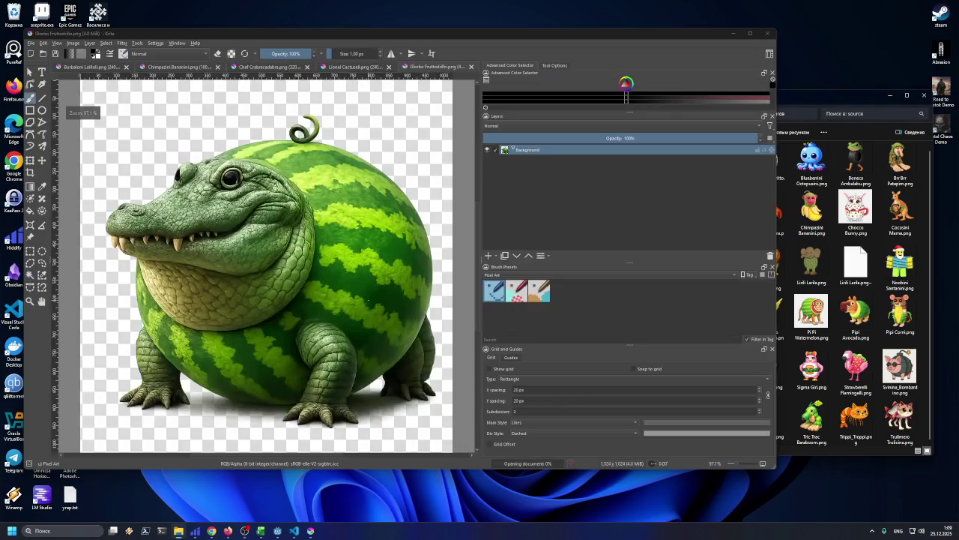
left_click(30, 274)
left_click(150, 138)
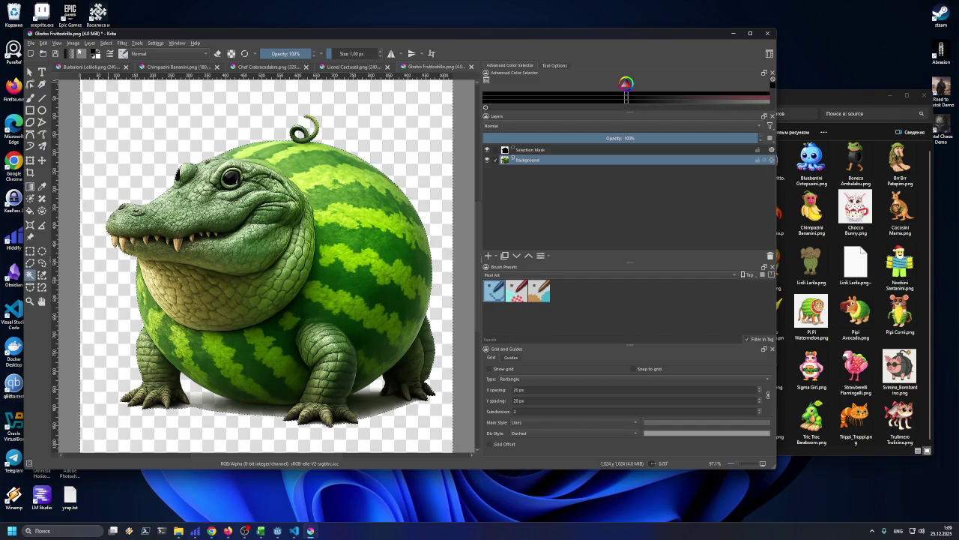
left_click(72, 42)
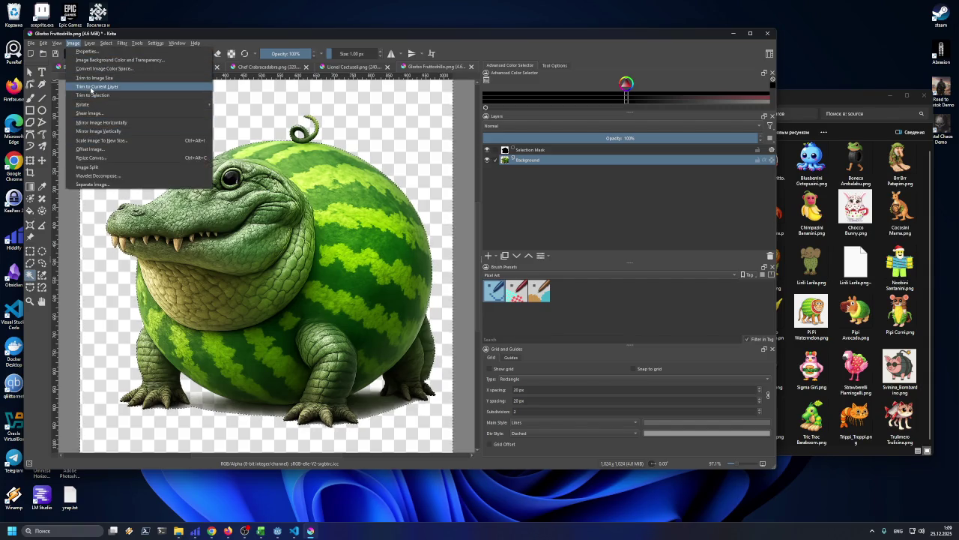
left_click(91, 88)
- Scale the crocodile image to 150 px wide (150×142 px)
left_click(73, 43)
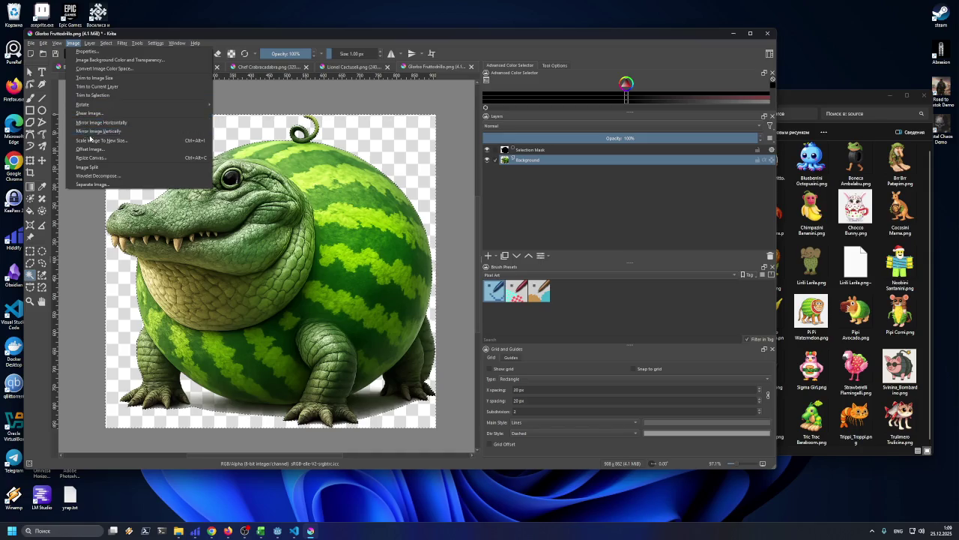
left_click(91, 140)
type("150")
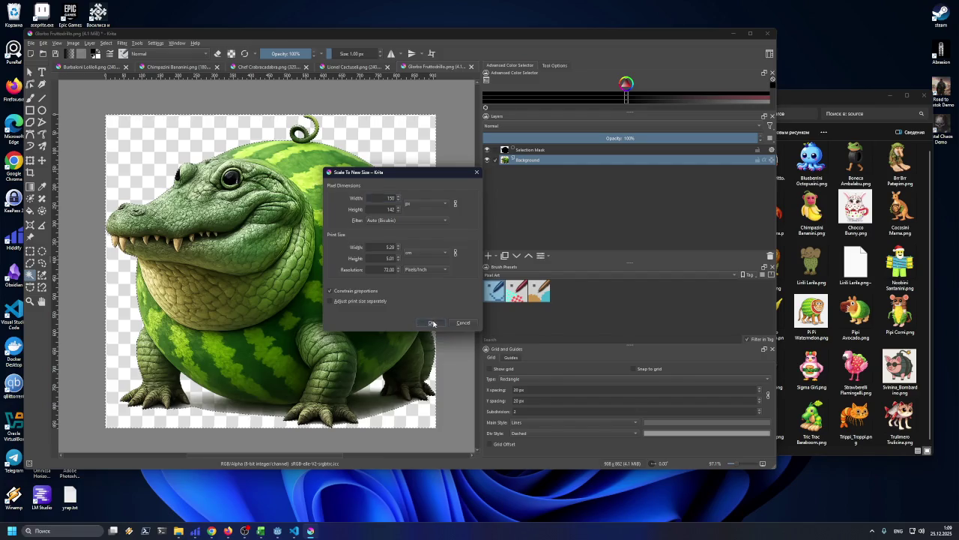
left_click(432, 323)
- Export the crocodile as Glorbo_Fruttodrillo.png into the legendary folder
left_click(33, 43)
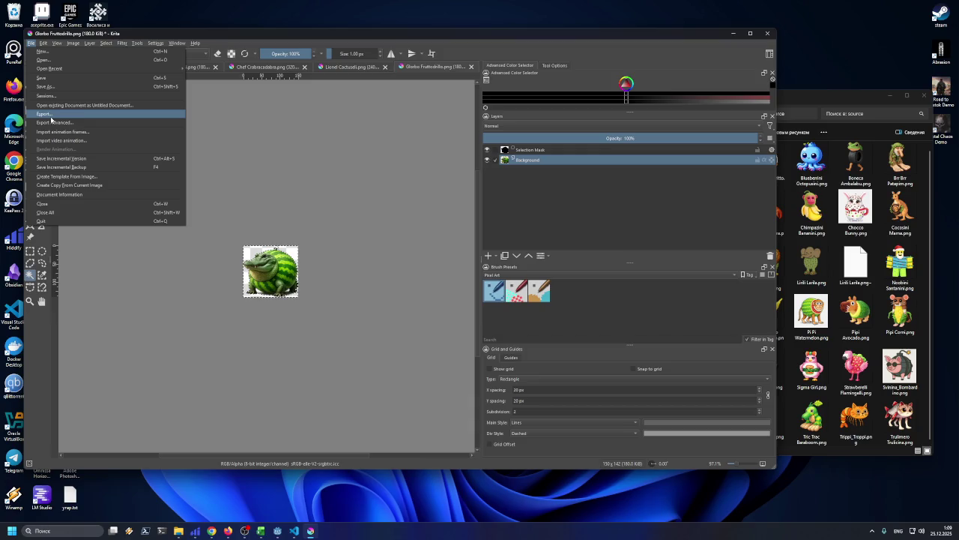
left_click(45, 114)
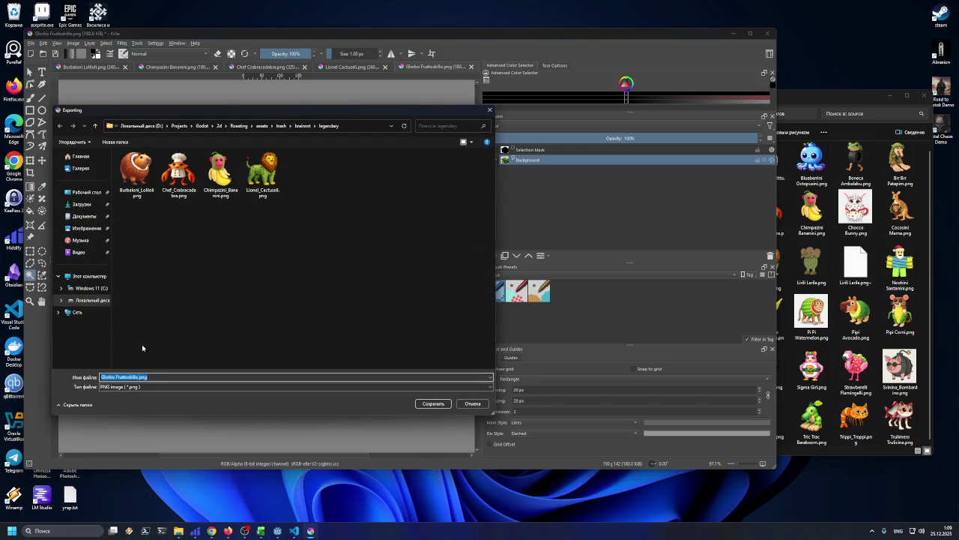
left_click(146, 377)
left_click(433, 403)
left_click(431, 341)
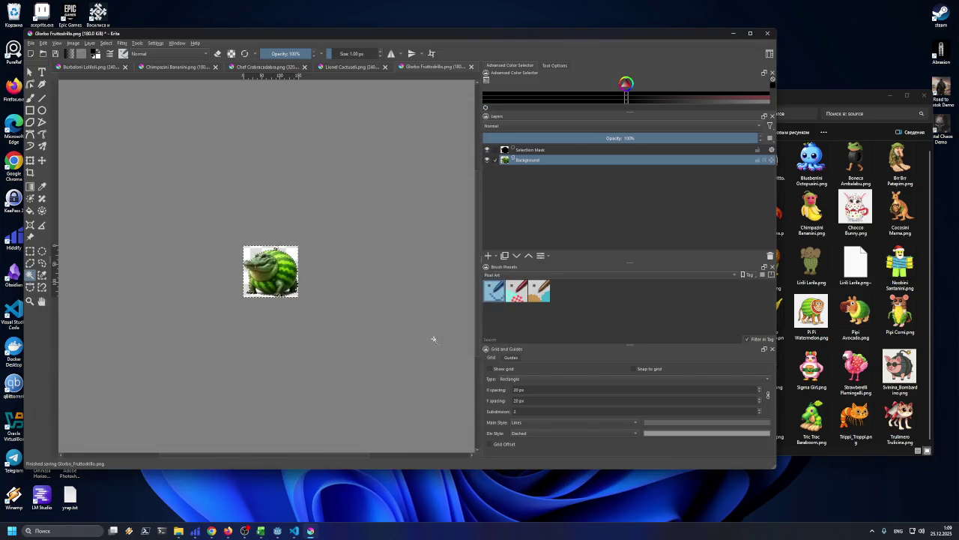
- Fill the Glorbo Fruttodrillo cell orange in Excel, then drop Blueberrini Octopusini onto the Krita canvas
left_click(261, 531)
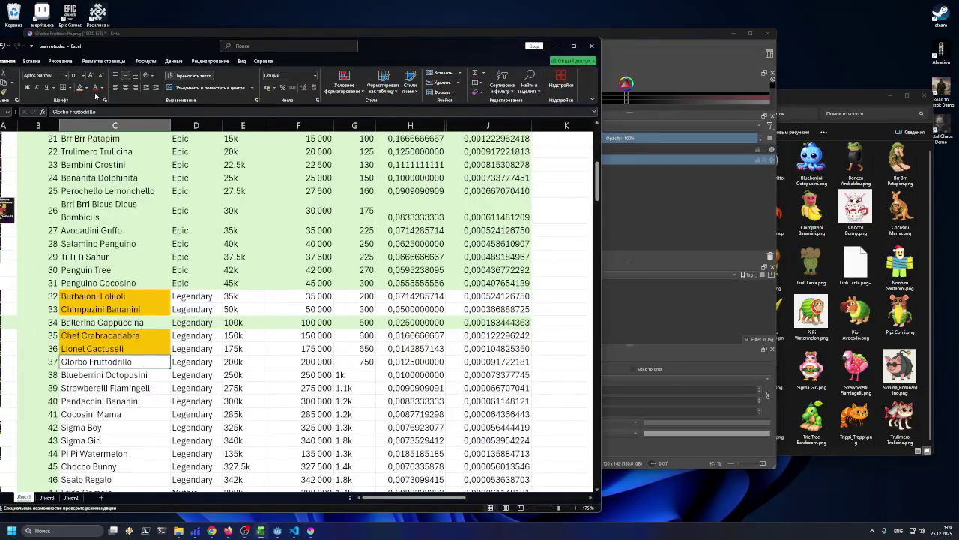
left_click(80, 87)
scroll(143, 300, "down", 1)
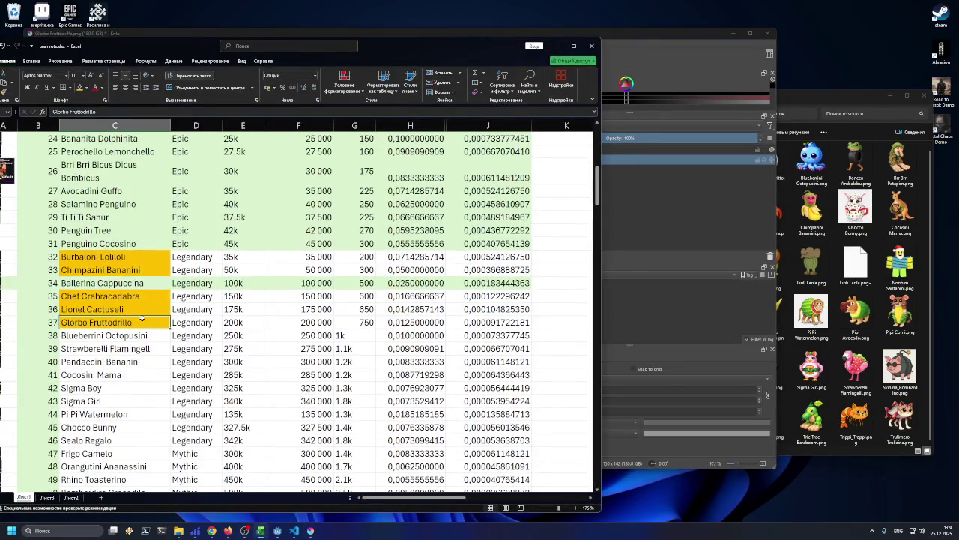
left_click(128, 334)
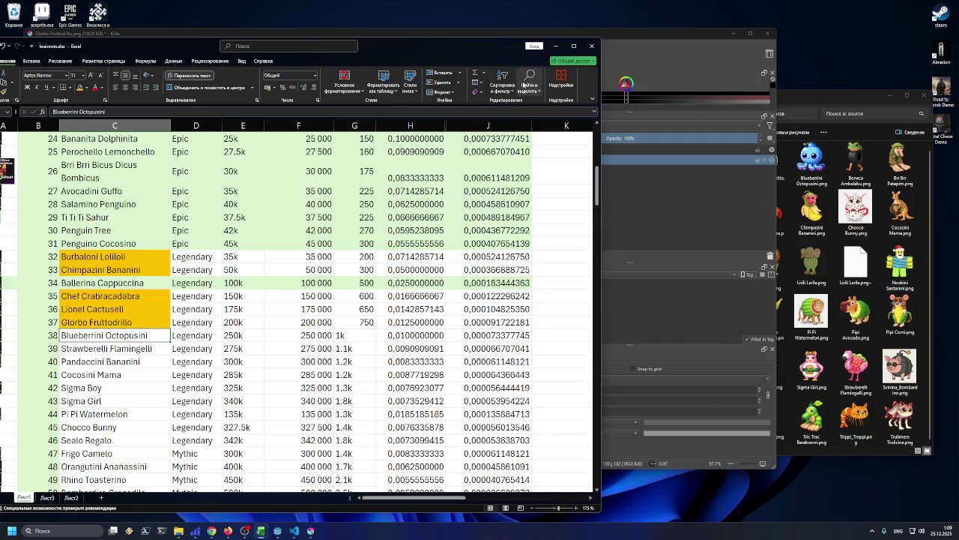
left_click(556, 47)
mouse_move(811, 161)
left_mouse_down()
mouse_move(419, 182)
mouse_move(382, 207)
left_mouse_up()
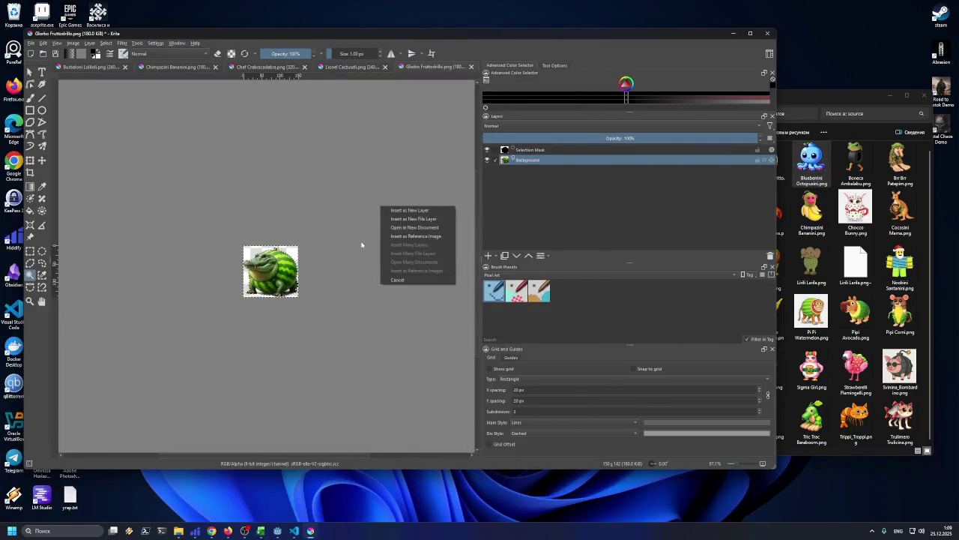
- Open Blueberrini Octopusini as a new document, trim it to the octopus, and scale to 148×150
left_click(408, 228)
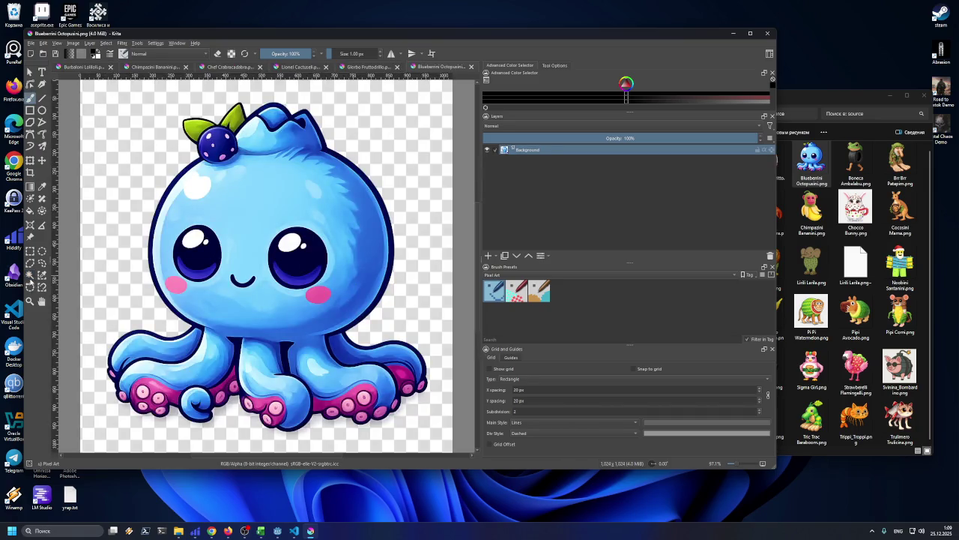
left_click(87, 264)
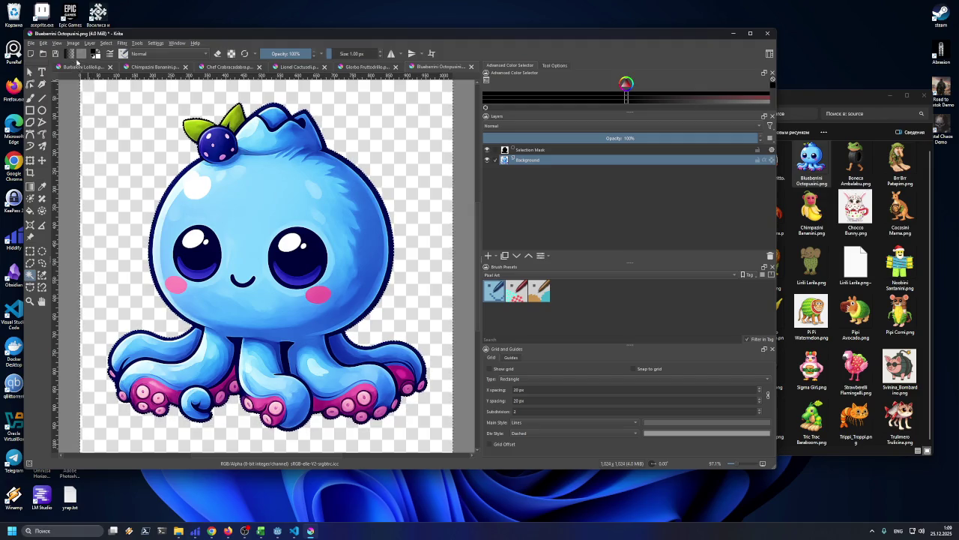
left_click(73, 42)
left_click(92, 95)
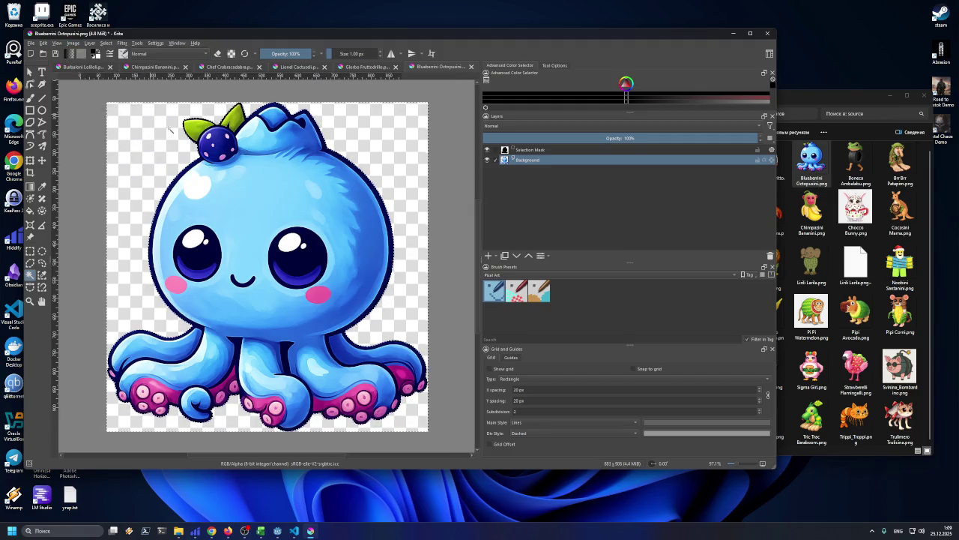
left_click(73, 43)
left_click(94, 140)
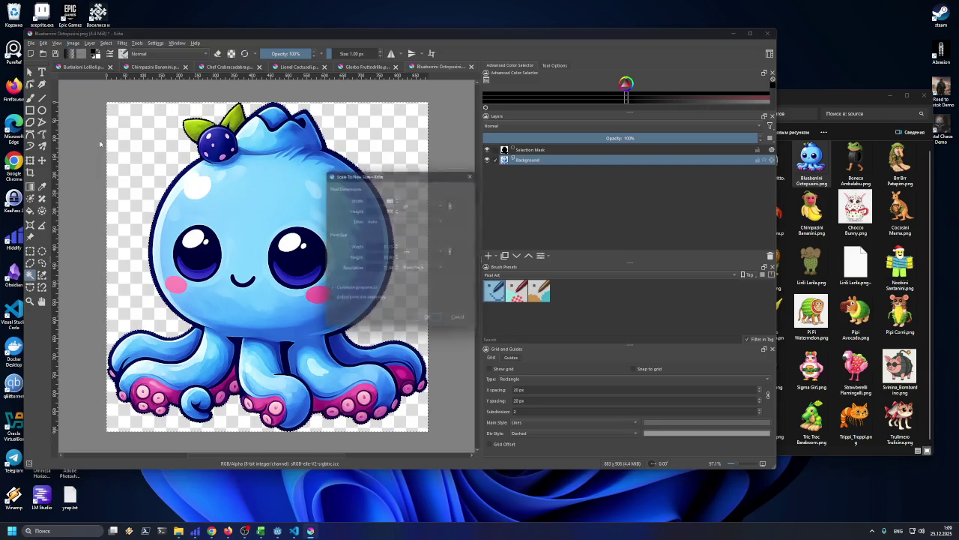
type("1")
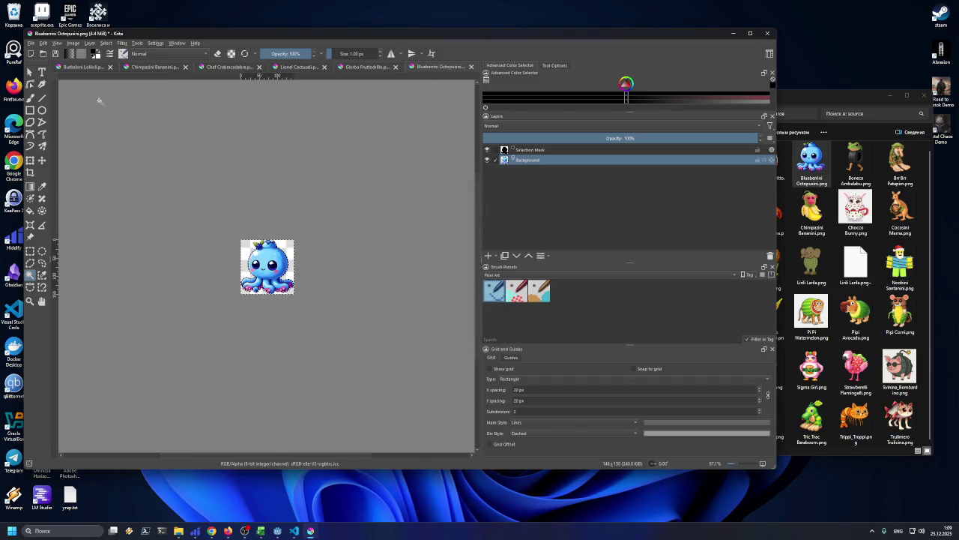
- Export the octopus as Blueberrini_Octopusini.png into the legendary folder
left_click(31, 43)
left_click(105, 118)
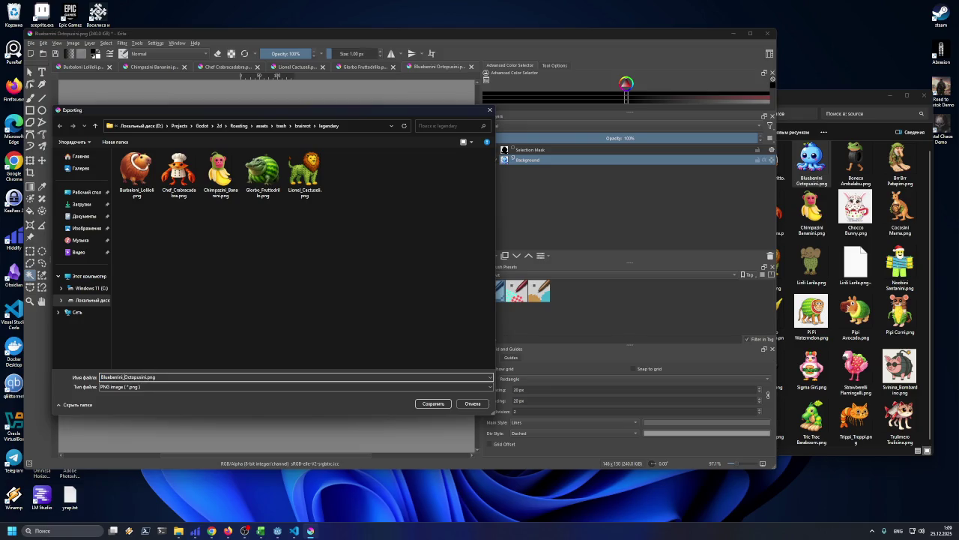
left_click(431, 404)
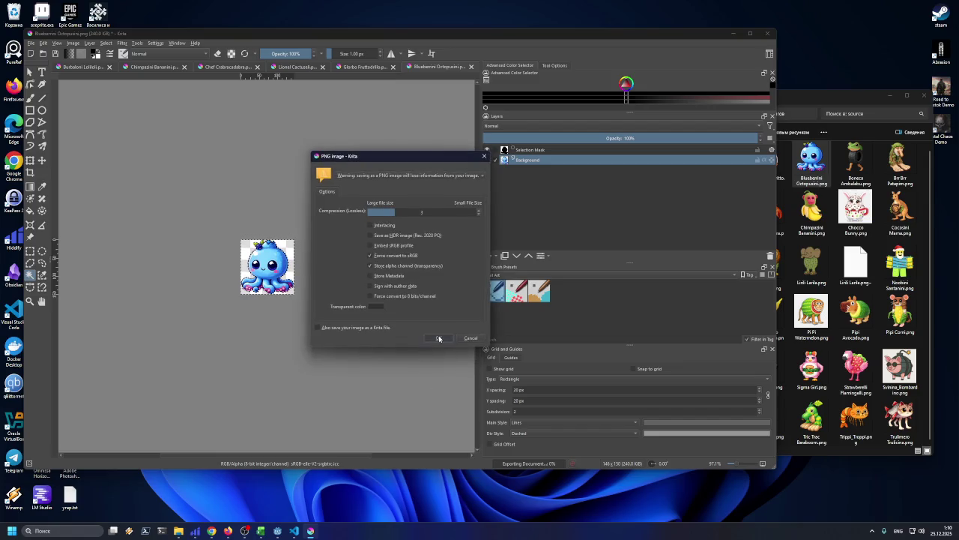
left_click(441, 338)
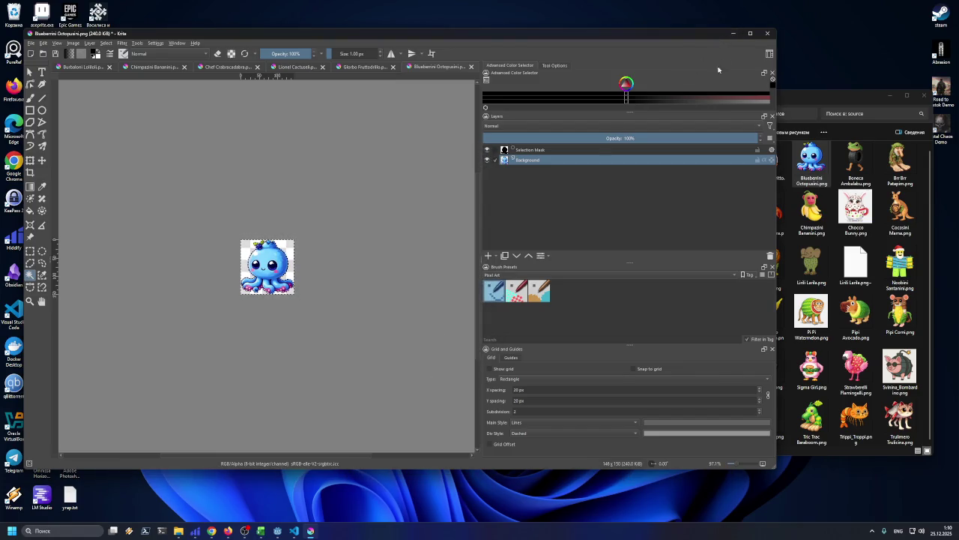
- Fill the Blueberrini Octopusini cell C38 orange in Excel and bring the source folder forward
left_click(260, 530)
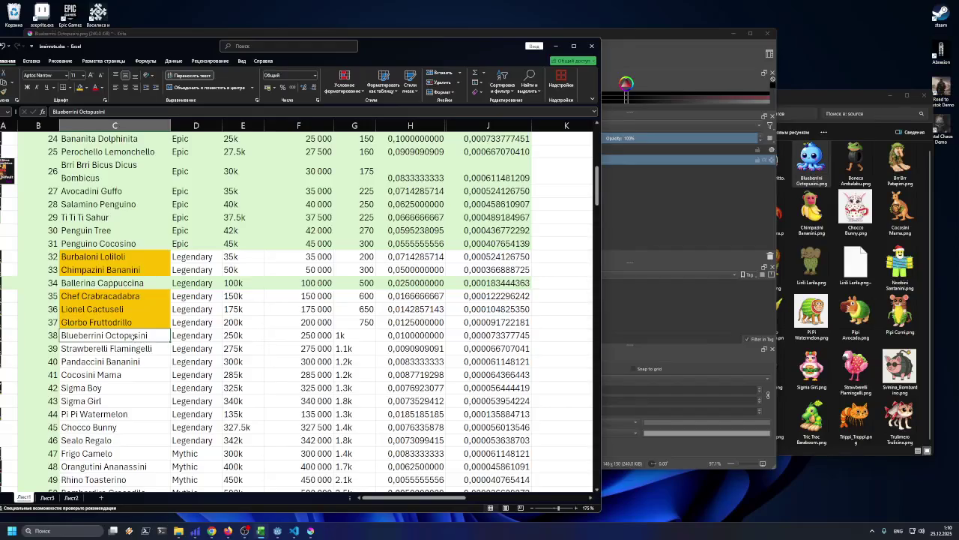
left_click(81, 88)
key("Down")
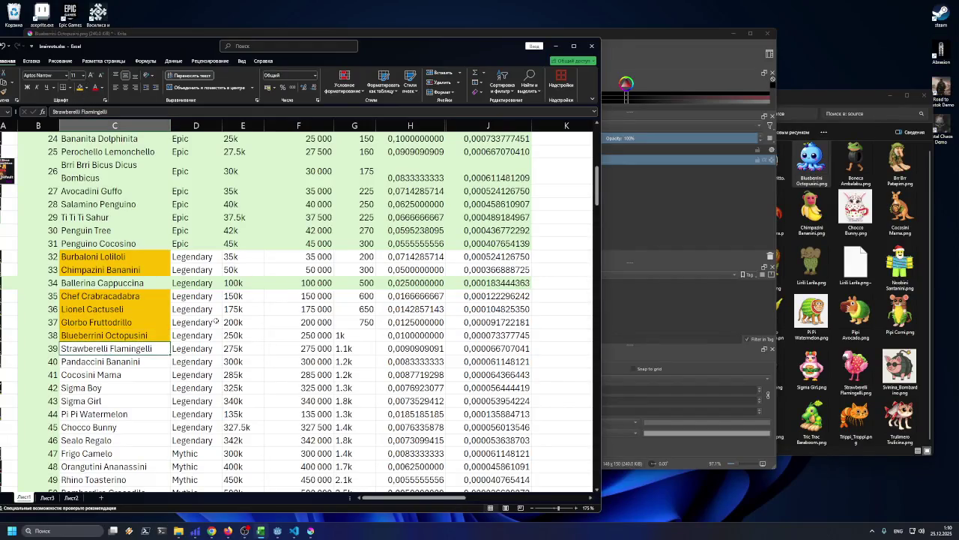
left_click(713, 99)
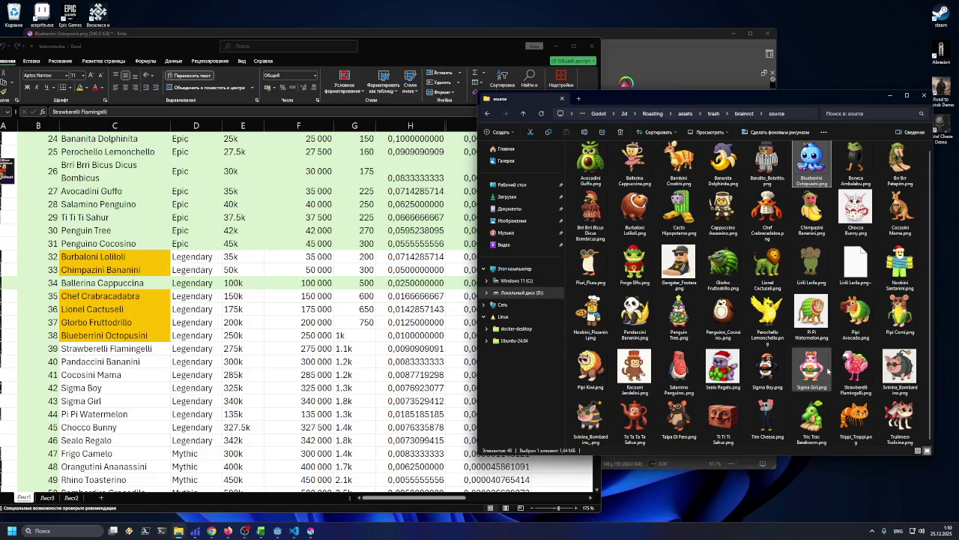
- Open Strawberelli Flamingelli as a new document and trim the canvas to the flamingo
left_click(860, 370)
mouse_move(303, 522)
left_mouse_down()
mouse_move(309, 528)
mouse_move(389, 313)
left_mouse_up()
left_click(397, 323)
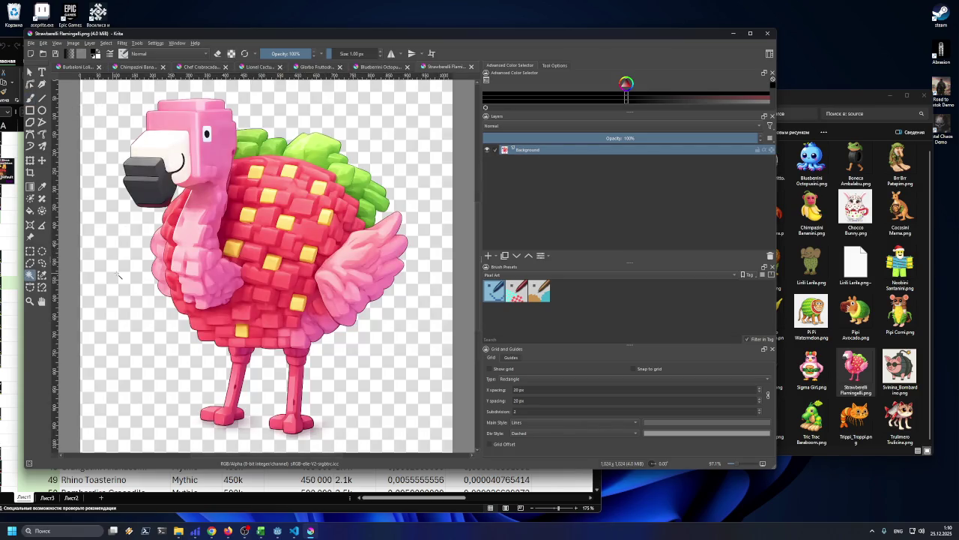
left_click(118, 276)
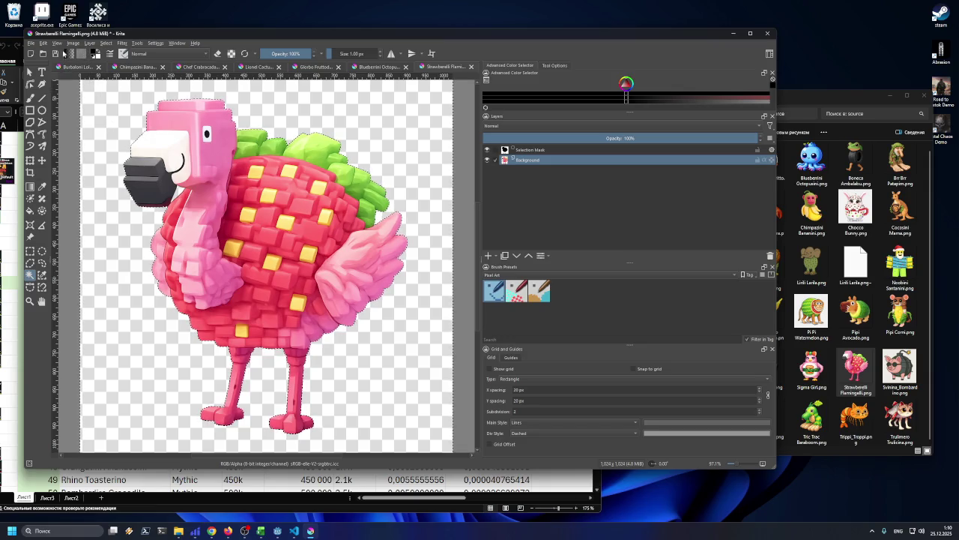
left_click(71, 44)
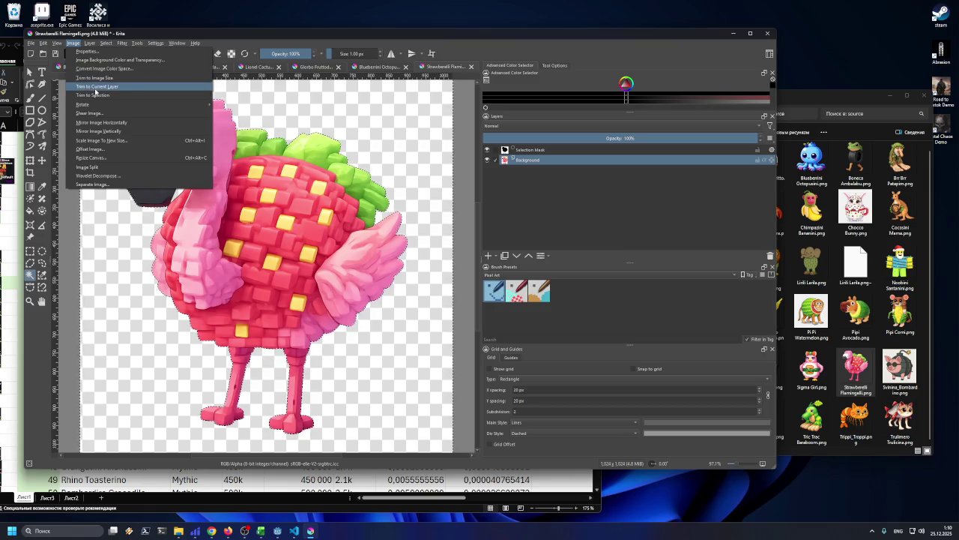
left_click(95, 88)
- Scale the flamingo image down to 127×150 pixels
left_click(57, 43)
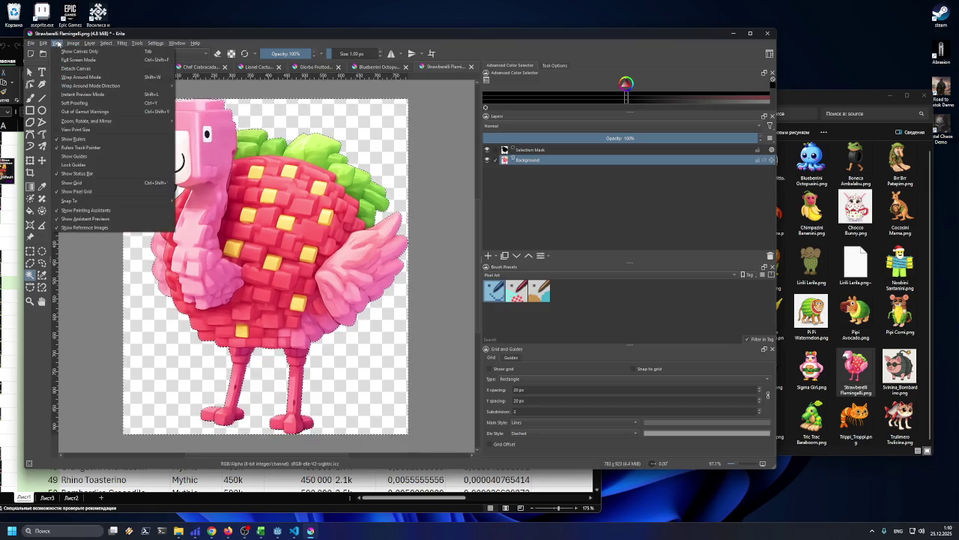
mouse_move(70, 45)
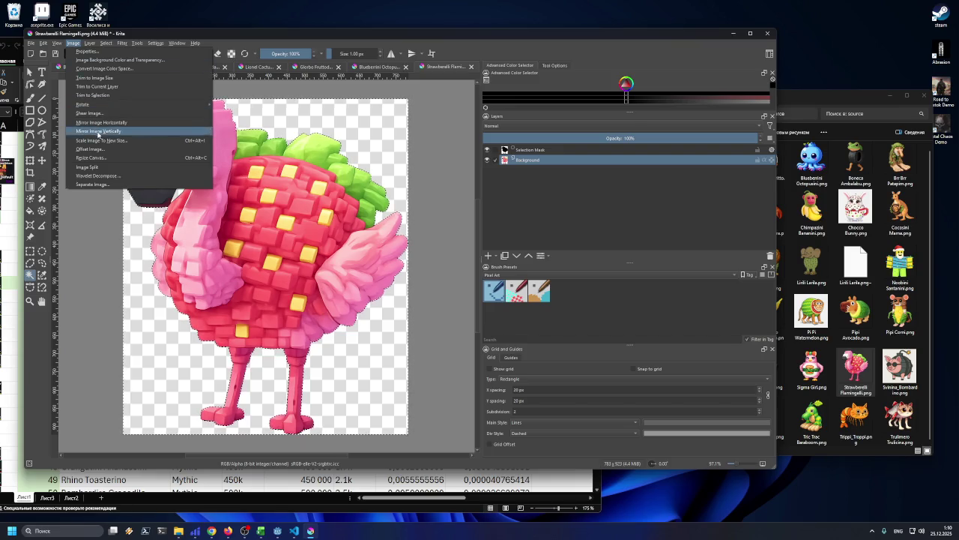
left_click(99, 140)
type("180")
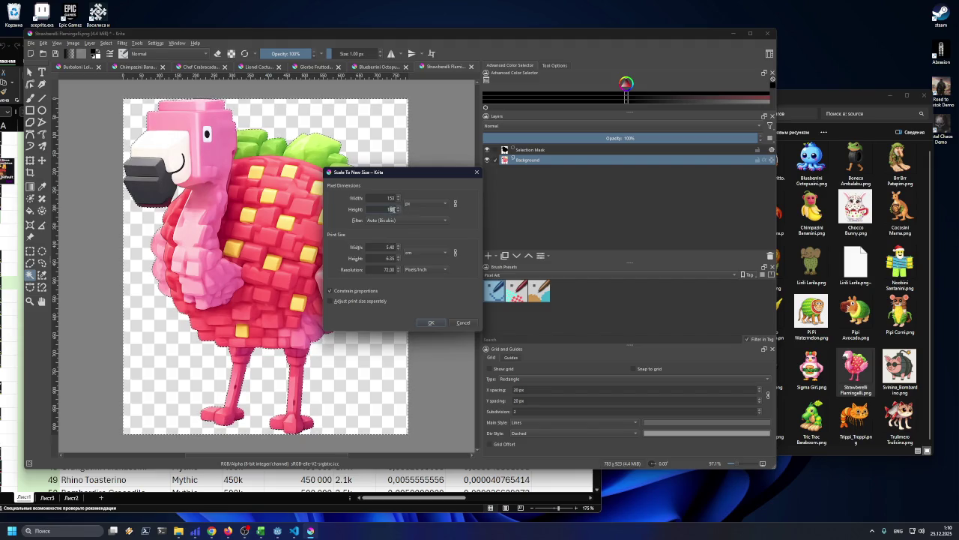
left_click(431, 323)
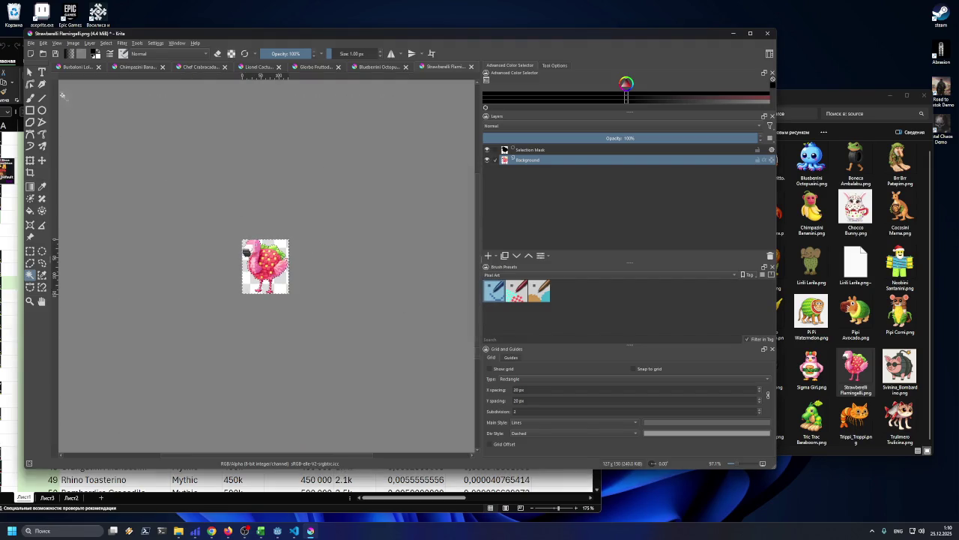
- Export the flamingo as Strawberelli_Flamingelli.png into the legendary folder, accepting the PNG options
left_click(33, 43)
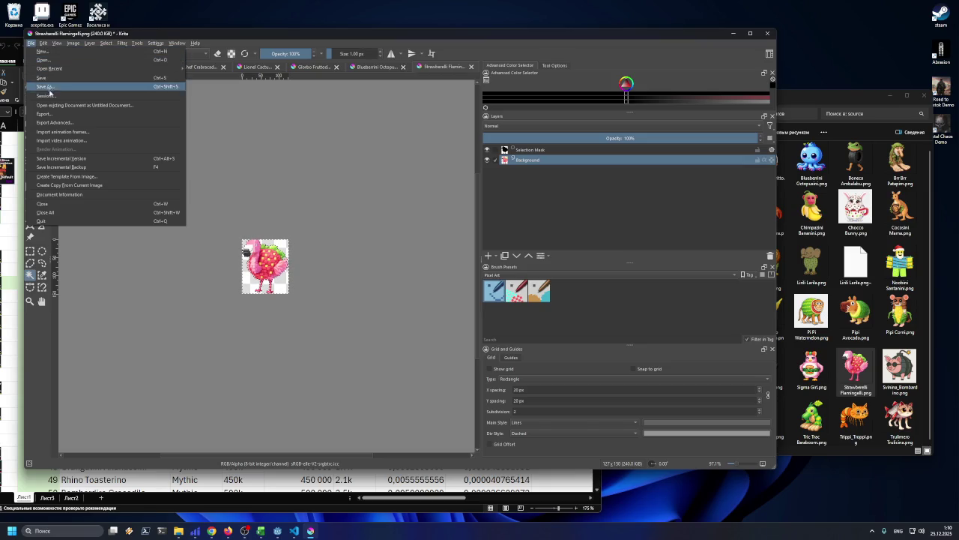
left_click(53, 114)
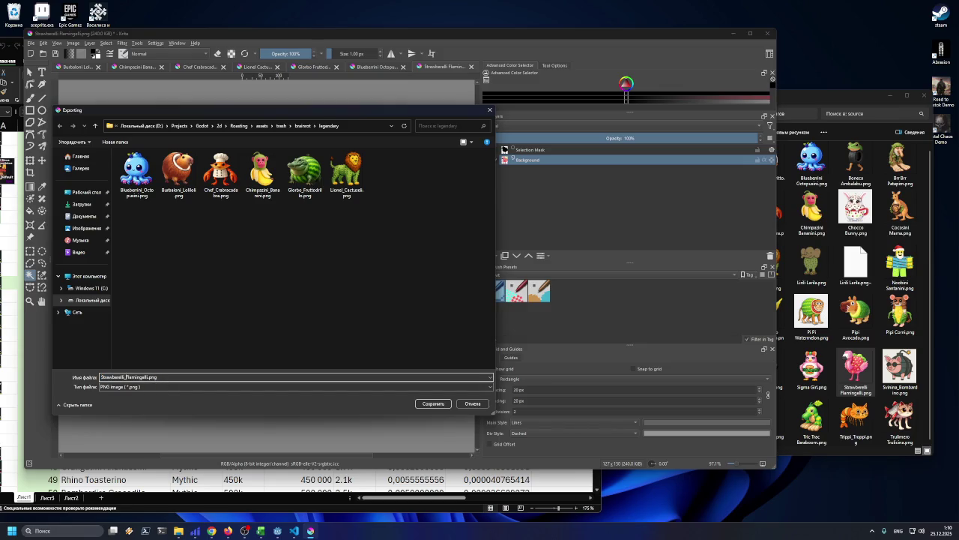
left_click(426, 404)
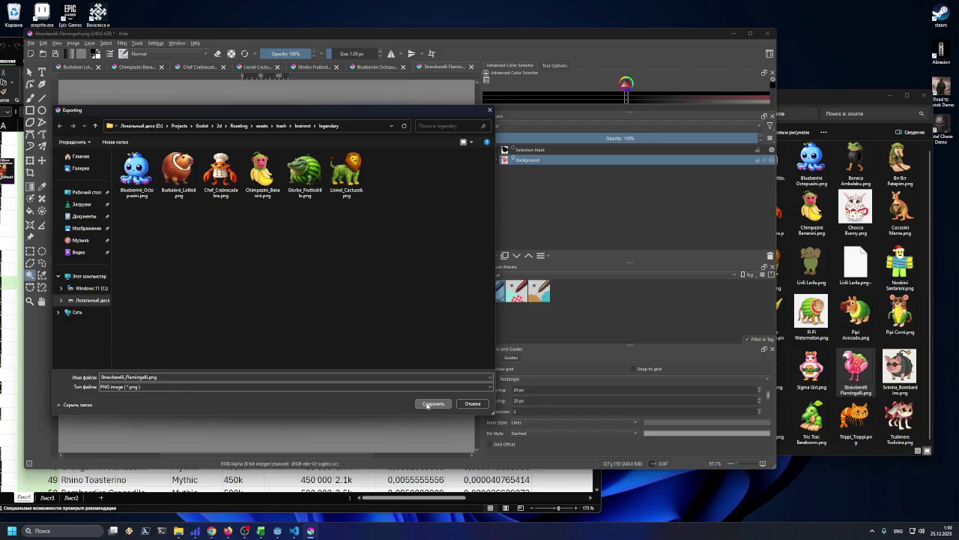
left_click(427, 405)
left_click(427, 342)
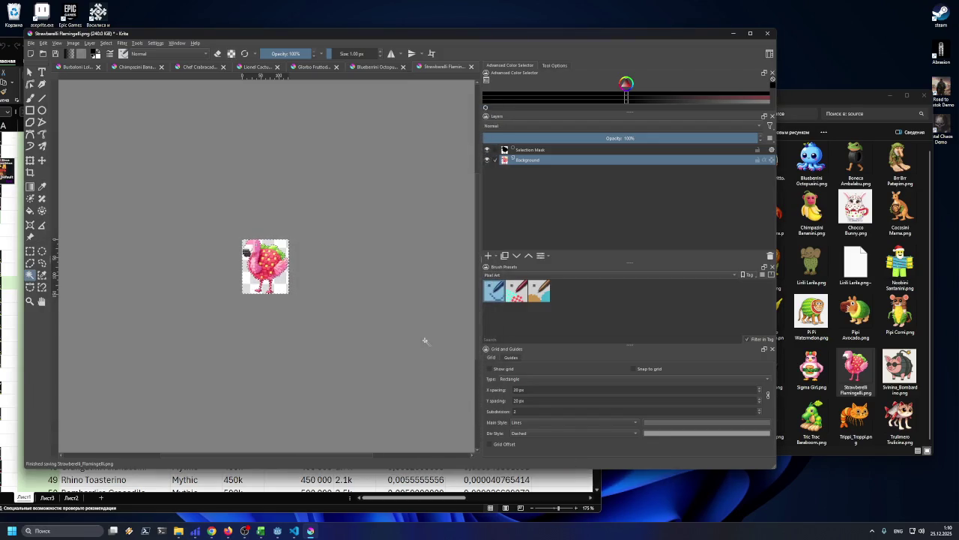
left_click_drag(681, 35, 662, 32)
- Fill Strawberelli Flamingelli's name cell gold in the spreadsheet
left_click_drag(779, 90, 783, 69)
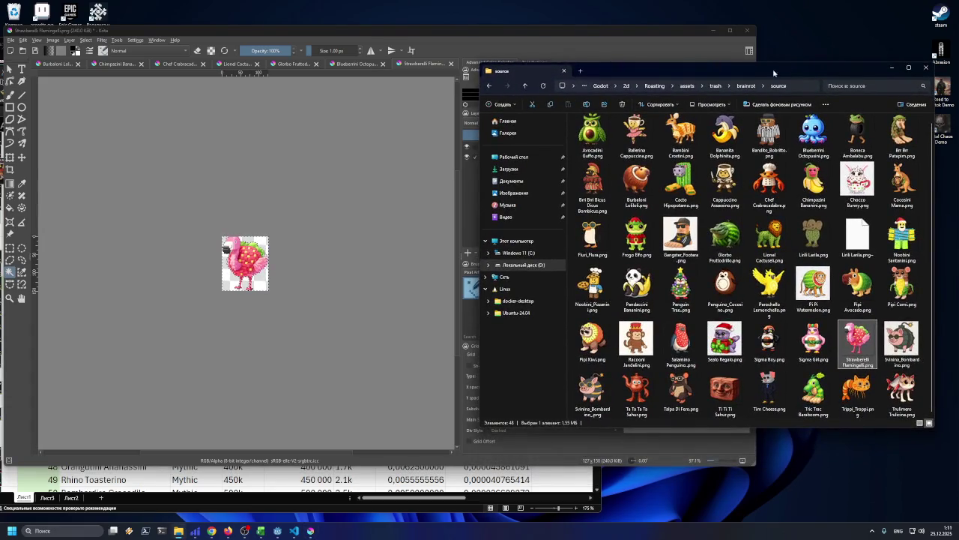
left_click(263, 530)
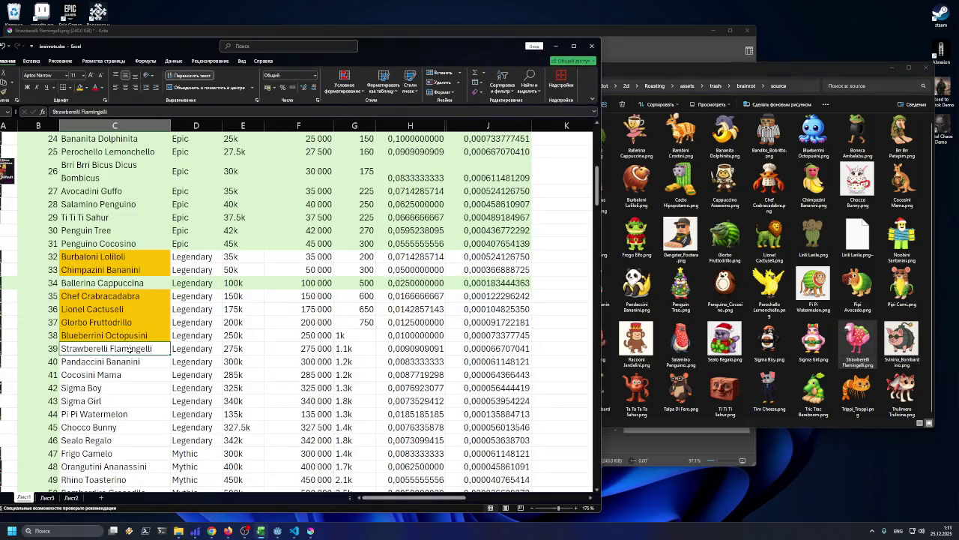
left_click(79, 88)
left_click(98, 359)
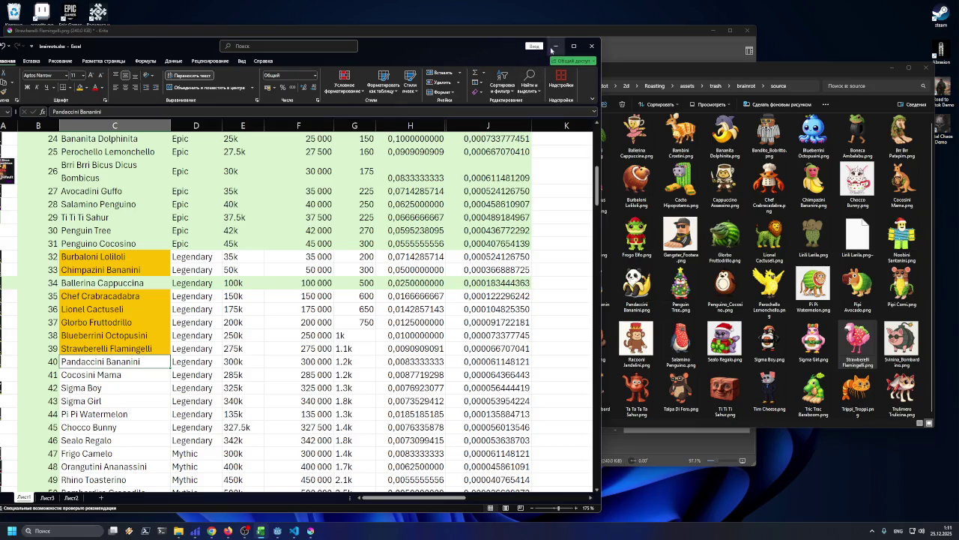
- Drag Pandaccini Bananini.png from the source folder into Krita as a new document
left_click_drag(554, 47, 561, 55)
left_click(562, 56)
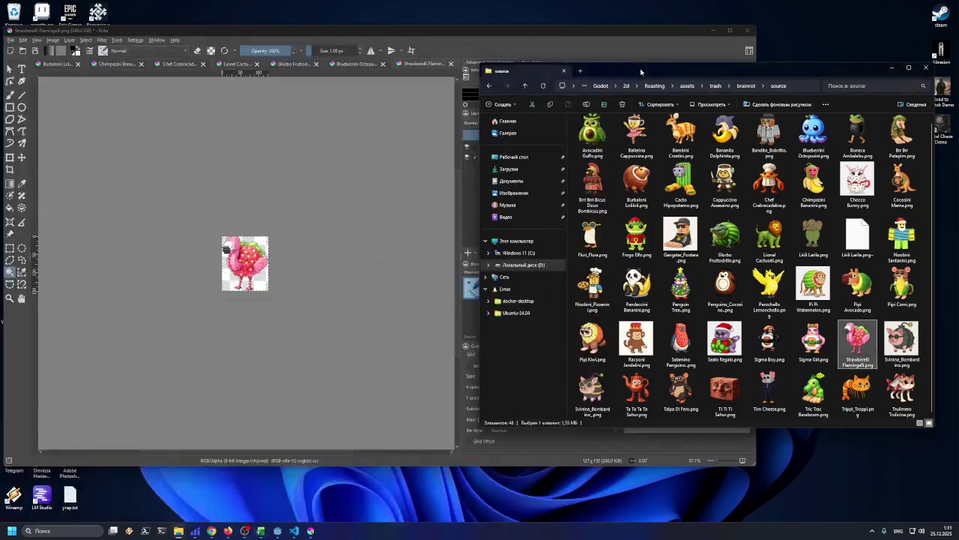
left_click_drag(659, 68, 652, 62)
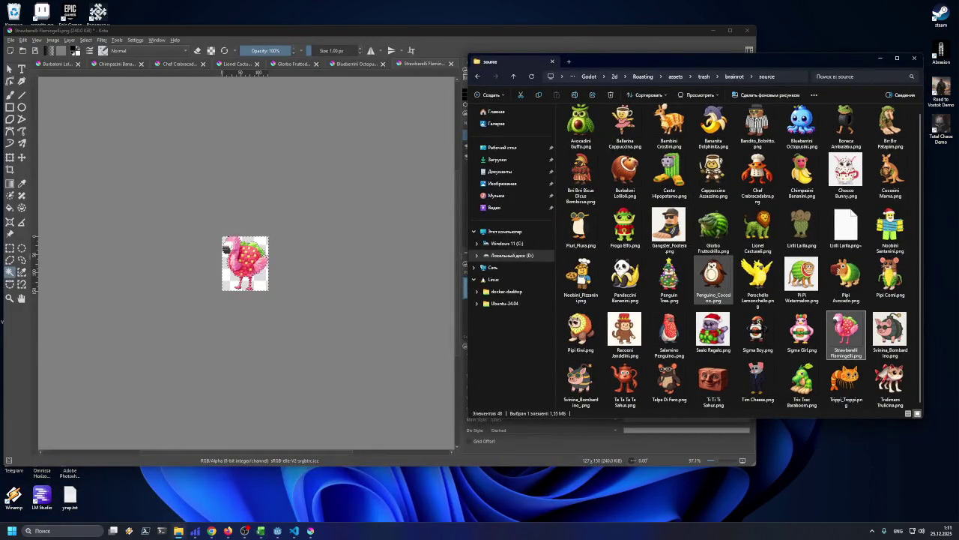
mouse_move(626, 282)
left_mouse_down()
mouse_move(333, 269)
mouse_move(327, 255)
left_mouse_up()
left_click(352, 275)
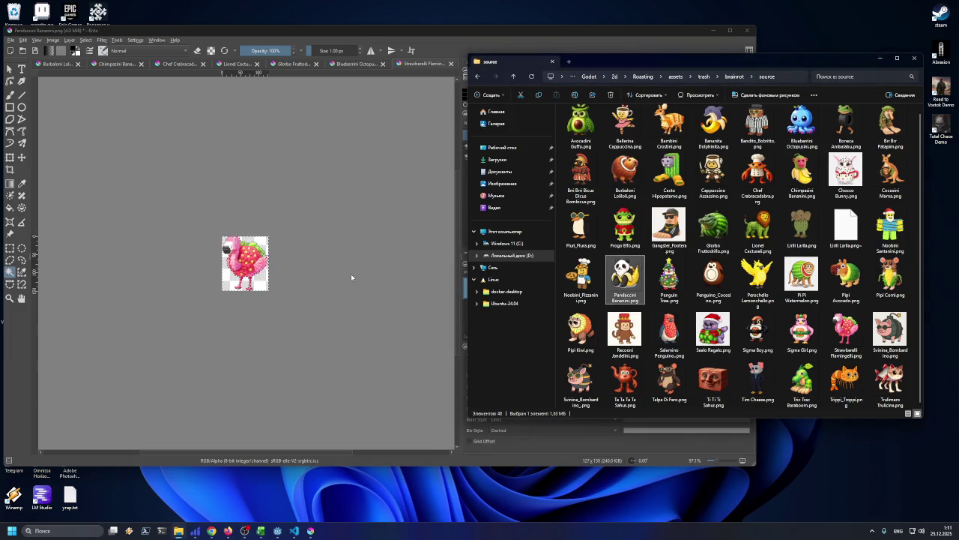
- Magic-wand the transparent background and trim the canvas to the panda's bounds
left_click(15, 271)
left_click(84, 255)
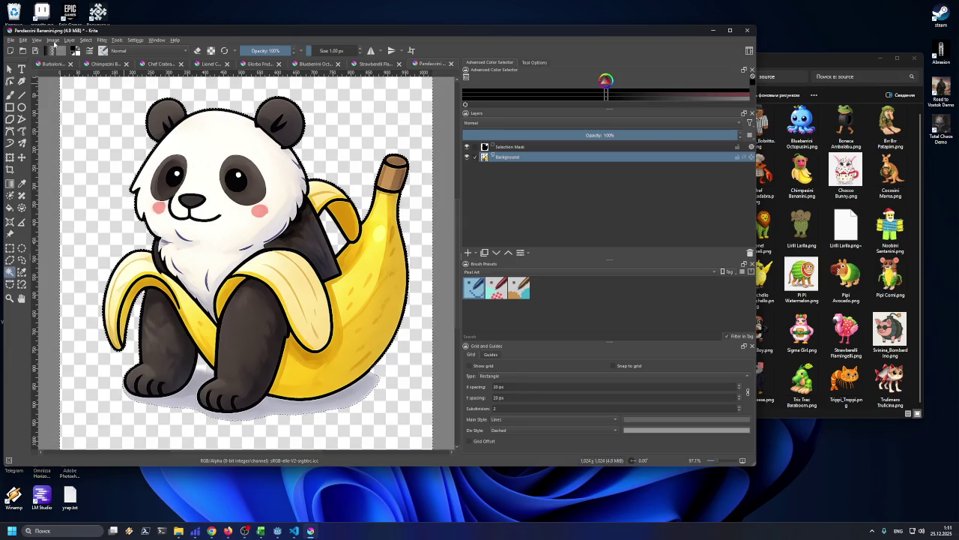
left_click(53, 41)
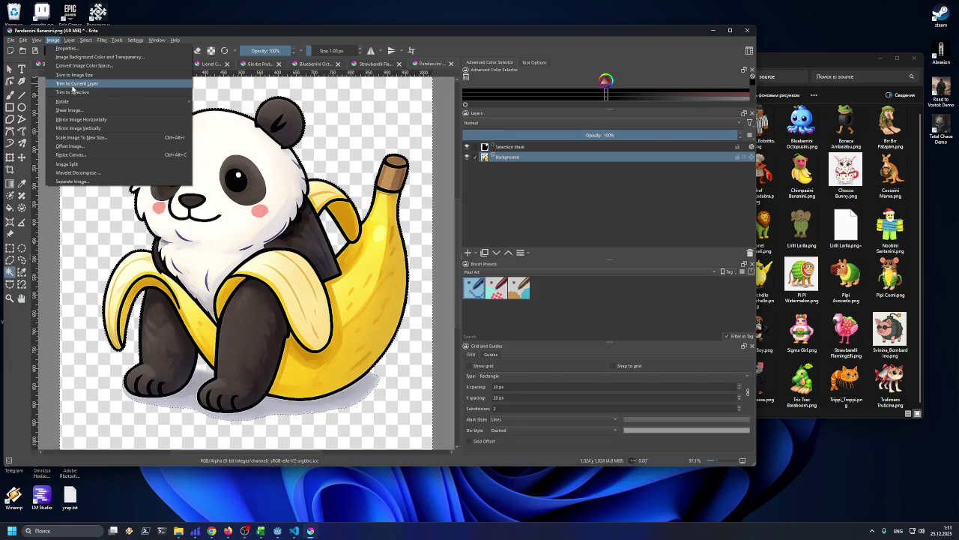
left_click(72, 86)
- Scale the Pandaccini Bananini image down to 142 × 150 px
left_click(54, 41)
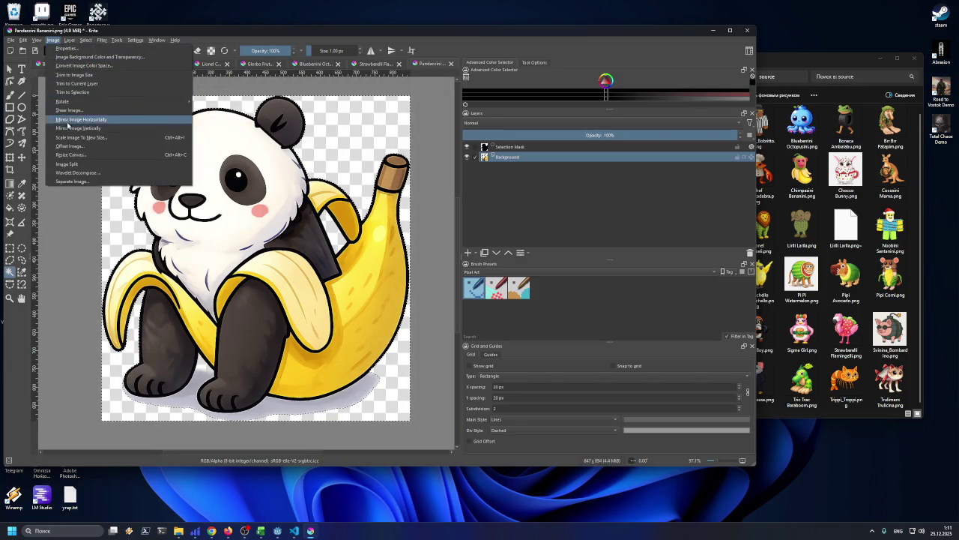
left_click(75, 137)
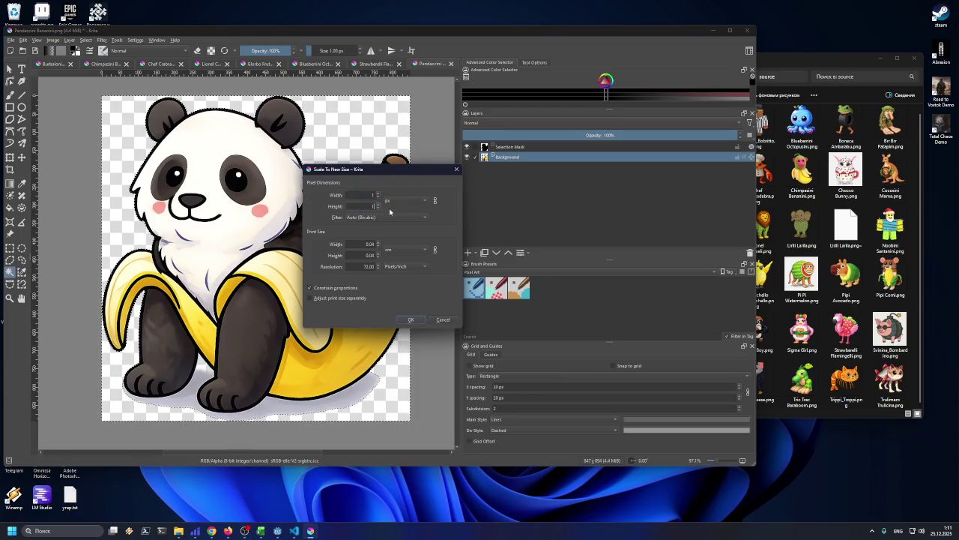
left_click(443, 319)
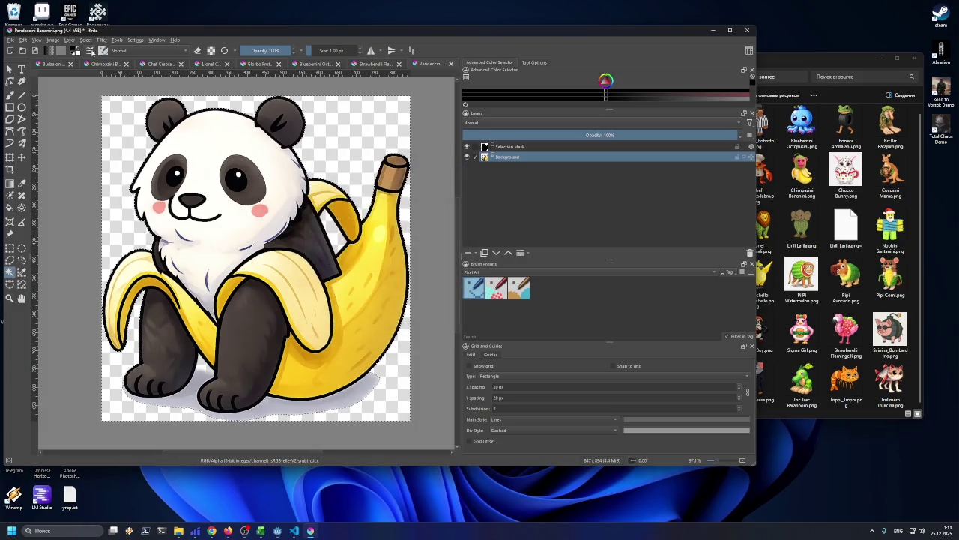
left_click(53, 41)
left_click(75, 137)
type("150")
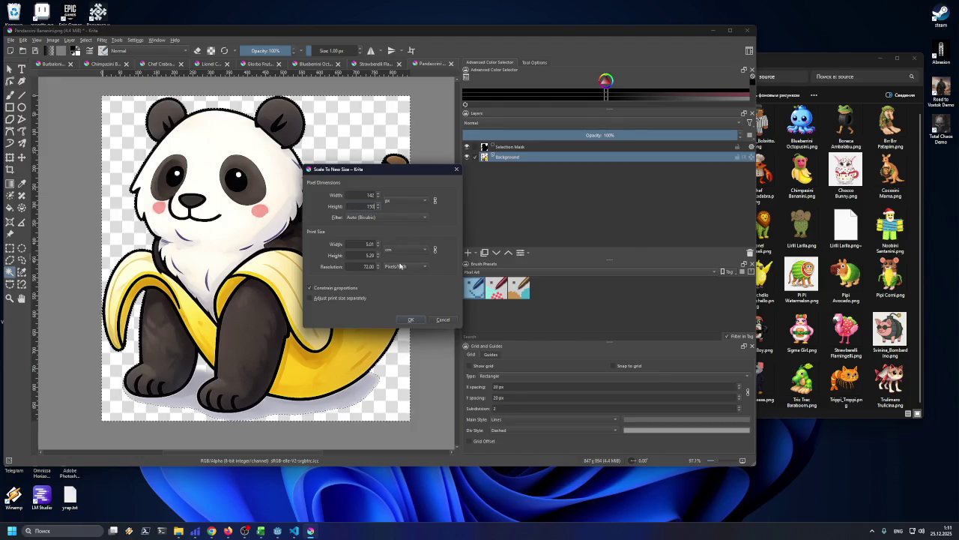
key("Return")
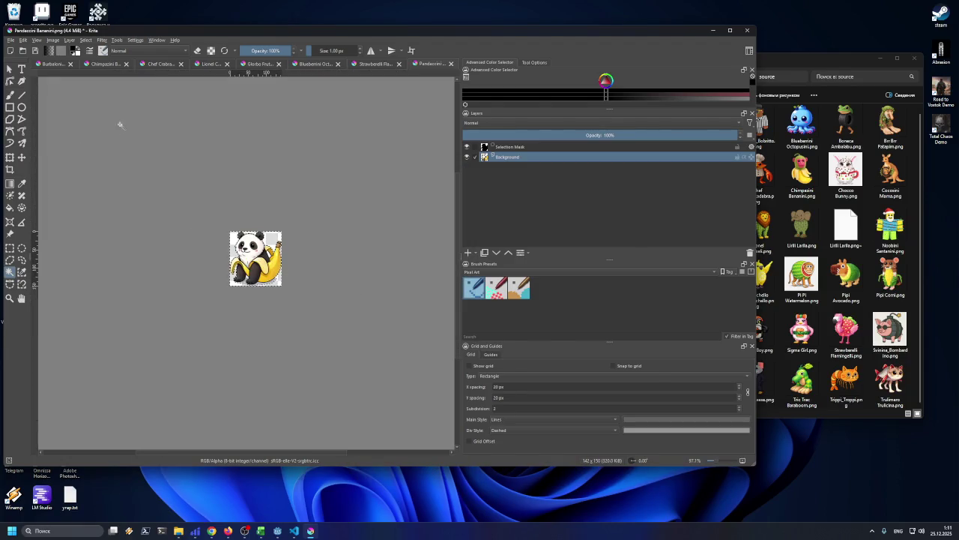
left_click(12, 40)
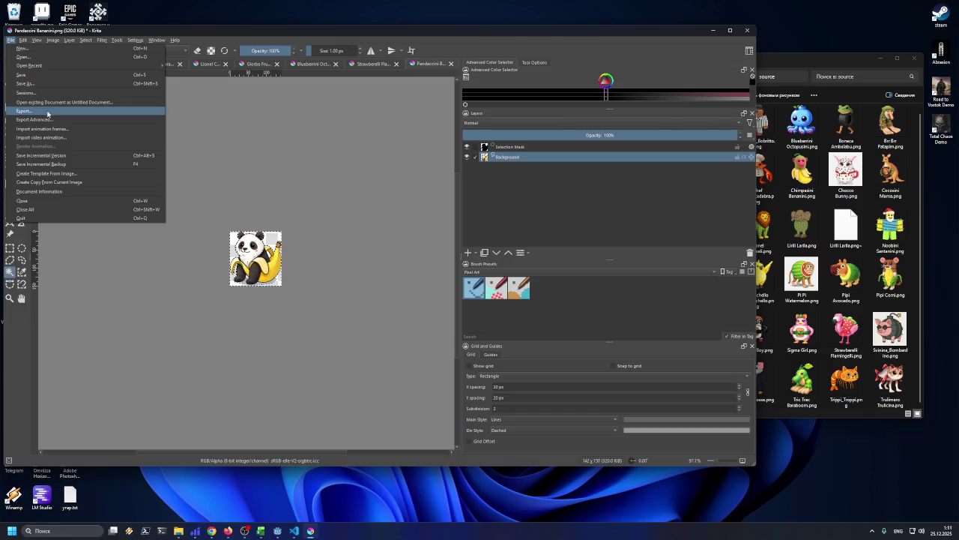
- Export the panda sprite as Pandaccini_Bananini.png into the legendary folder with default PNG options
left_click(44, 85)
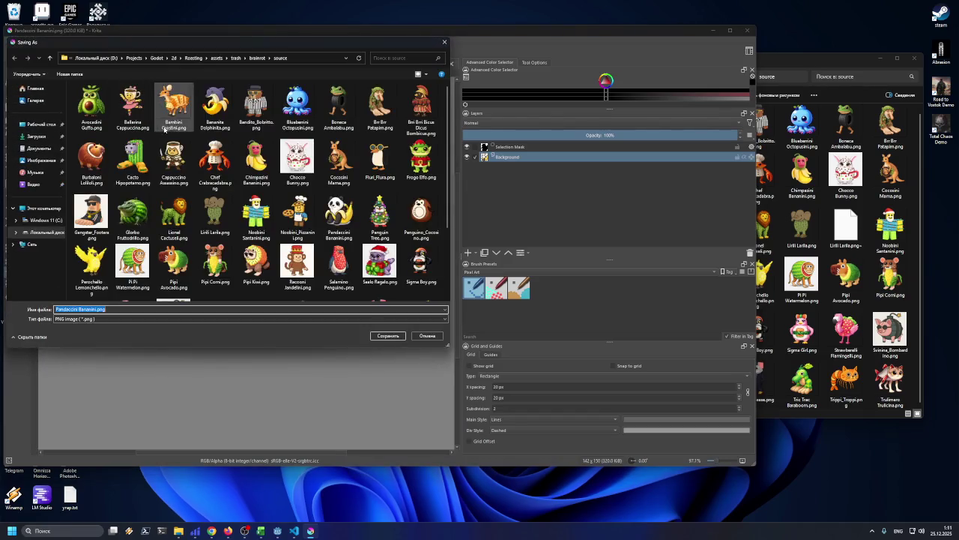
mouse_move(225, 51)
left_mouse_down()
mouse_move(465, 96)
mouse_move(561, 94)
mouse_move(292, 45)
mouse_move(300, 51)
left_mouse_up()
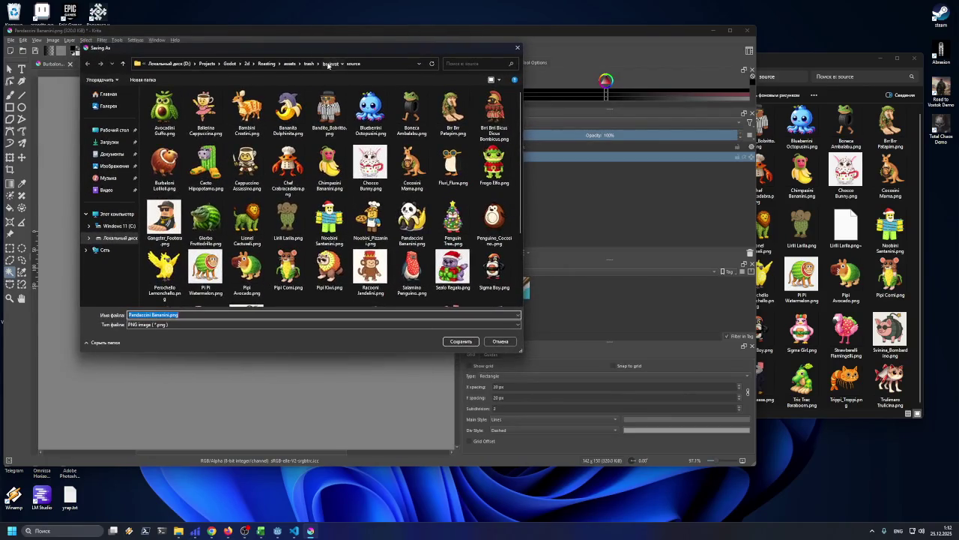
left_click(328, 64)
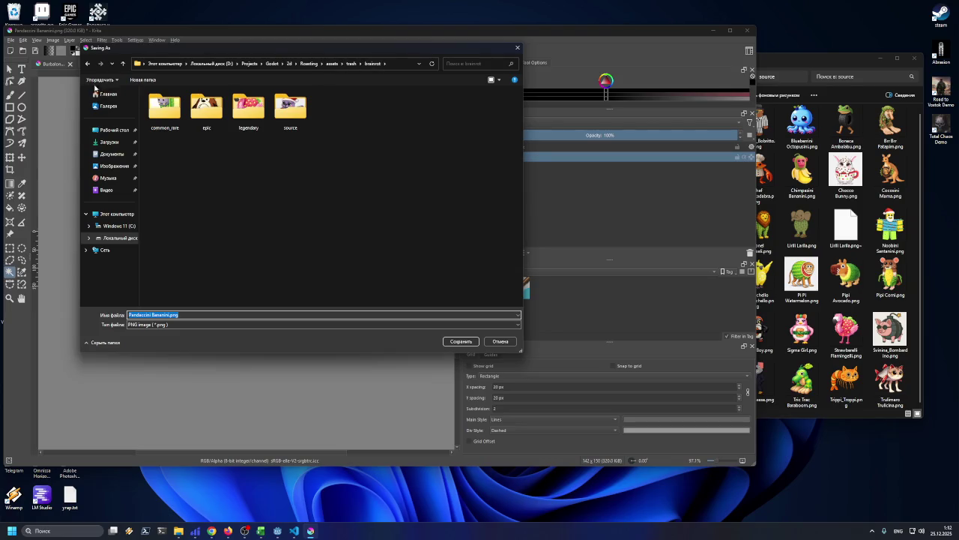
double_click(245, 113)
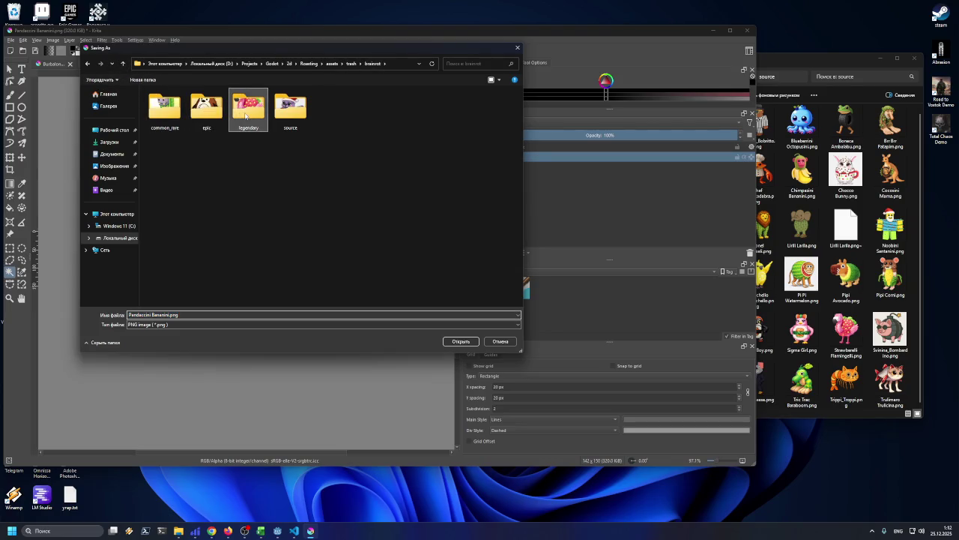
mouse_move(277, 53)
left_mouse_down()
mouse_move(437, 108)
mouse_move(481, 83)
mouse_move(508, 85)
mouse_move(497, 83)
left_mouse_up()
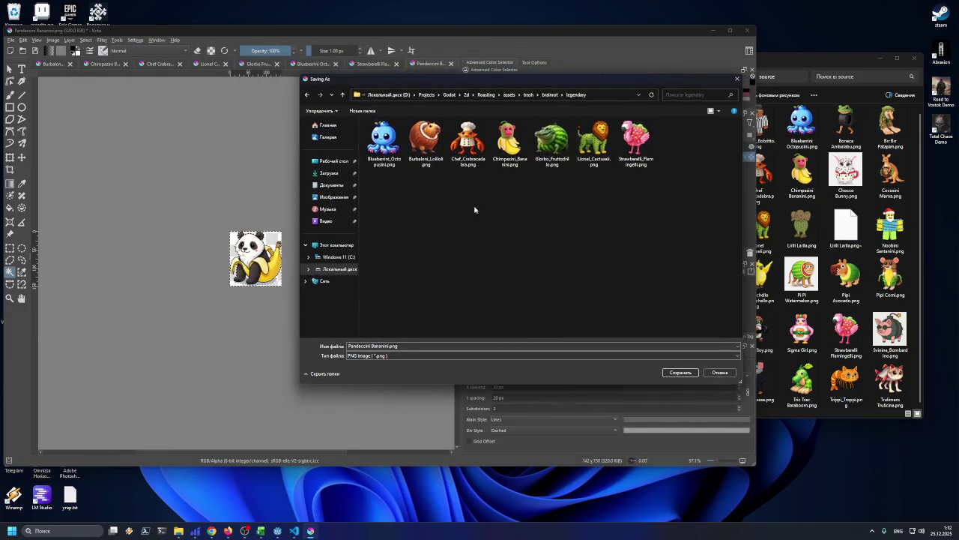
left_click(371, 346)
key("Delete")
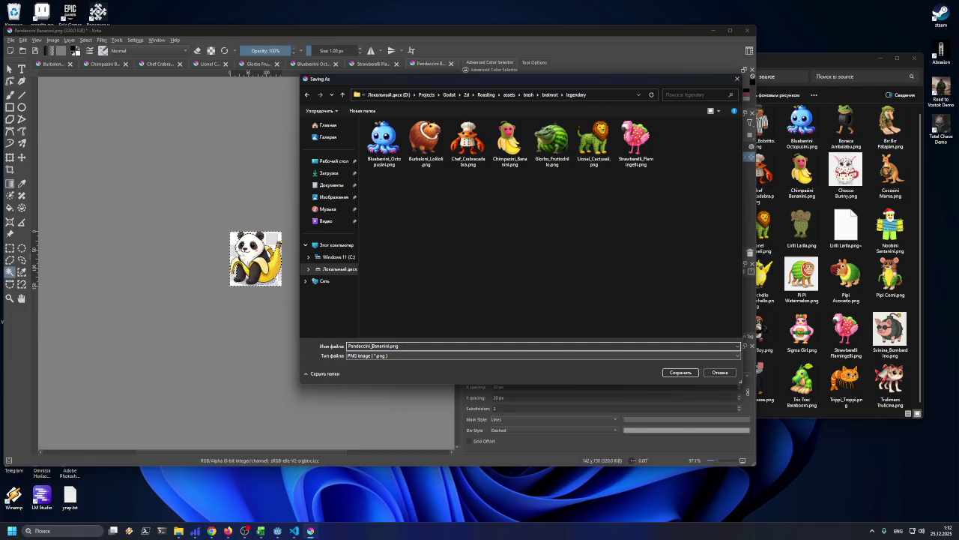
type("_")
key("Return")
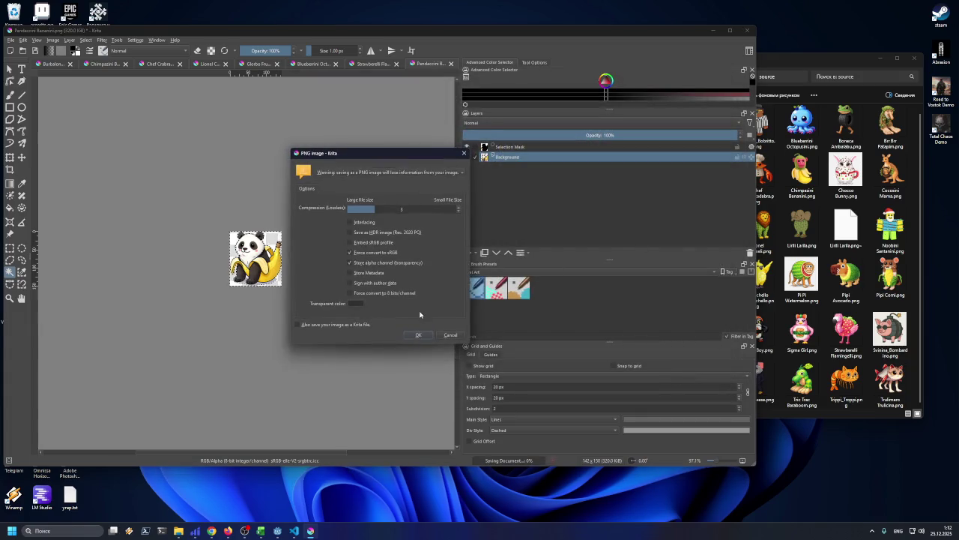
left_click(413, 338)
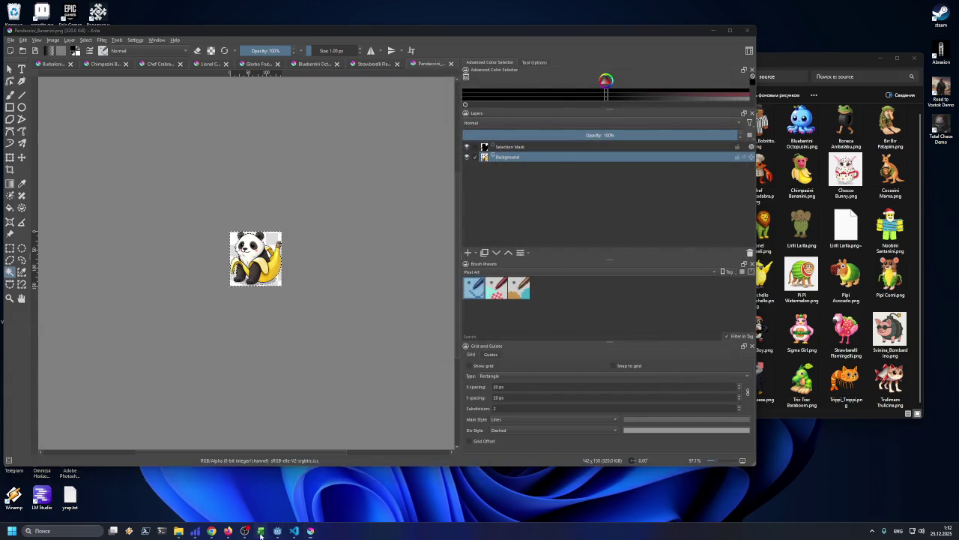
left_click(260, 530)
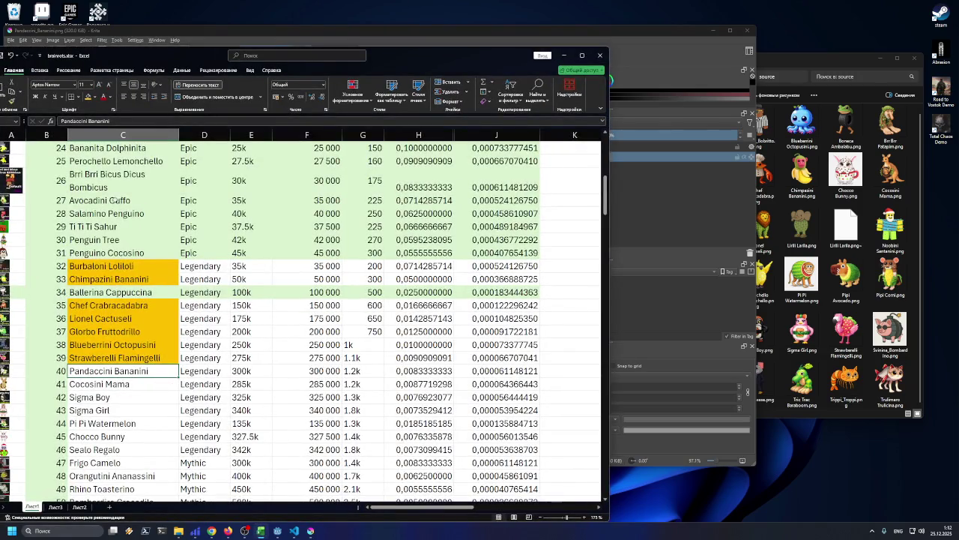
- Mark Pandaccini Bananini's name cell gold and confirm the legendary folder holds eight sprites
left_click(88, 97)
left_click(180, 531)
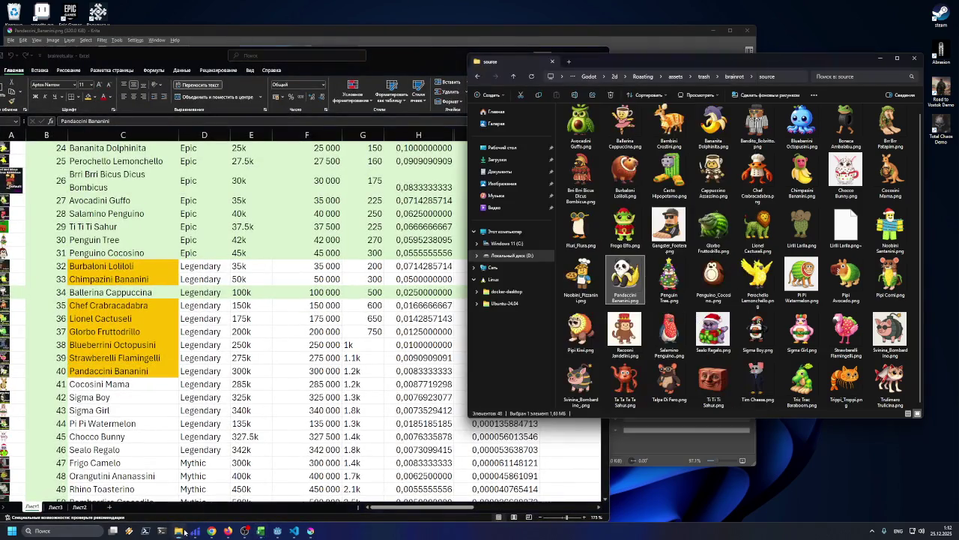
left_click(735, 78)
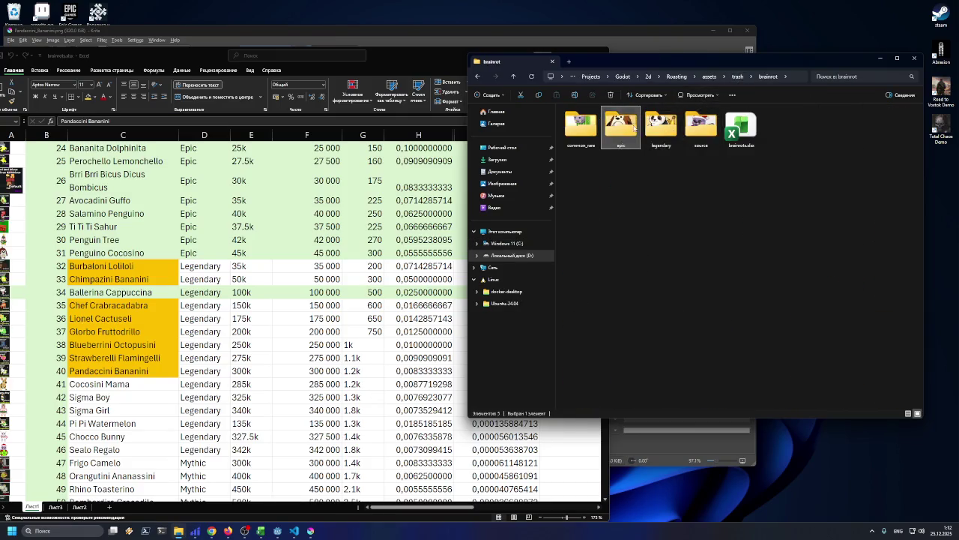
double_click(635, 128)
left_click(735, 76)
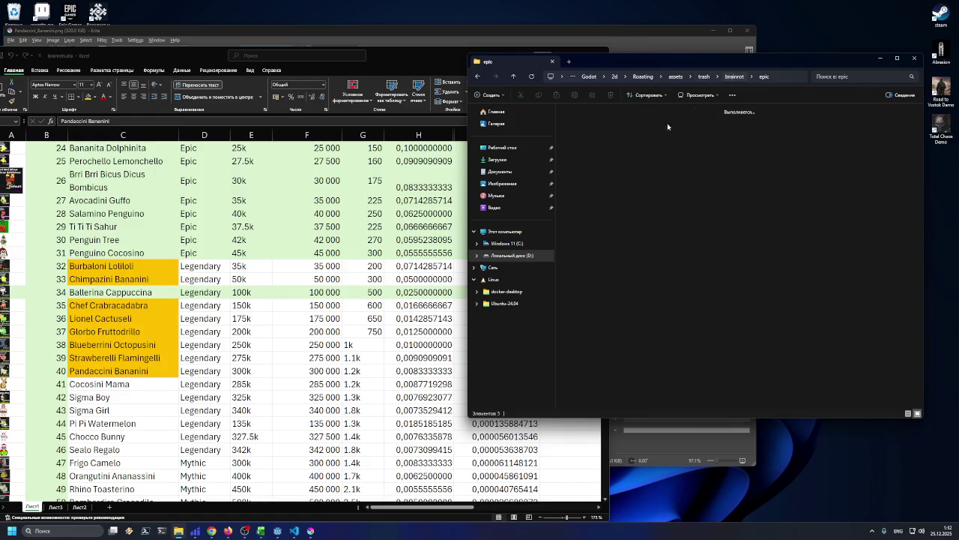
double_click(660, 128)
mouse_move(572, 186)
left_mouse_down()
mouse_move(708, 124)
mouse_move(866, 126)
left_mouse_up()
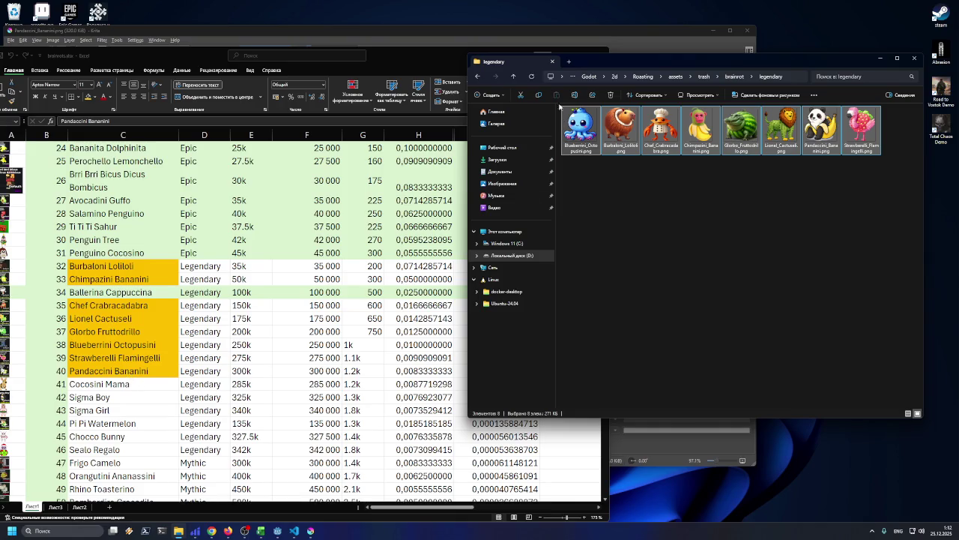
left_click(512, 77)
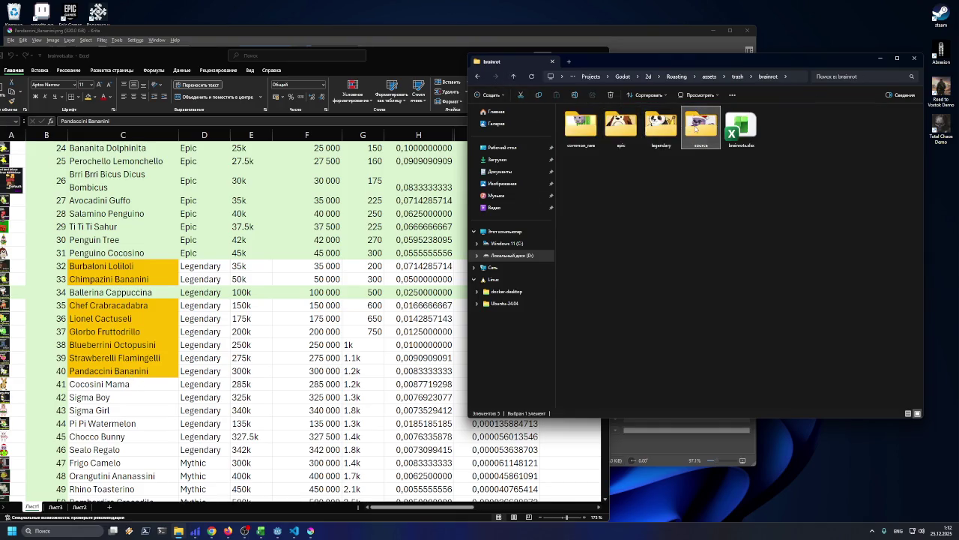
- Look up Cocosini Mama in the spreadsheet and open Cocosini Mama.png as a new Krita document
left_click(136, 377)
left_click(139, 384)
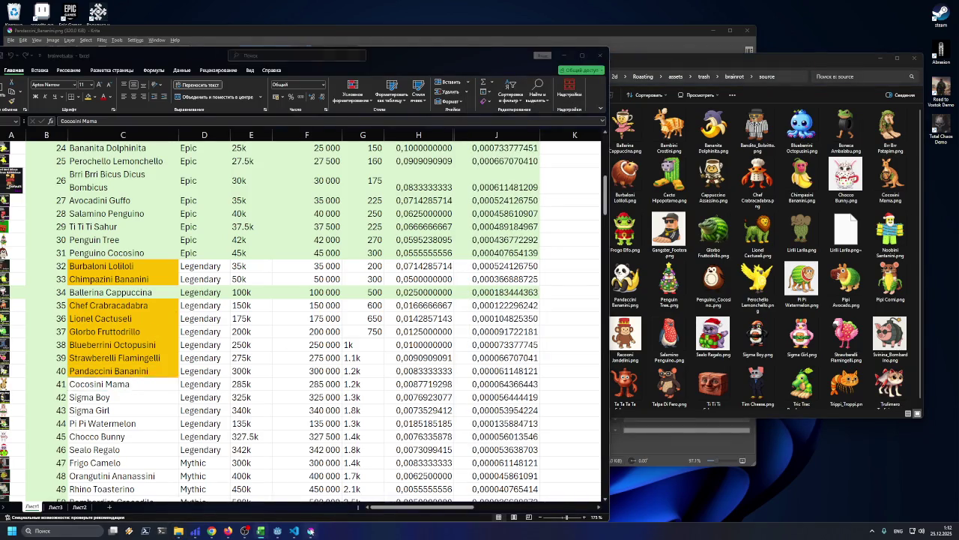
left_click(311, 530)
left_click(802, 285)
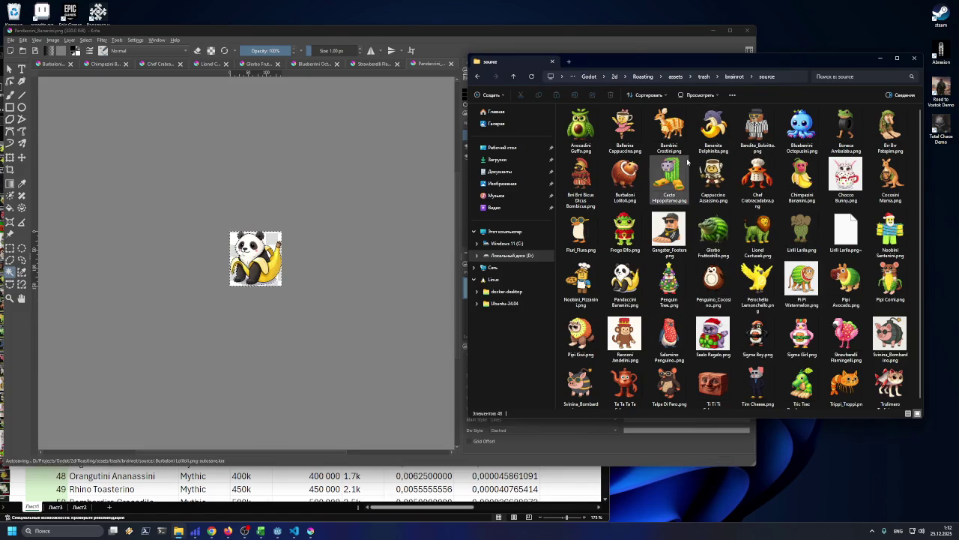
left_click(889, 180)
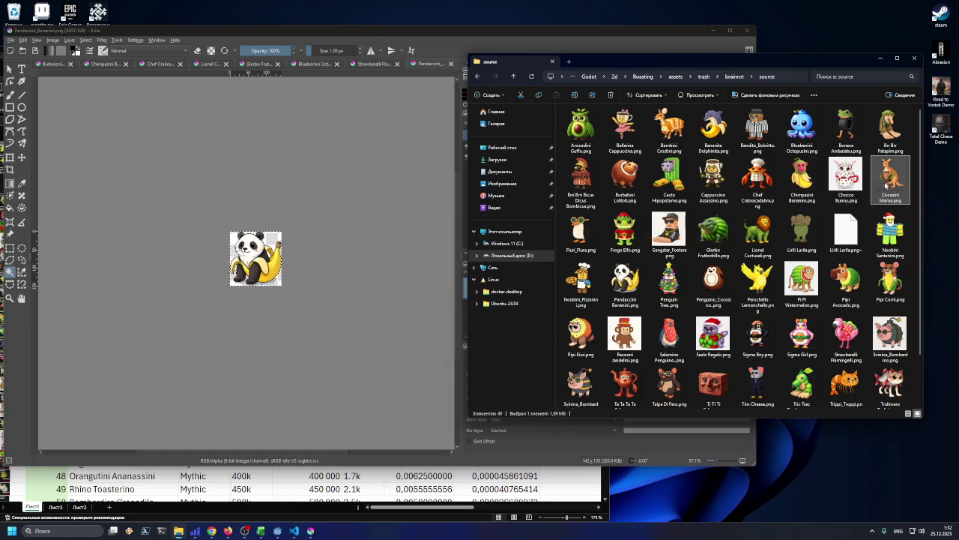
left_click_drag(441, 270, 319, 251)
left_click(338, 268)
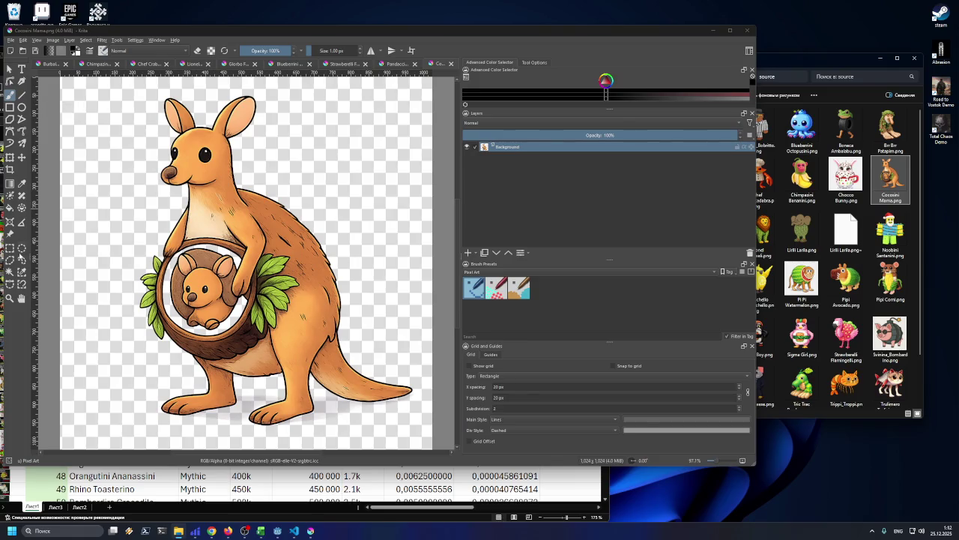
- Magic-wand select the transparent background around the kangaroo
left_click(10, 272)
left_click(118, 197)
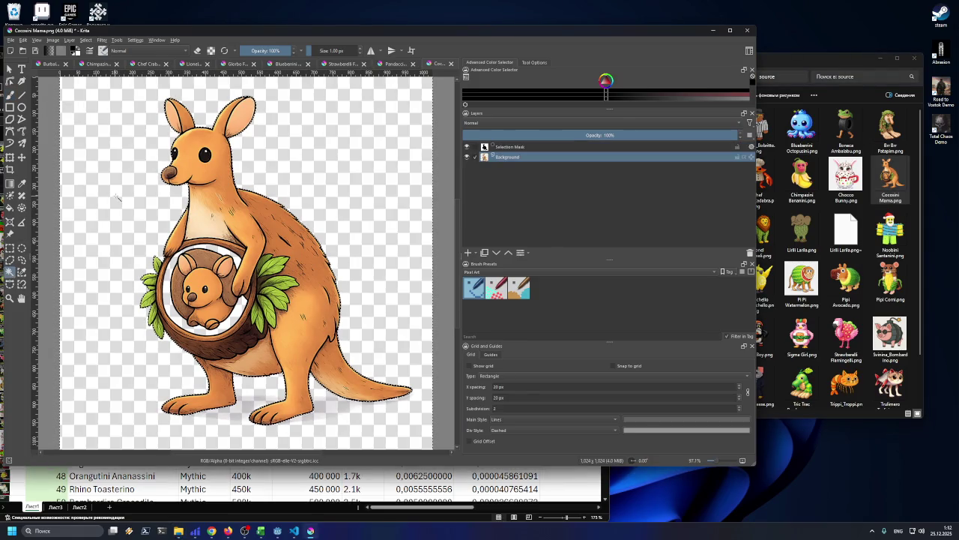
scroll(180, 276, "up", 3)
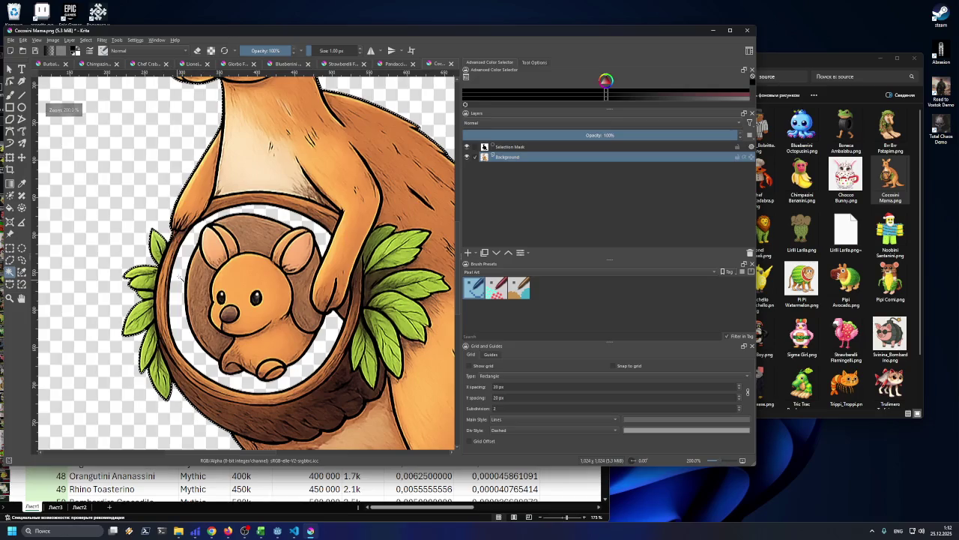
scroll(180, 278, "down", 3)
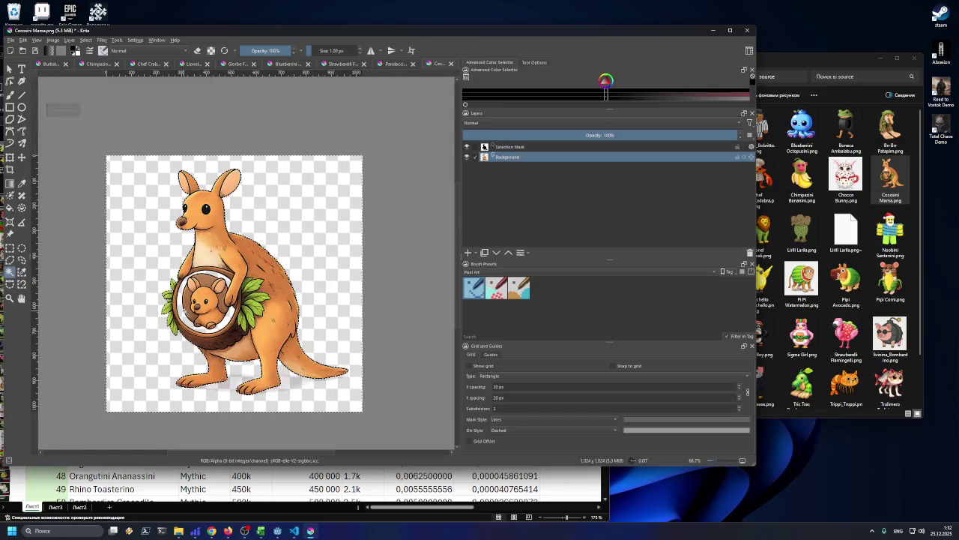
scroll(185, 308, "up", 1)
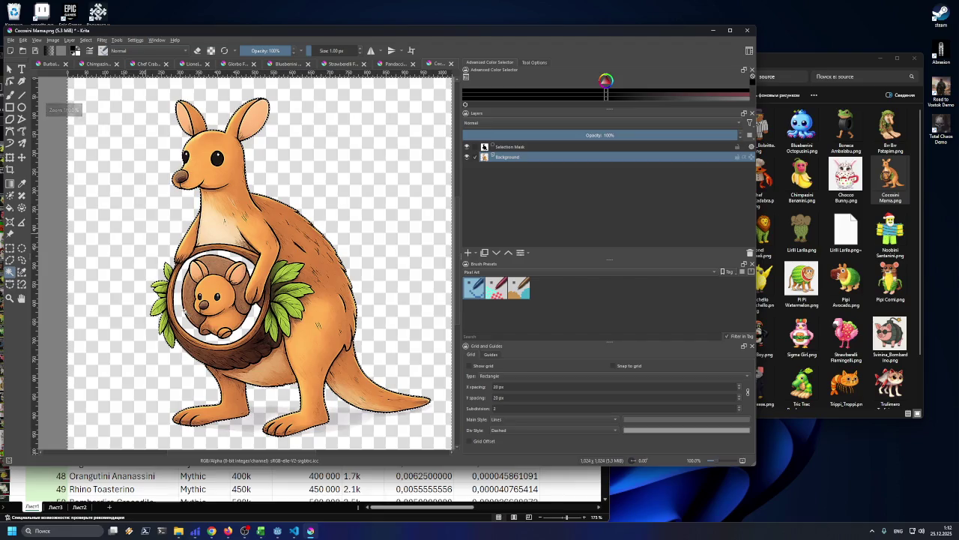
scroll(184, 309, "up", 2)
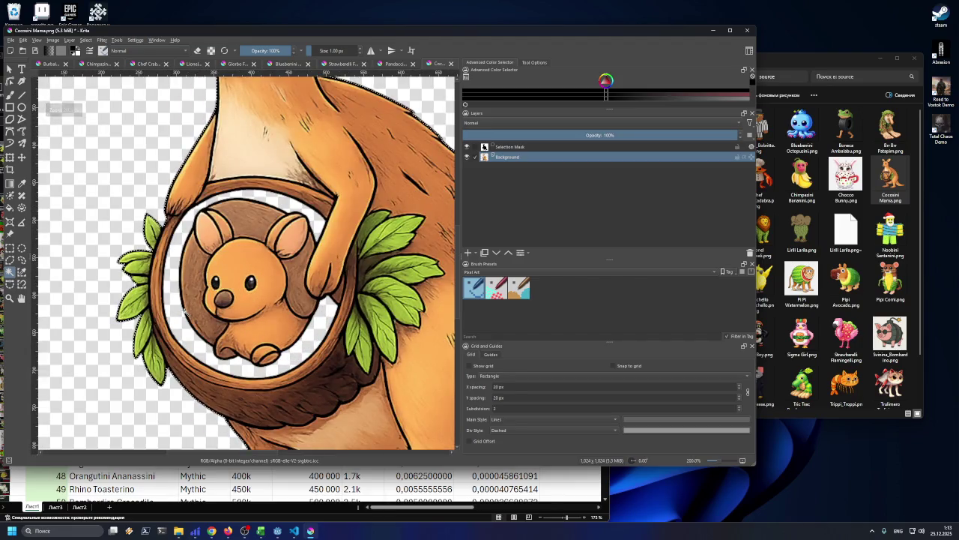
- Sample an orange-brown colour from the kangaroo artwork with the Color Sampler
left_click(22, 183)
left_click(165, 248)
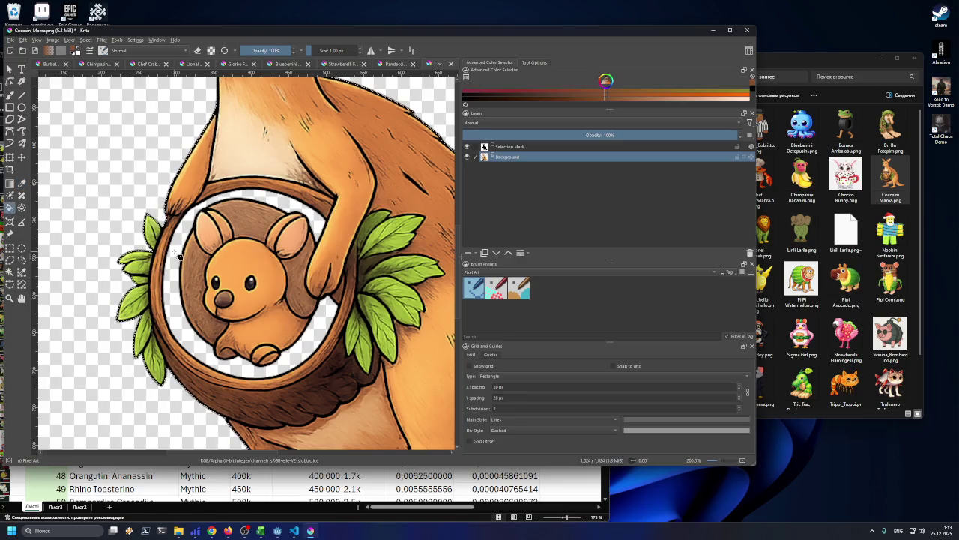
scroll(178, 264, "up", 4)
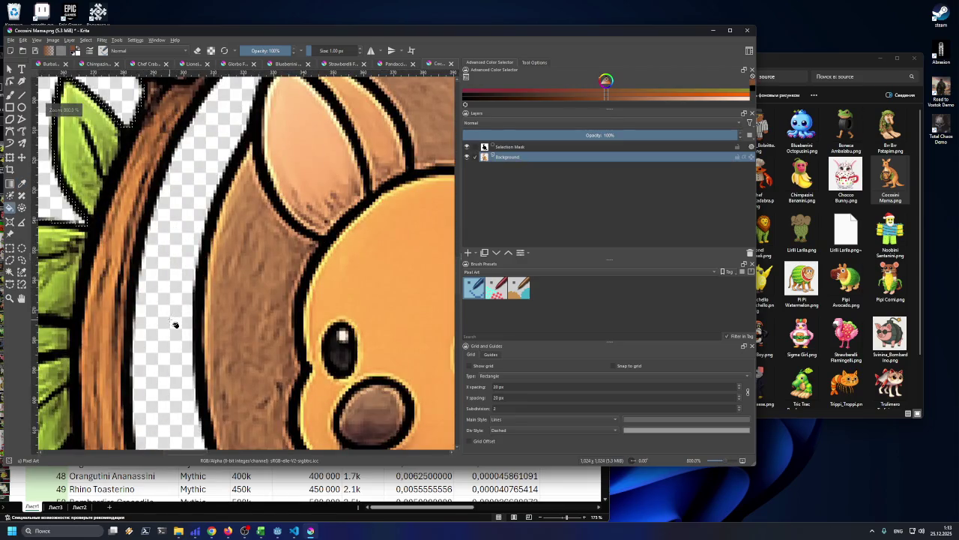
scroll(173, 315, "down", 3)
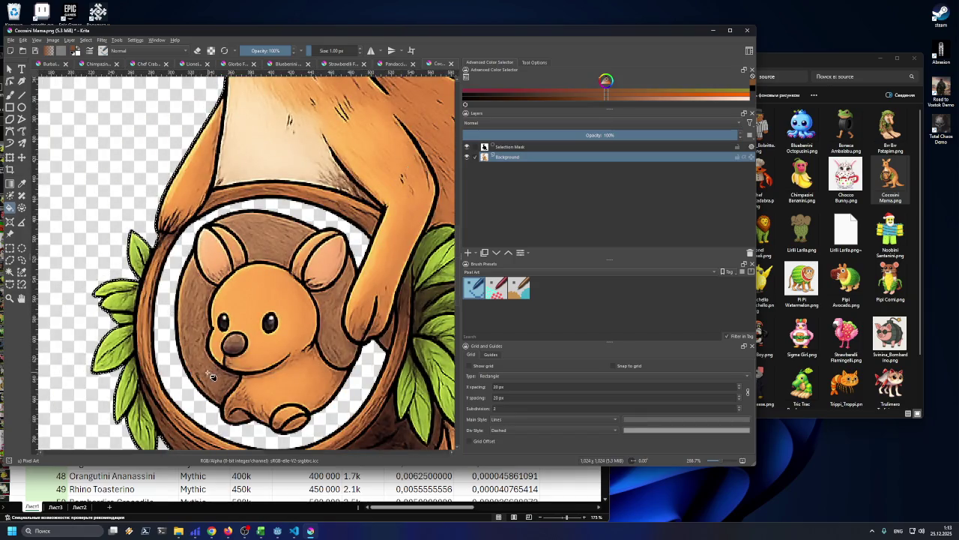
scroll(110, 378, "up", 10)
scroll(110, 378, "down", 10)
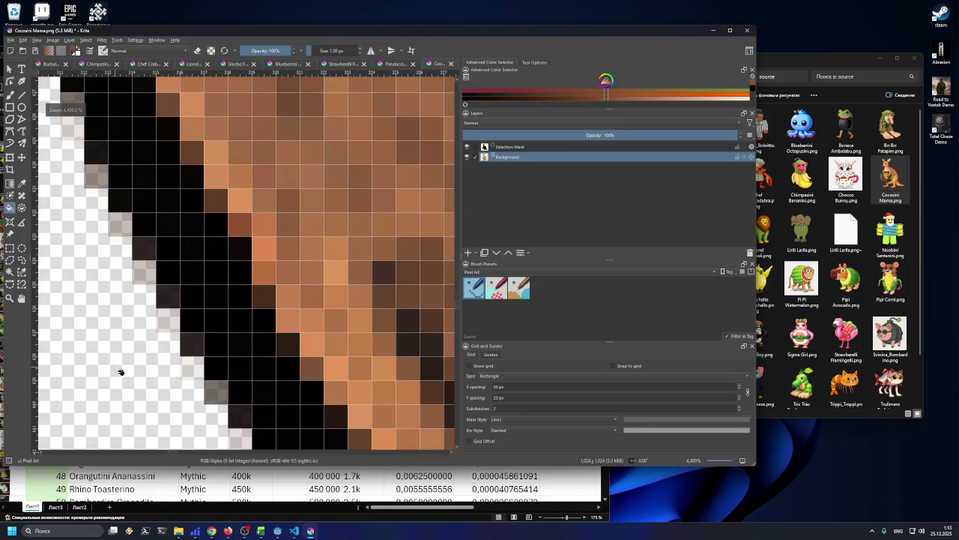
scroll(112, 357, "down", 3)
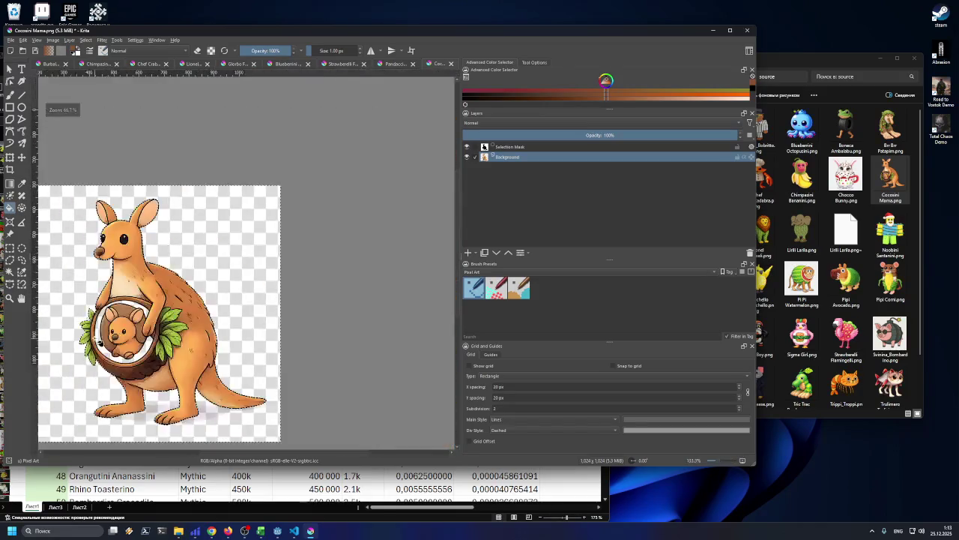
scroll(112, 356, "up", 5)
scroll(266, 368, "down", 3)
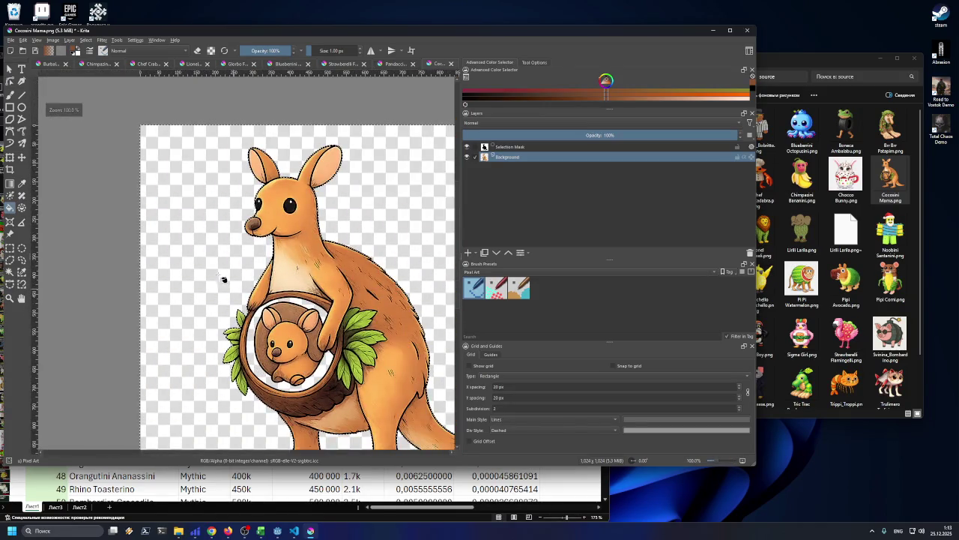
- Clear the current selection with Select > Deselect
left_click(86, 40)
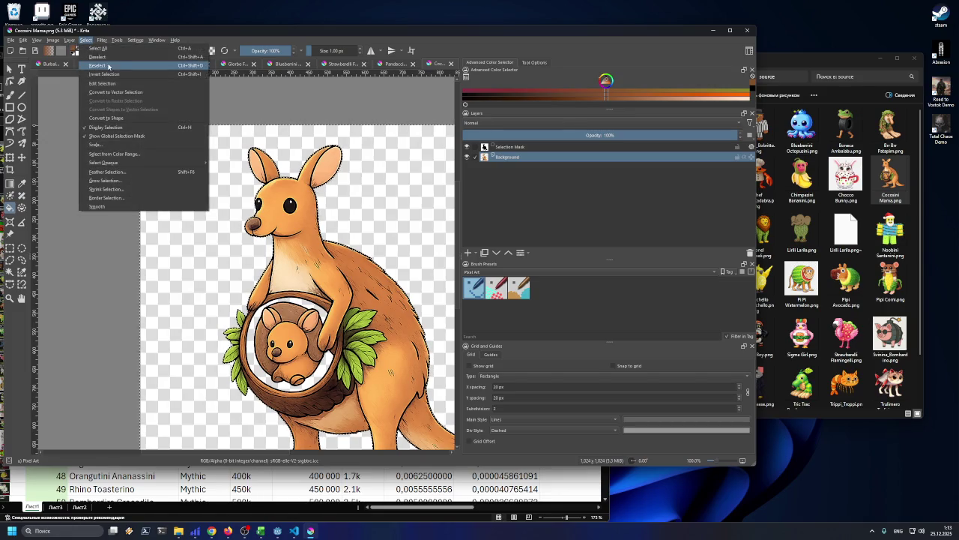
left_click(97, 57)
scroll(259, 304, "up", 5)
scroll(259, 303, "down", 3)
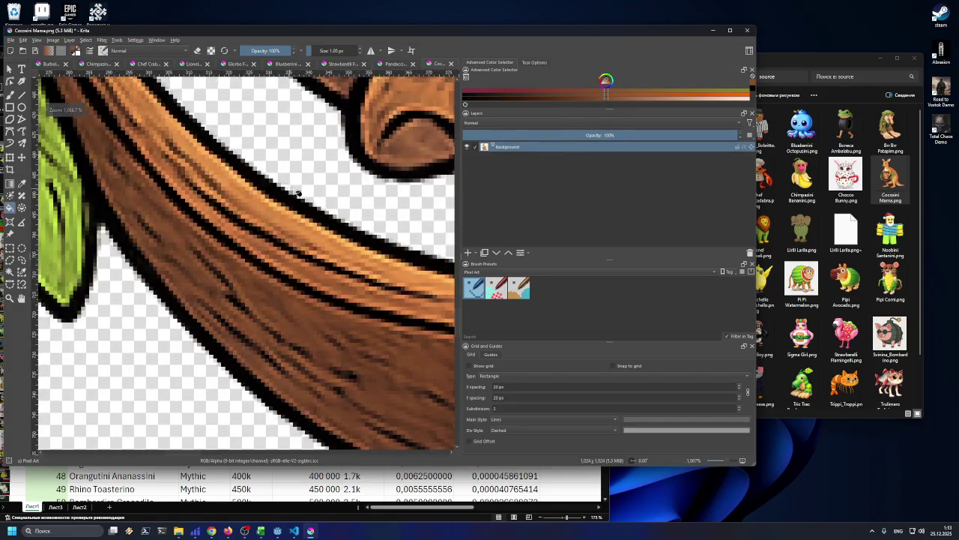
scroll(315, 176, "down", 5)
scroll(401, 144, "up", 3)
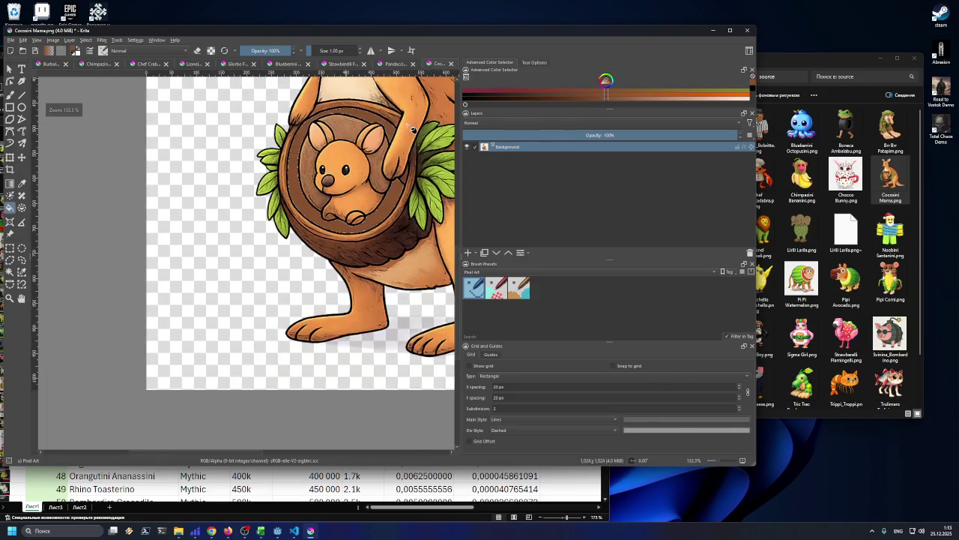
scroll(406, 136, "down", 5)
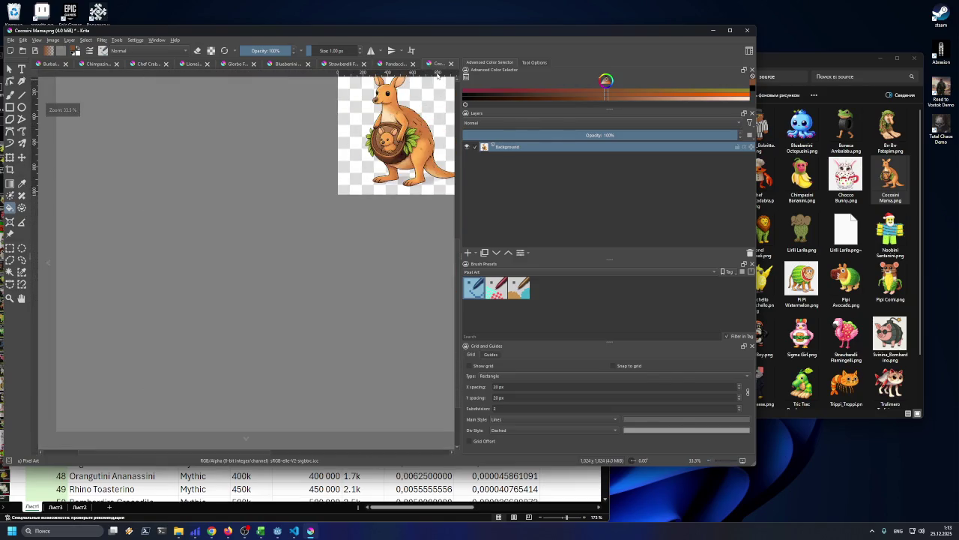
scroll(438, 80, "up", 3)
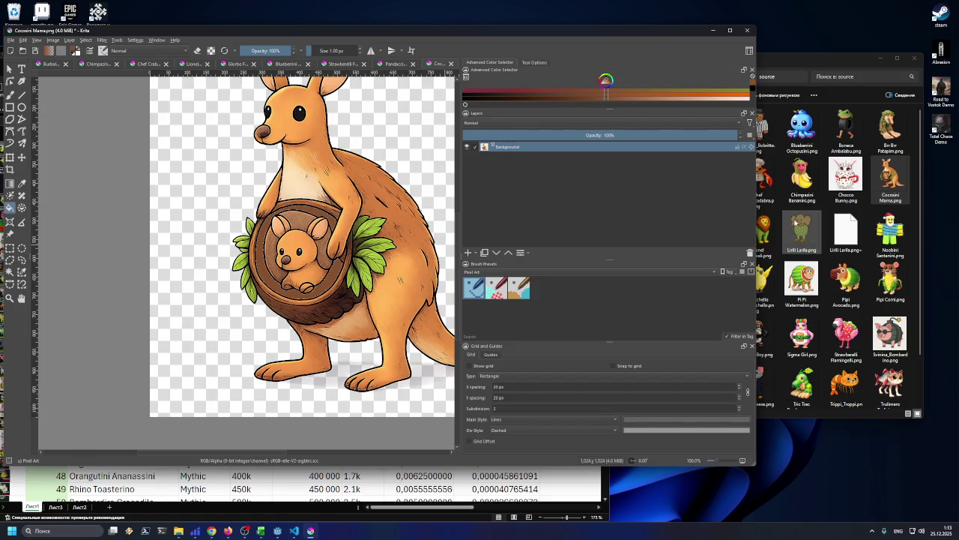
left_click(794, 221)
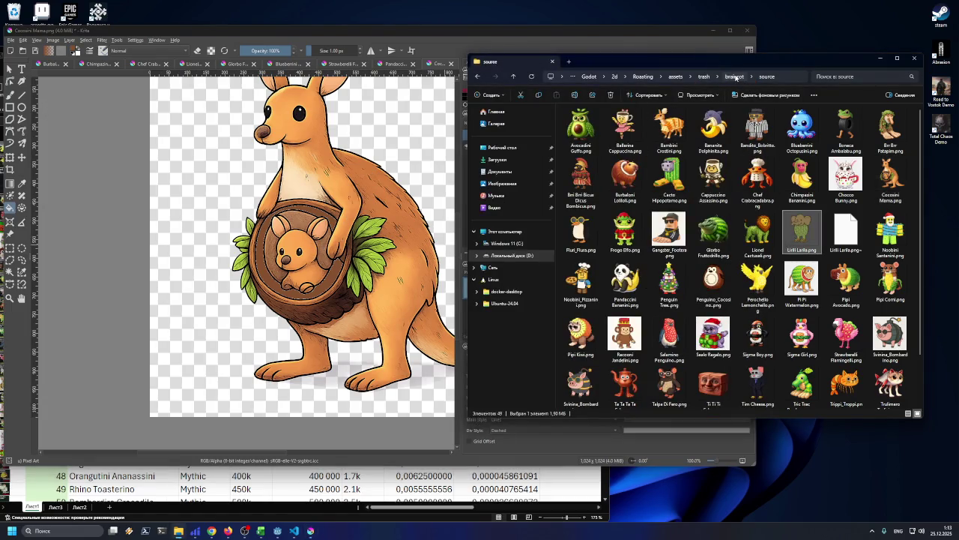
left_click_drag(736, 78, 768, 82)
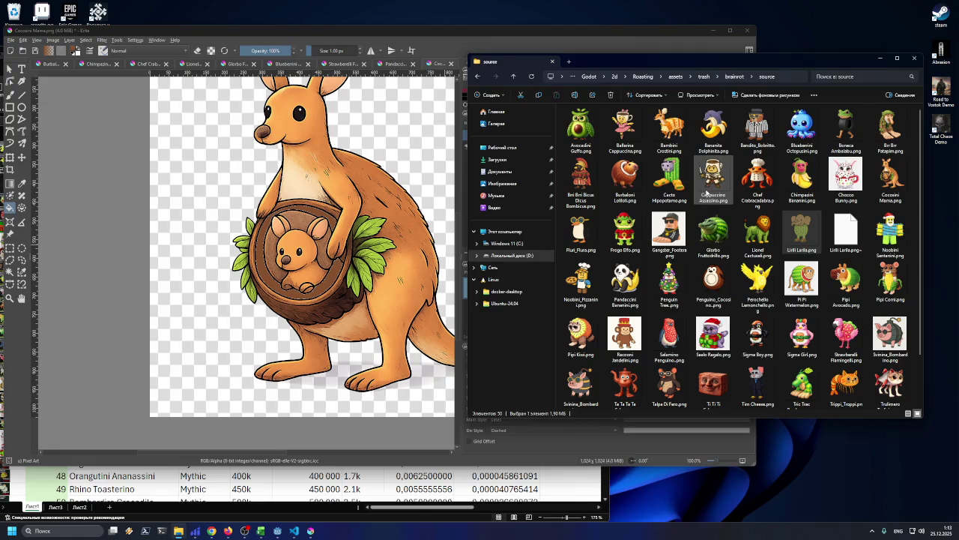
scroll(707, 194, "down", 2)
scroll(707, 193, "up", 2)
scroll(300, 282, "up", 3)
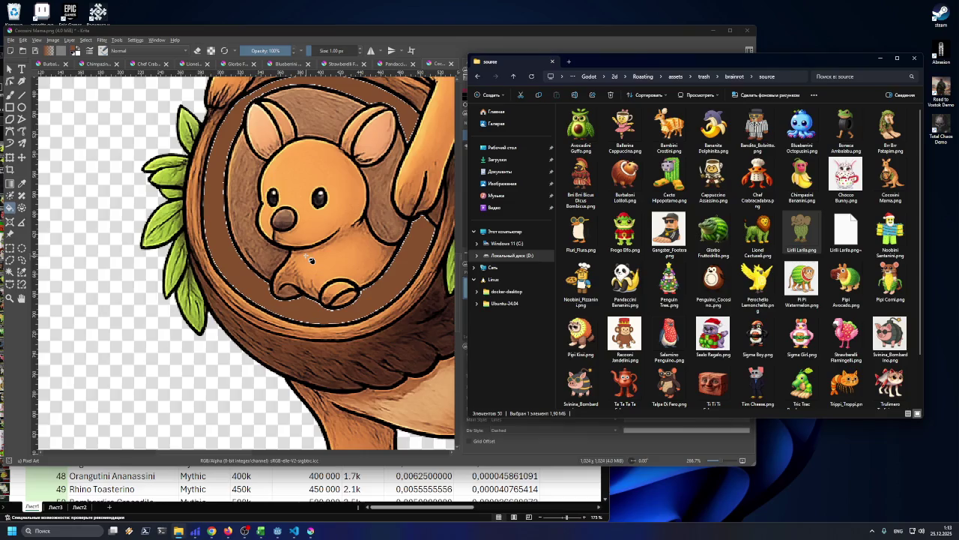
scroll(311, 260, "down", 6)
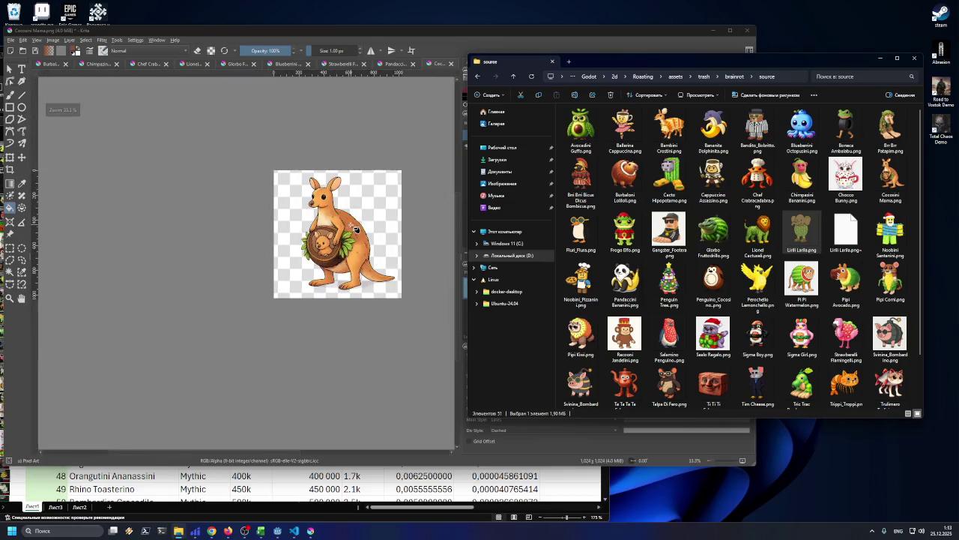
scroll(357, 229, "up", 1)
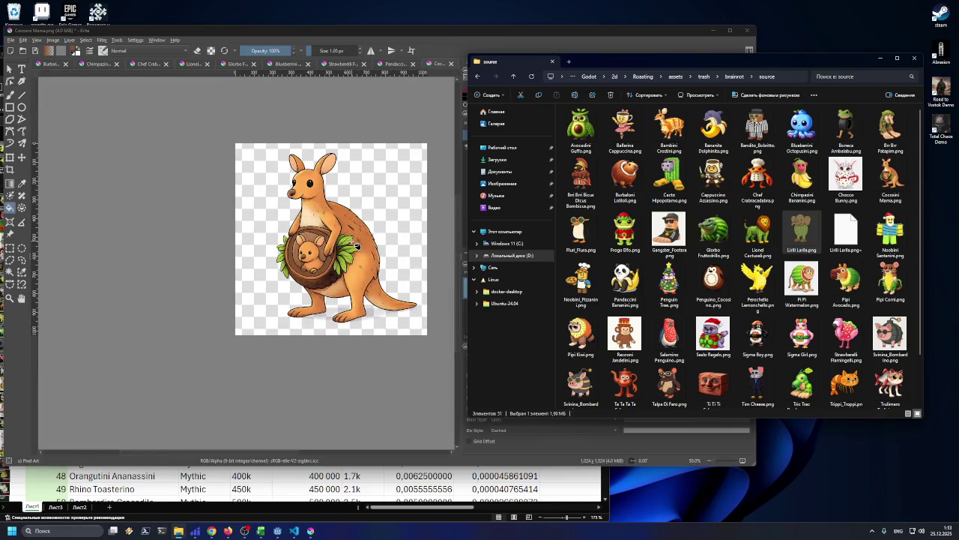
scroll(355, 246, "up", 4)
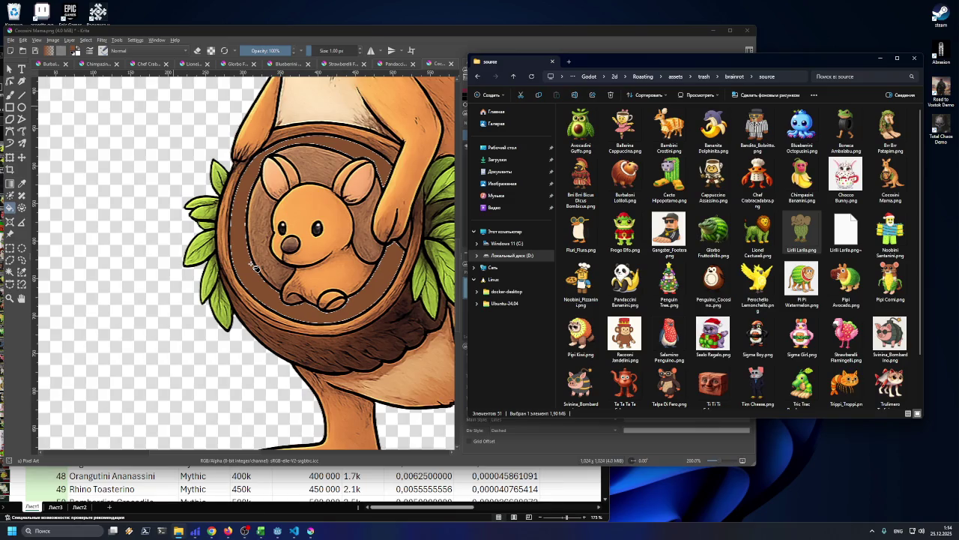
scroll(255, 267, "up", 2)
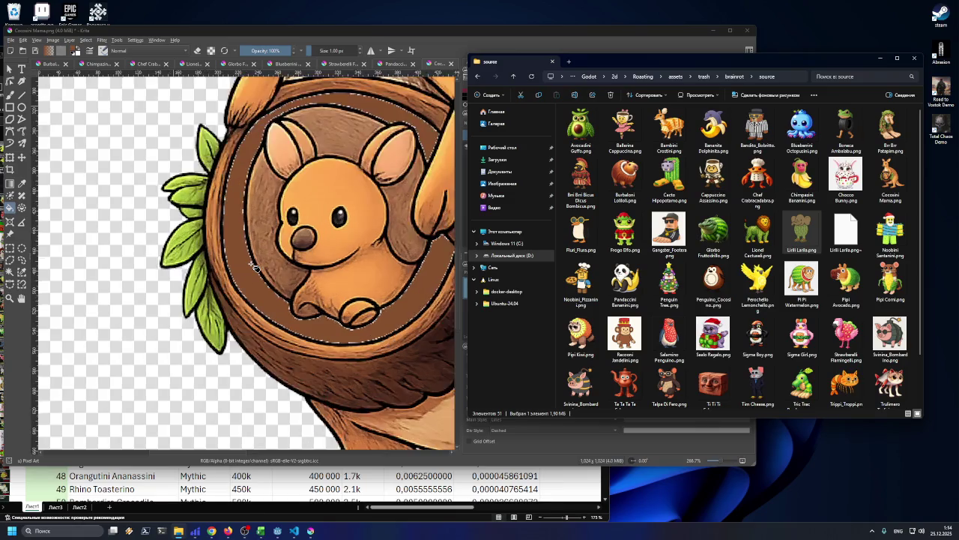
scroll(255, 267, "down", 1)
scroll(255, 268, "down", 2)
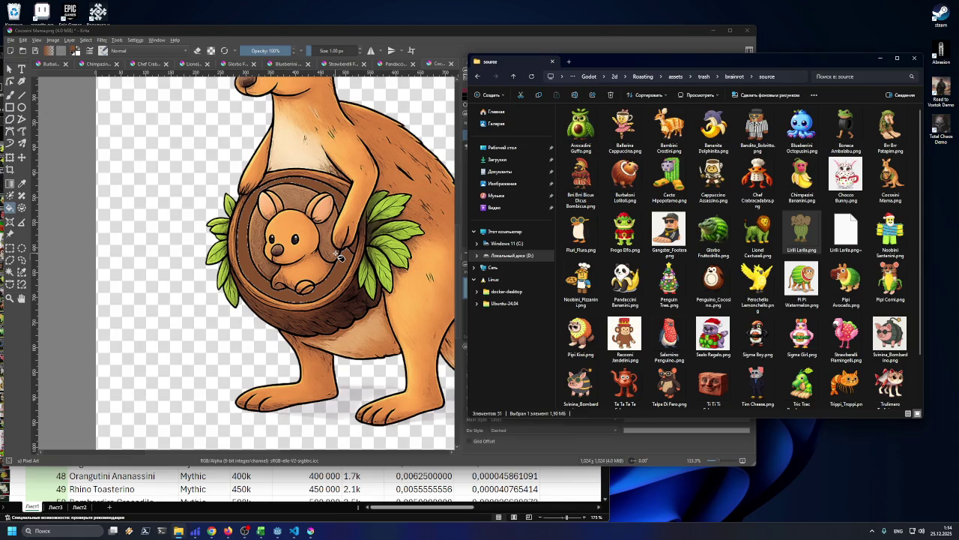
left_click_drag(346, 33, 346, 28)
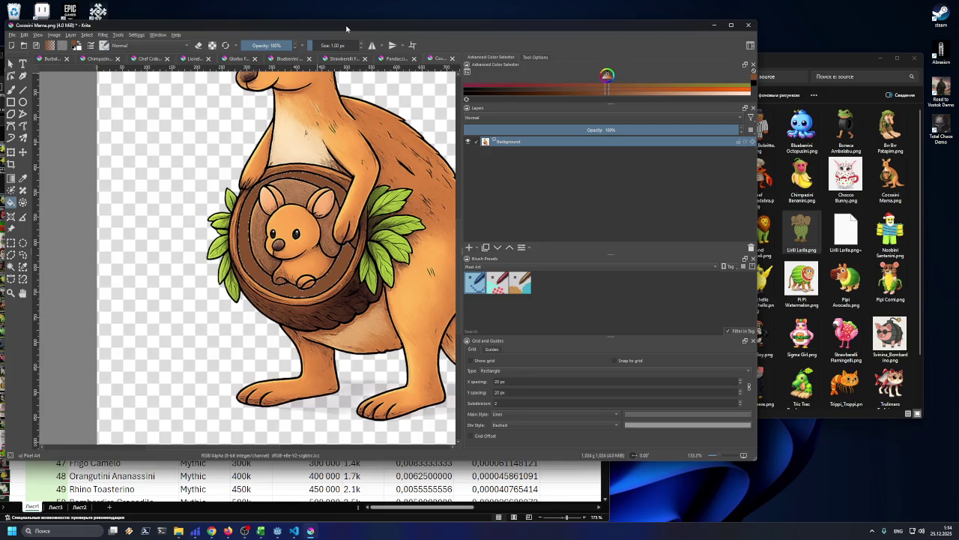
- Refill the pouch's inner ring white and magic-wand select that ring around the joey
left_click(259, 238)
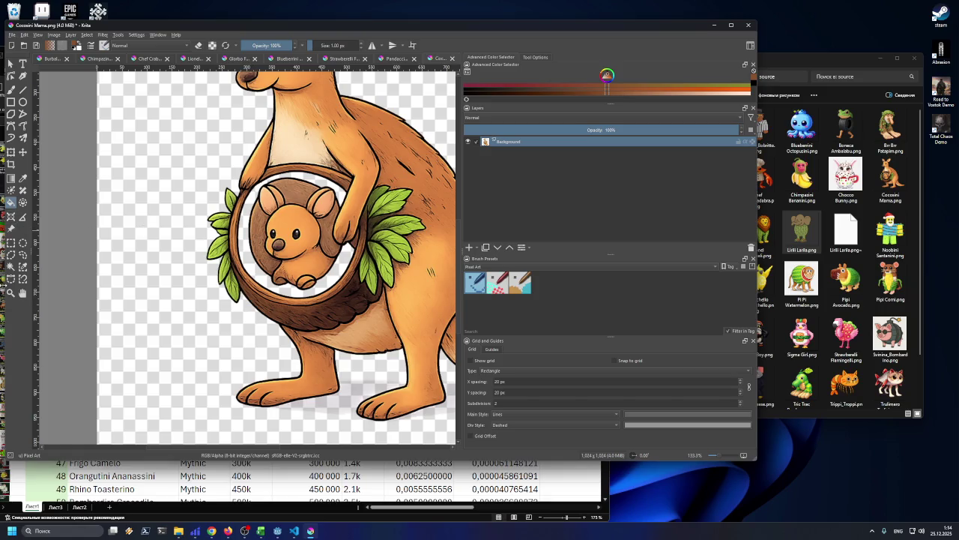
left_click(11, 267)
left_click(244, 247)
scroll(247, 248, "up", 8)
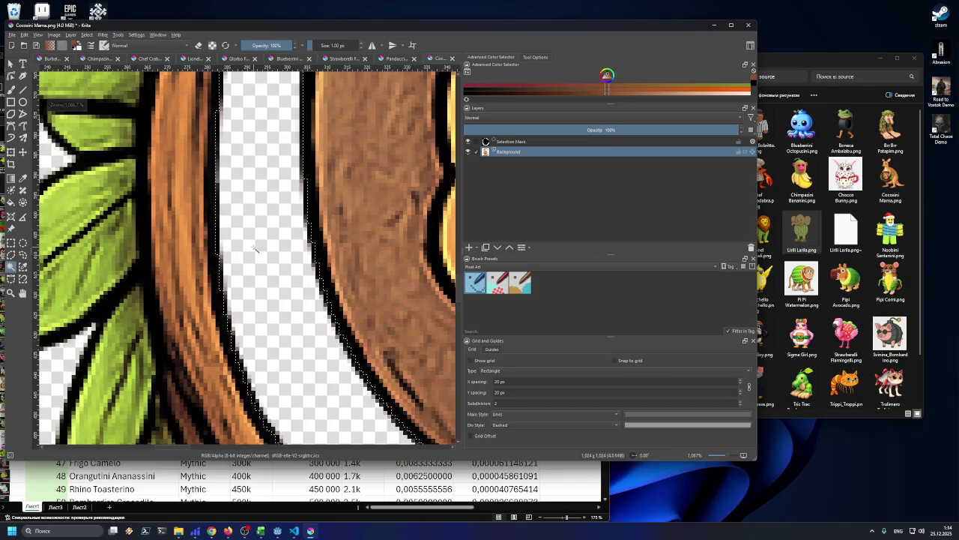
scroll(255, 250, "down", 3)
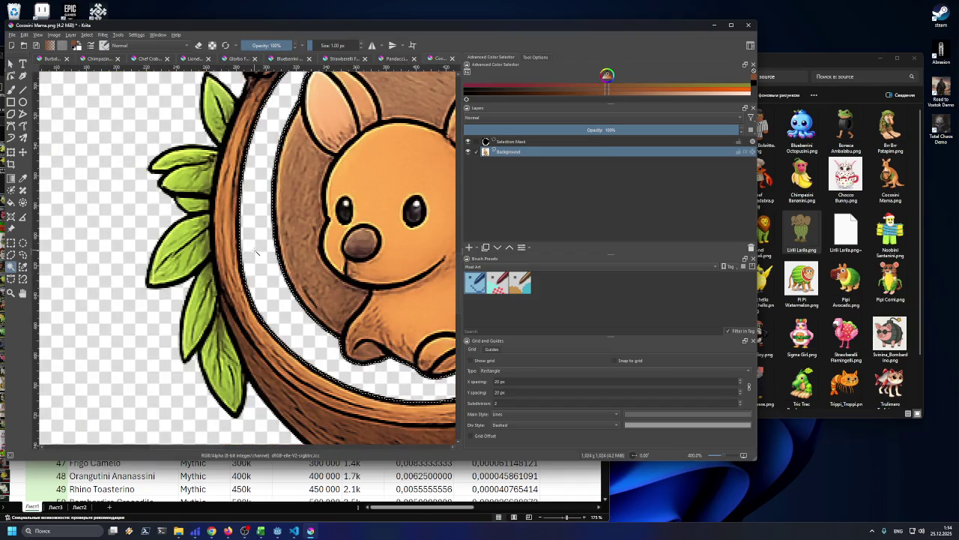
scroll(255, 251, "down", 2)
scroll(349, 169, "up", 1)
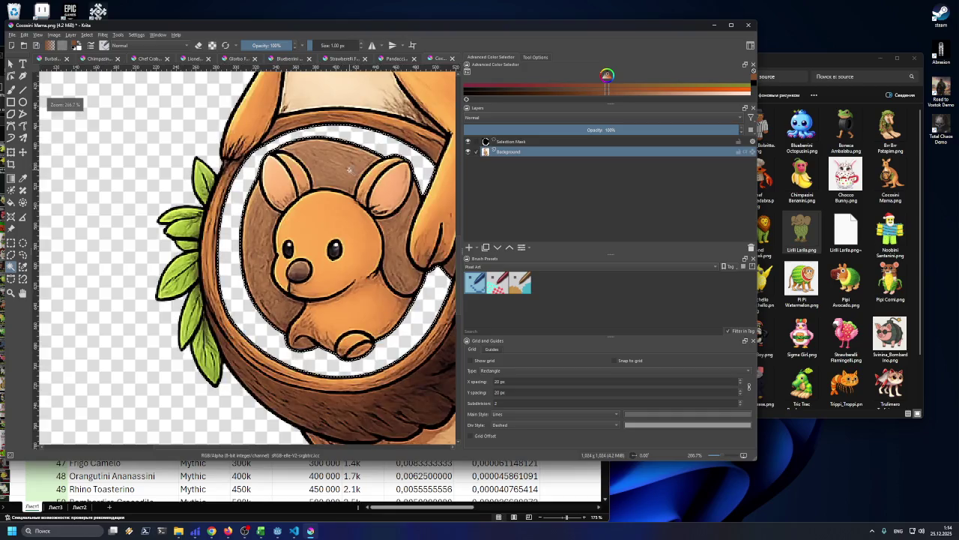
scroll(239, 216, "up", 1)
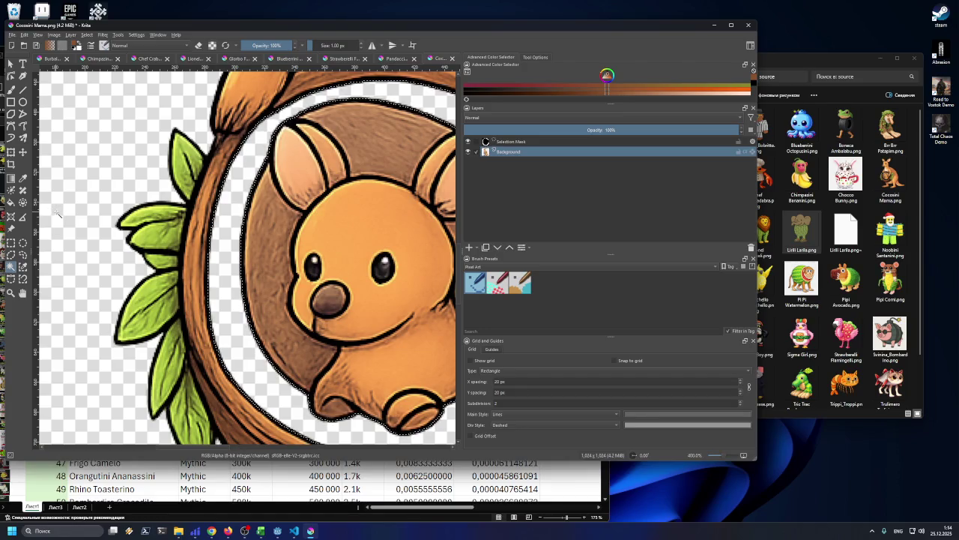
scroll(59, 216, "down", 2)
scroll(60, 219, "up", 1)
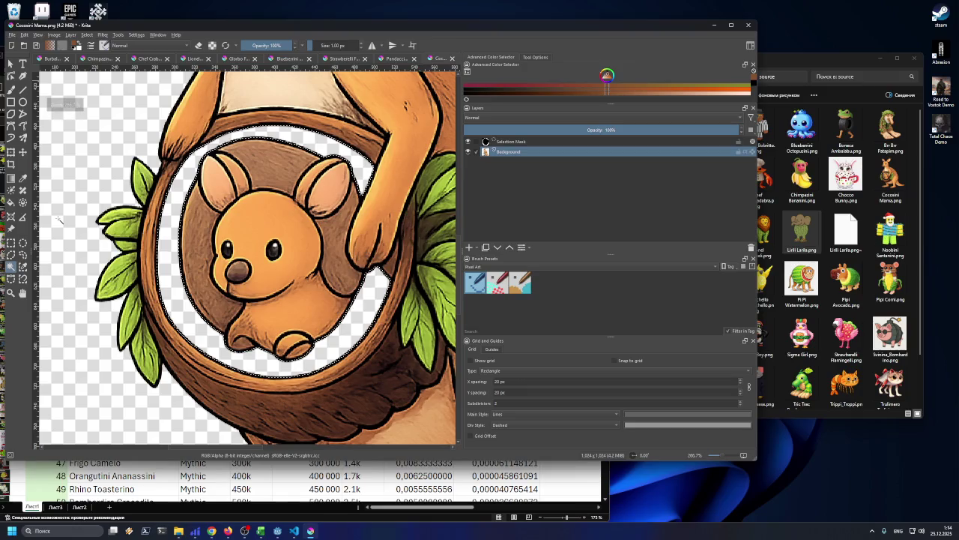